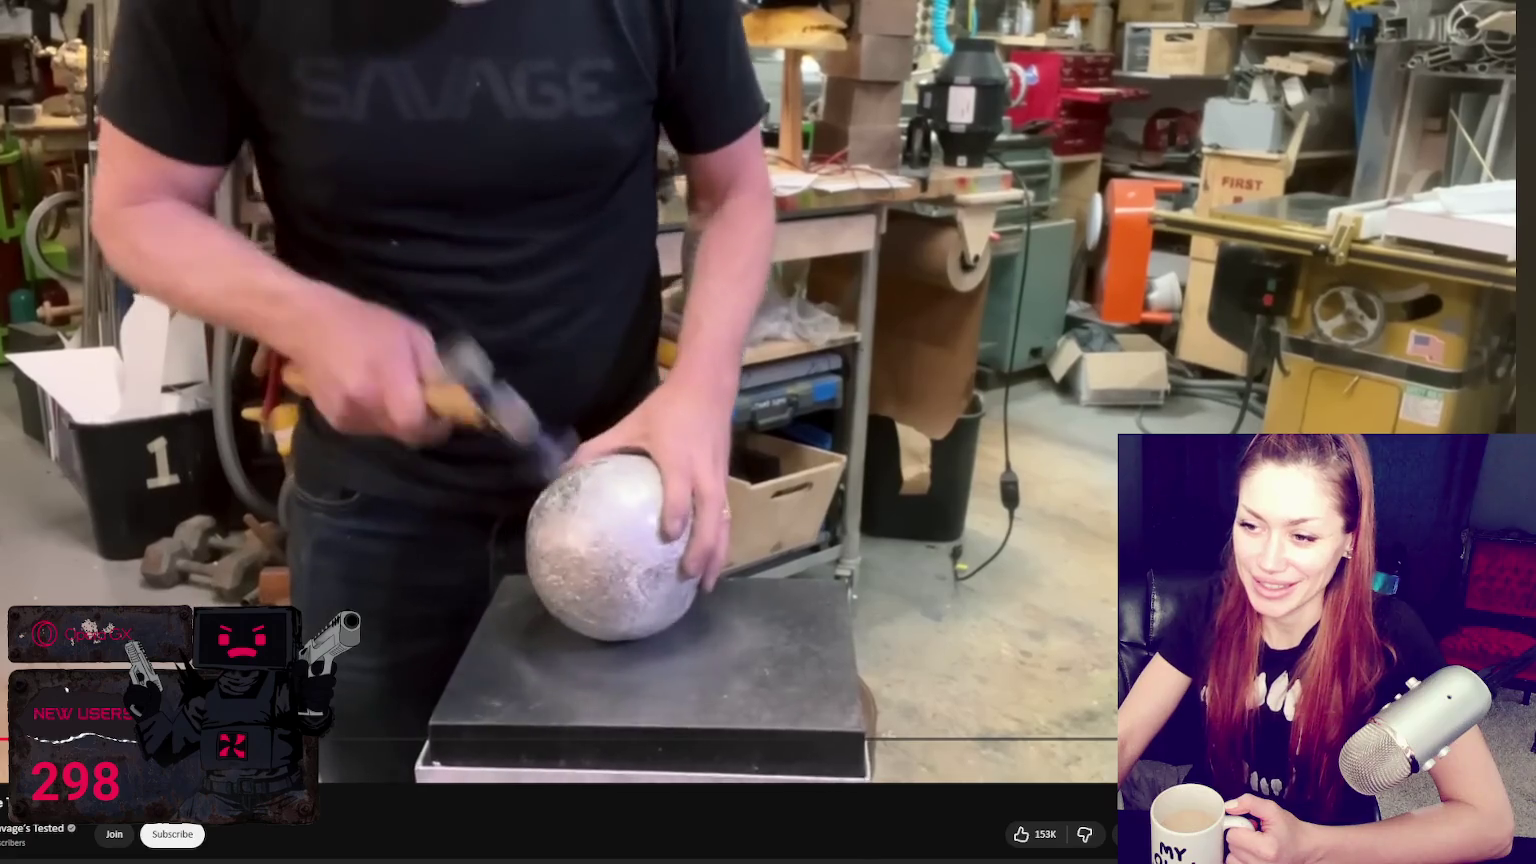
# Step: Scrub the workshop video to a new scene, then launch Blender 4.0 from the Start menu
pyautogui.click(361, 721)
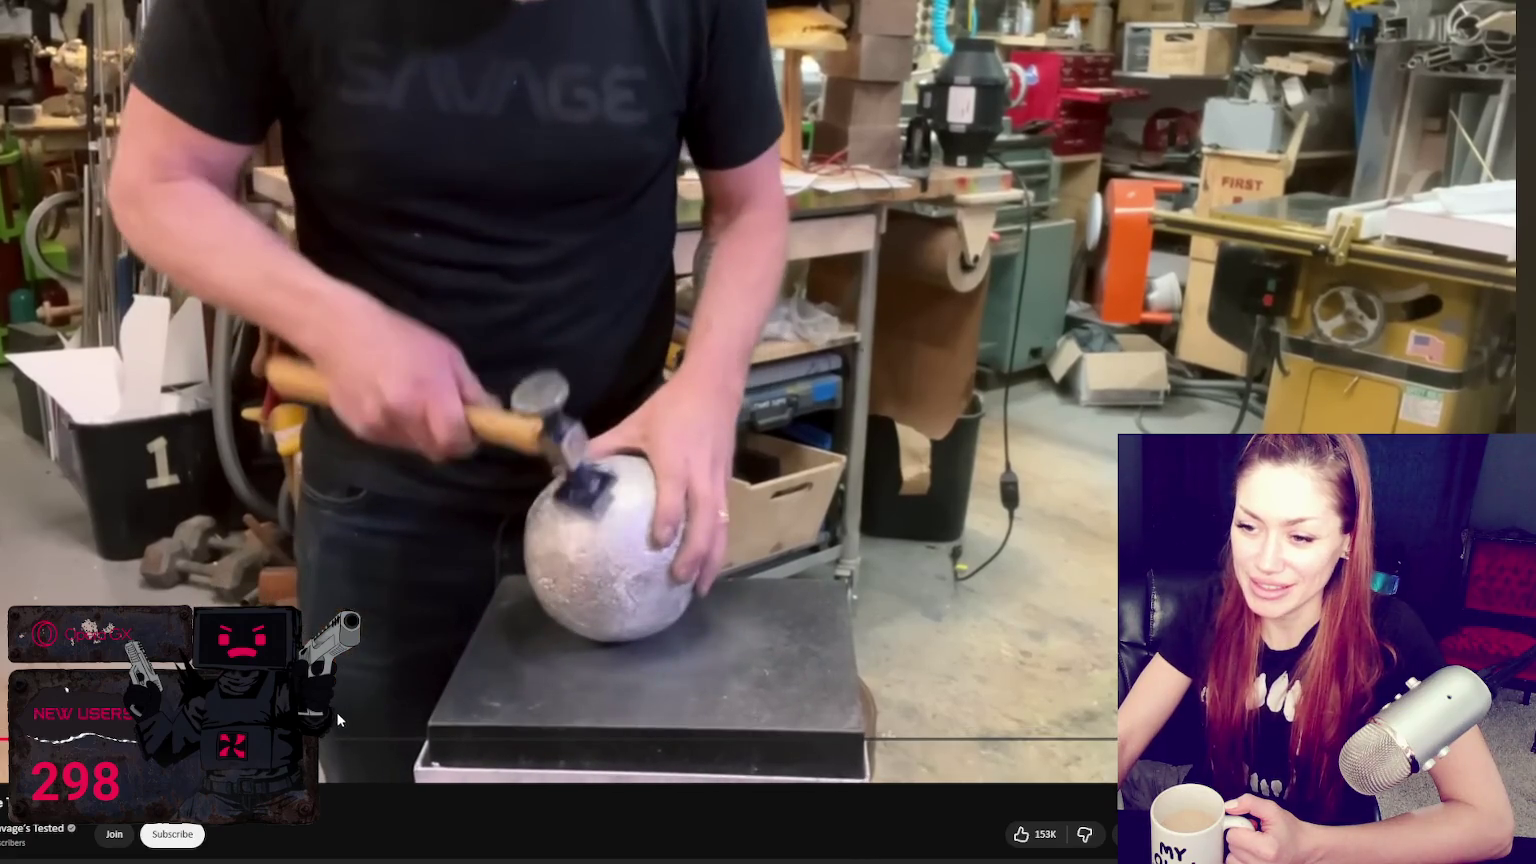
pyautogui.click(260, 738)
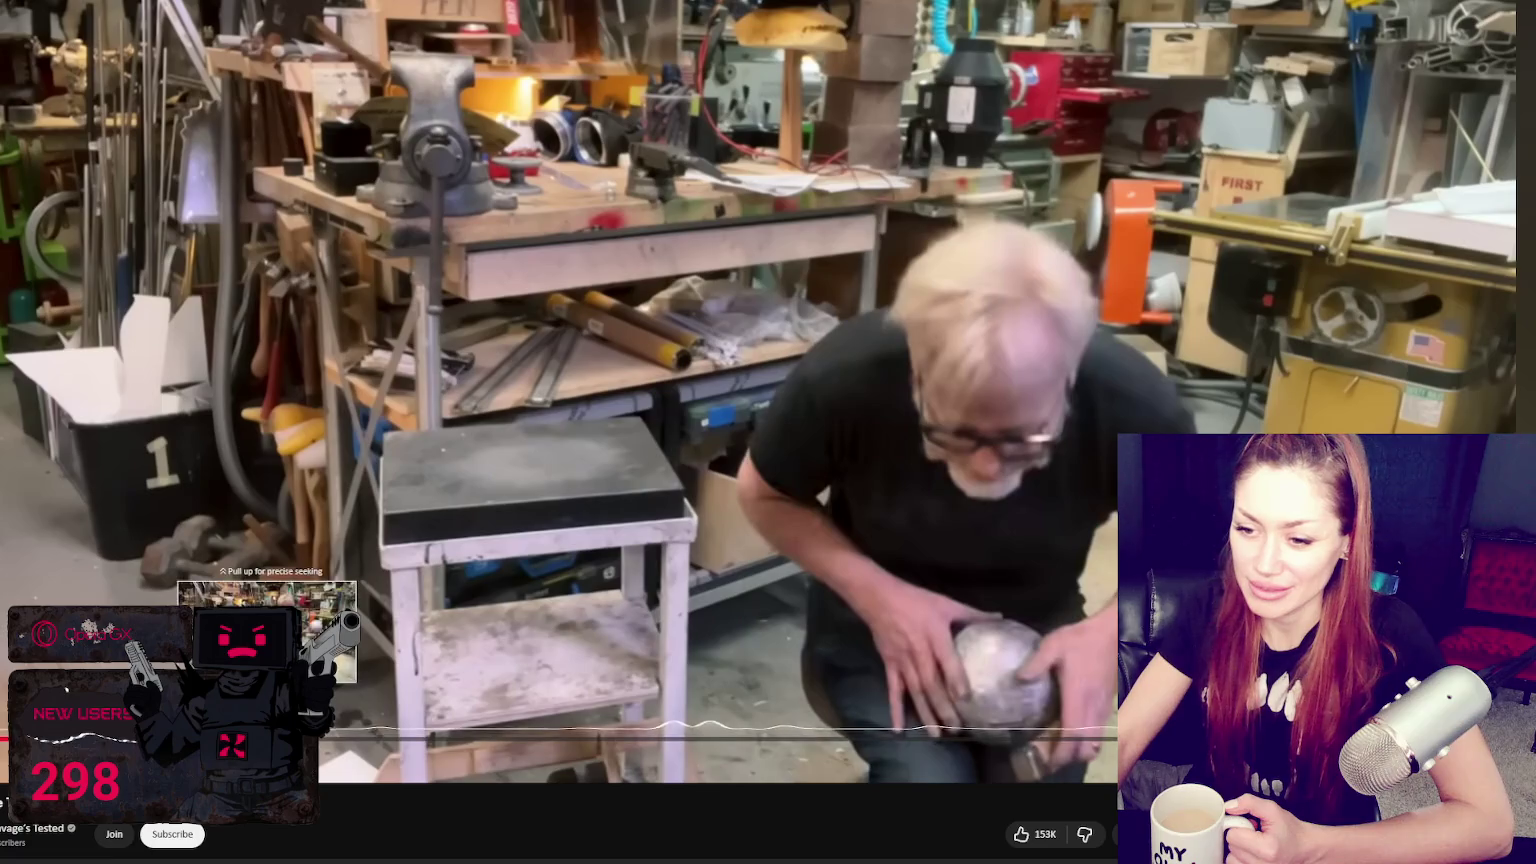
pyautogui.moveTo(267, 738); pyautogui.dragTo(267, 738)
pyautogui.press('space')
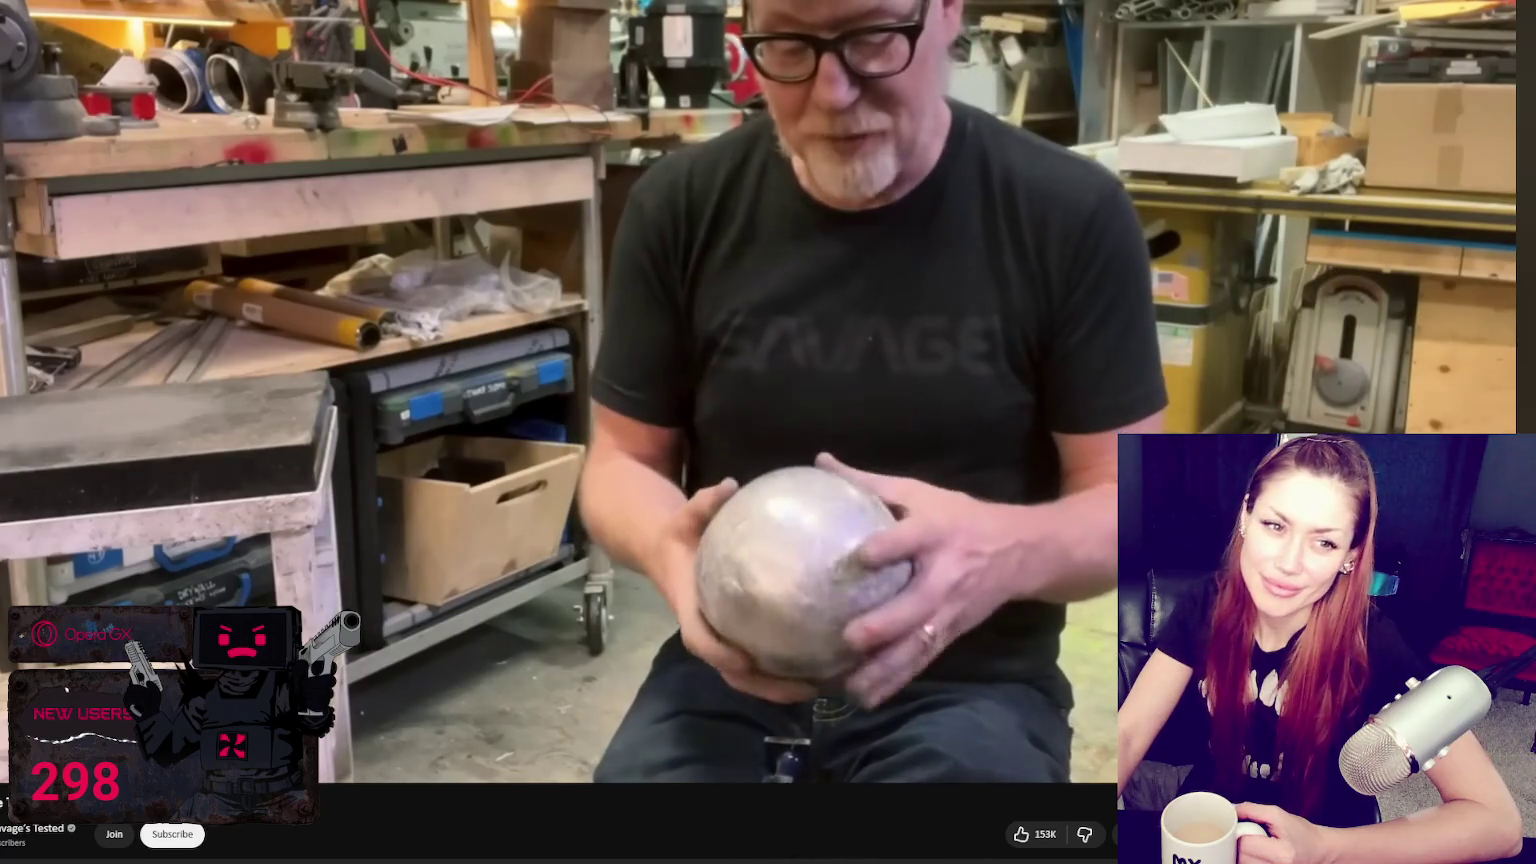
pyautogui.press('space')
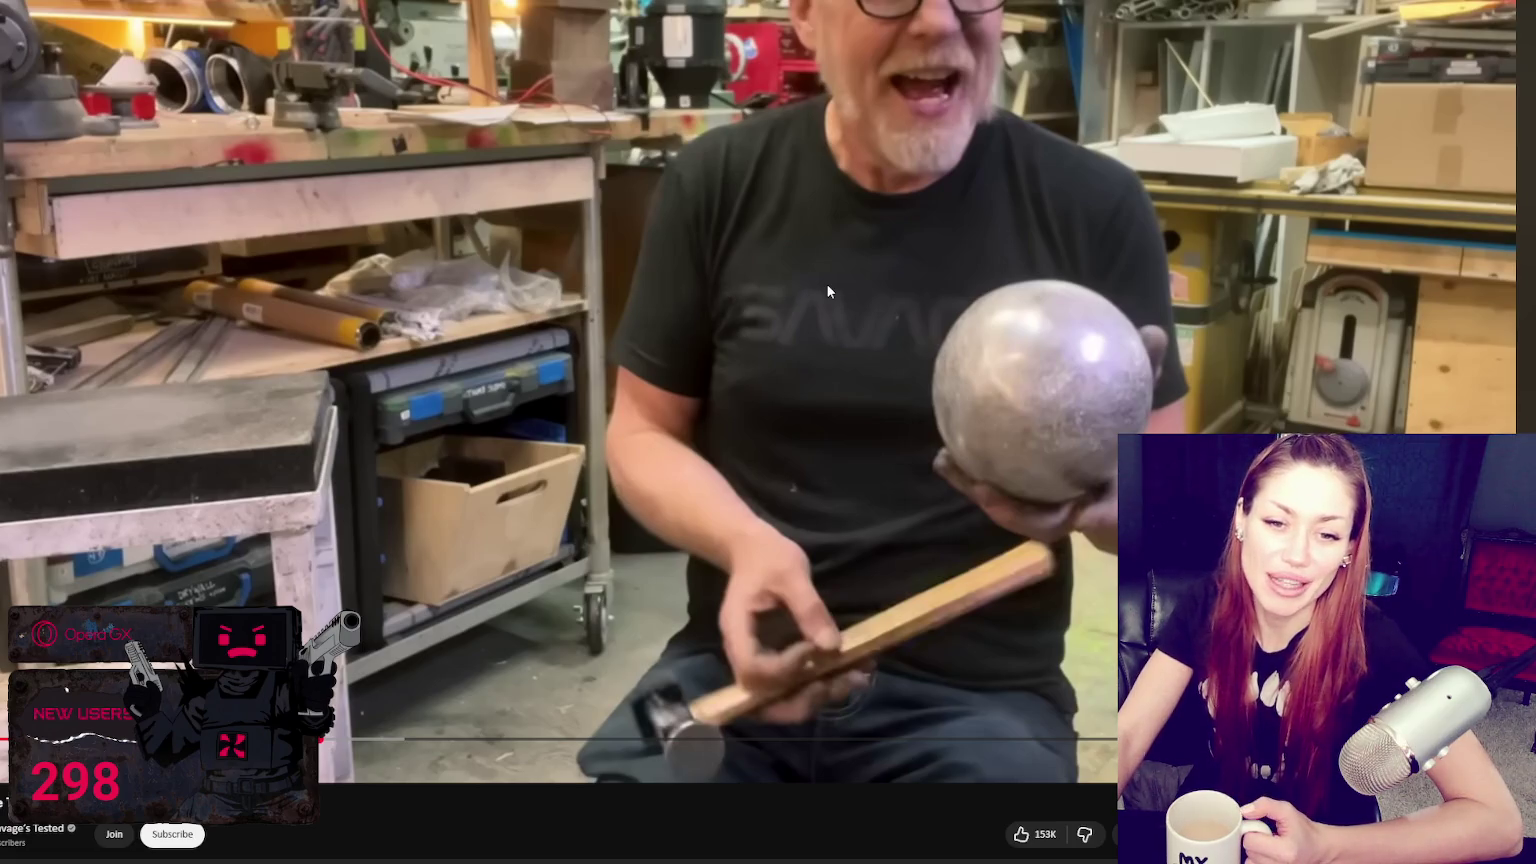
pyautogui.click(877, 269)
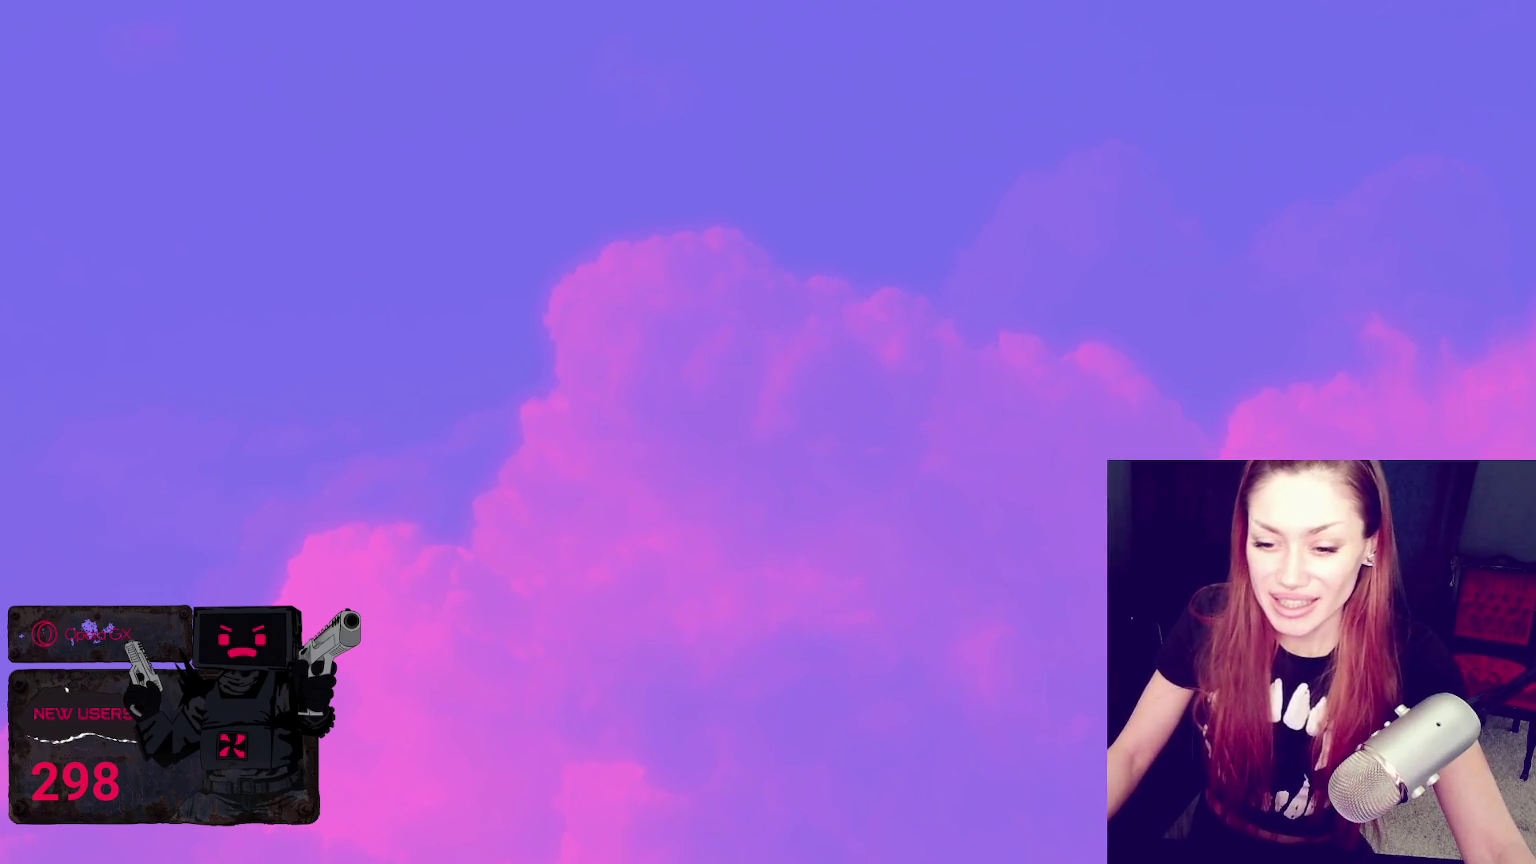
pyautogui.press('super')
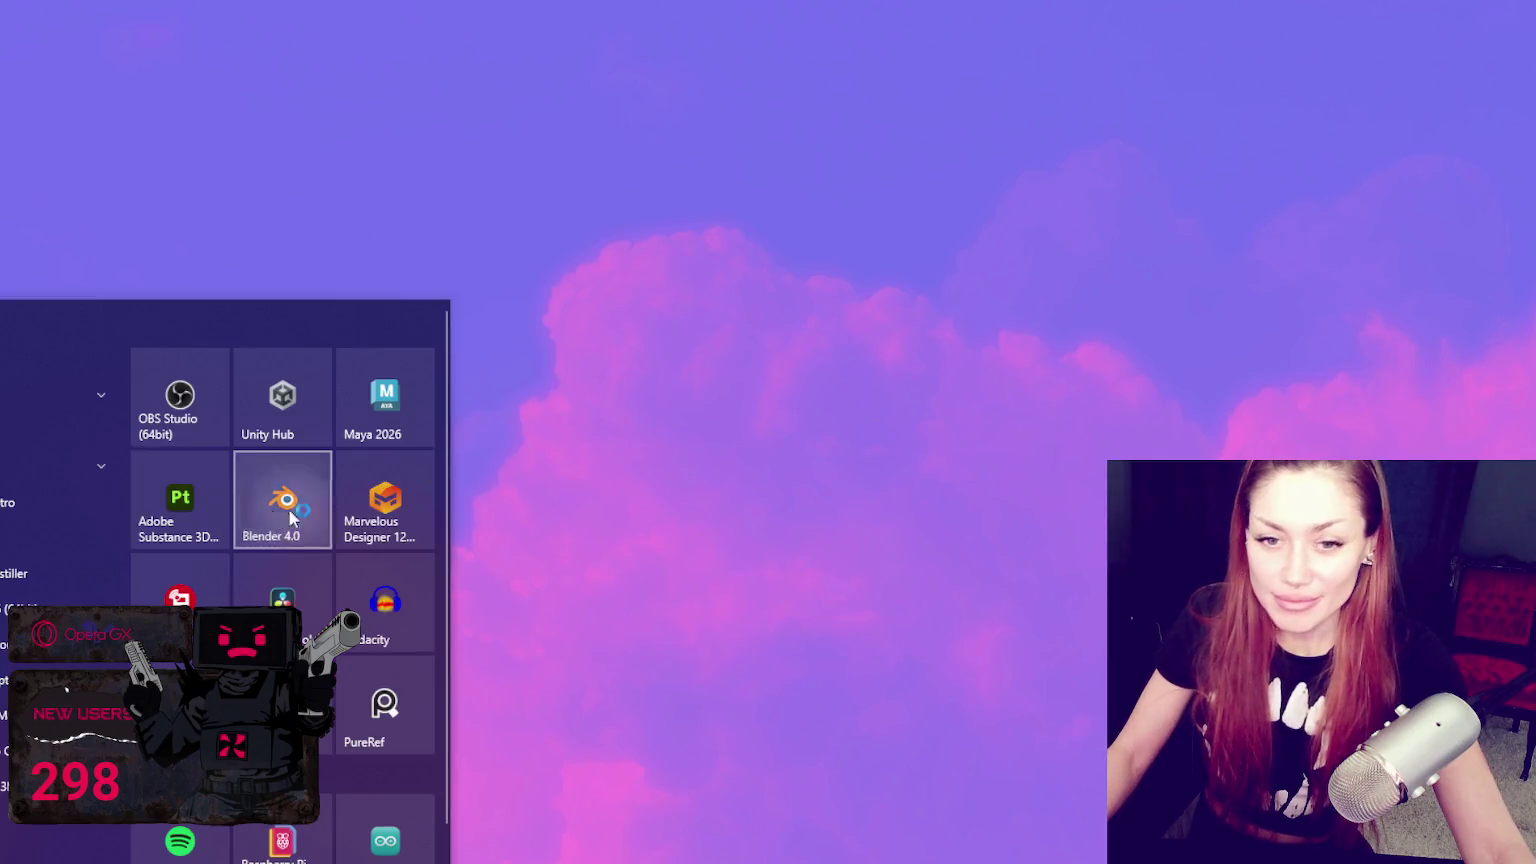
pyautogui.click(274, 510)
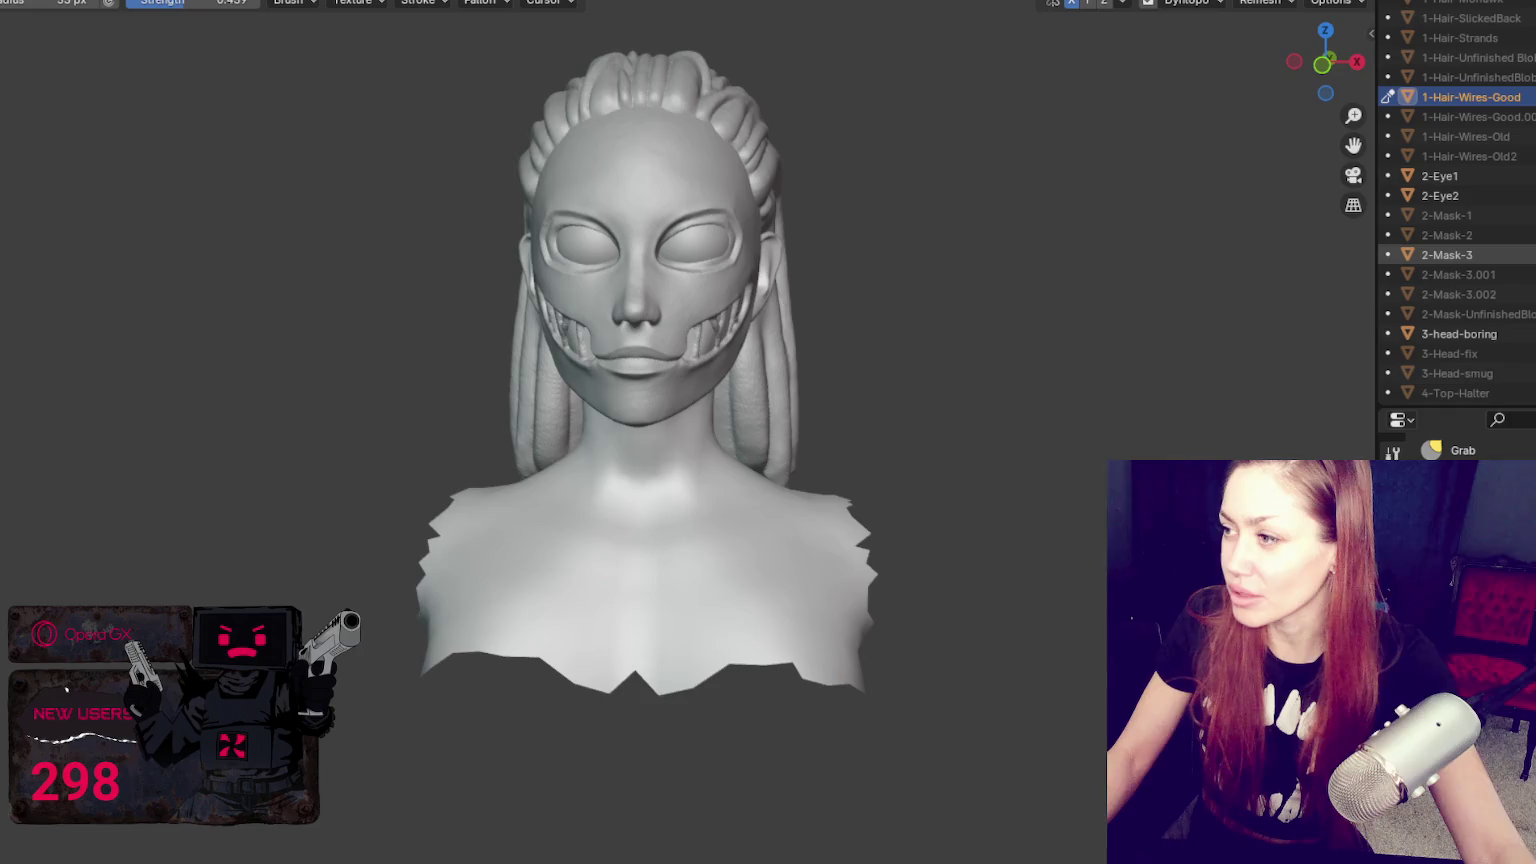
# Step: Compare the masks by toggling the visibility of 2-Mask-2 and 2-Mask-3 in the Outliner
pyautogui.click(1530, 255)
pyautogui.click(1530, 235)
pyautogui.click(1530, 235)
pyautogui.click(1530, 215)
pyautogui.click(1530, 215)
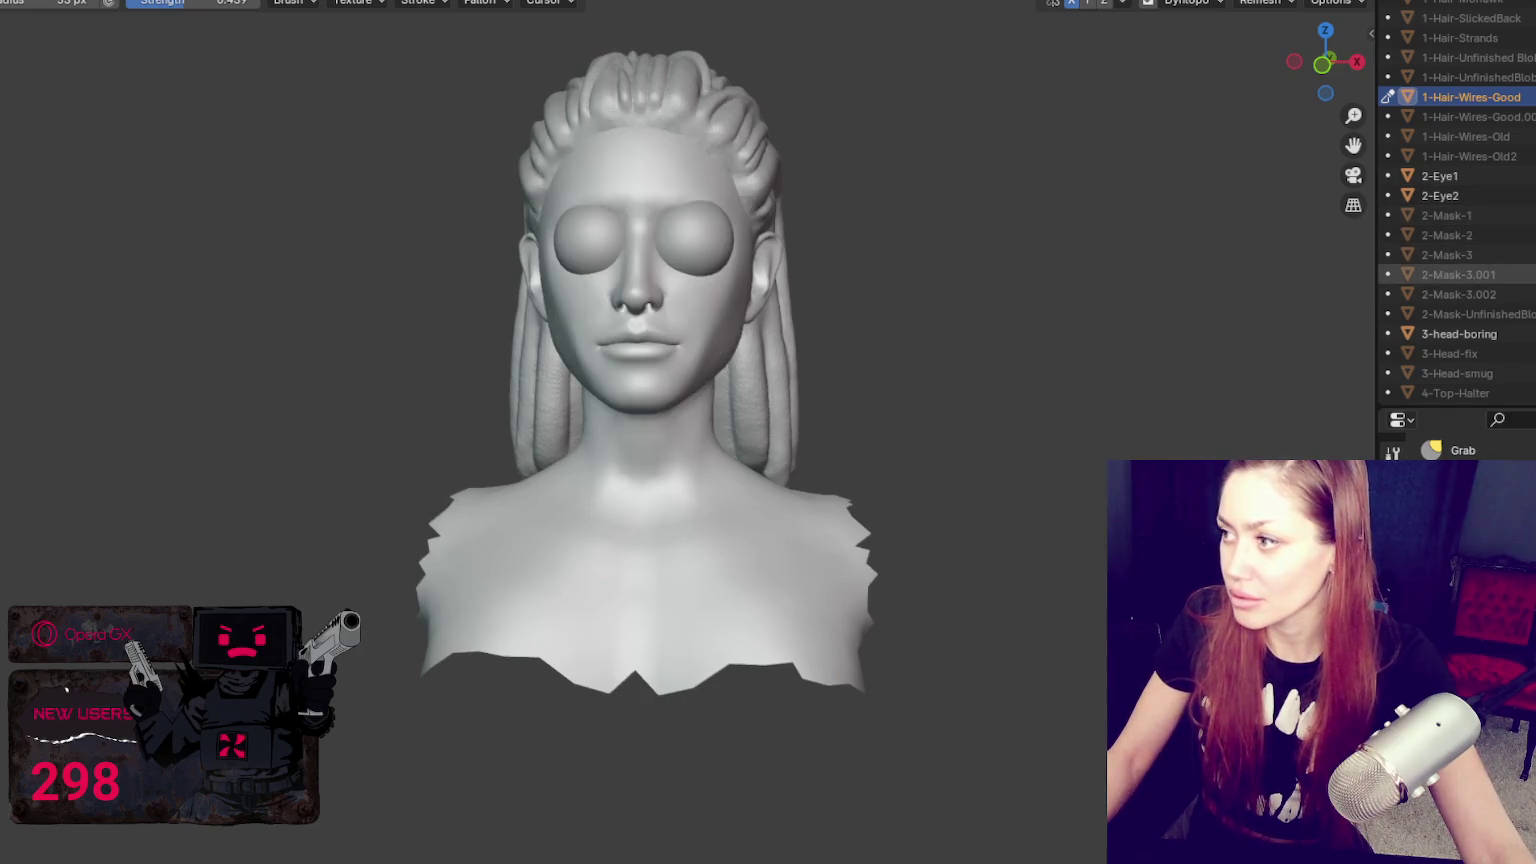
pyautogui.click(1530, 255)
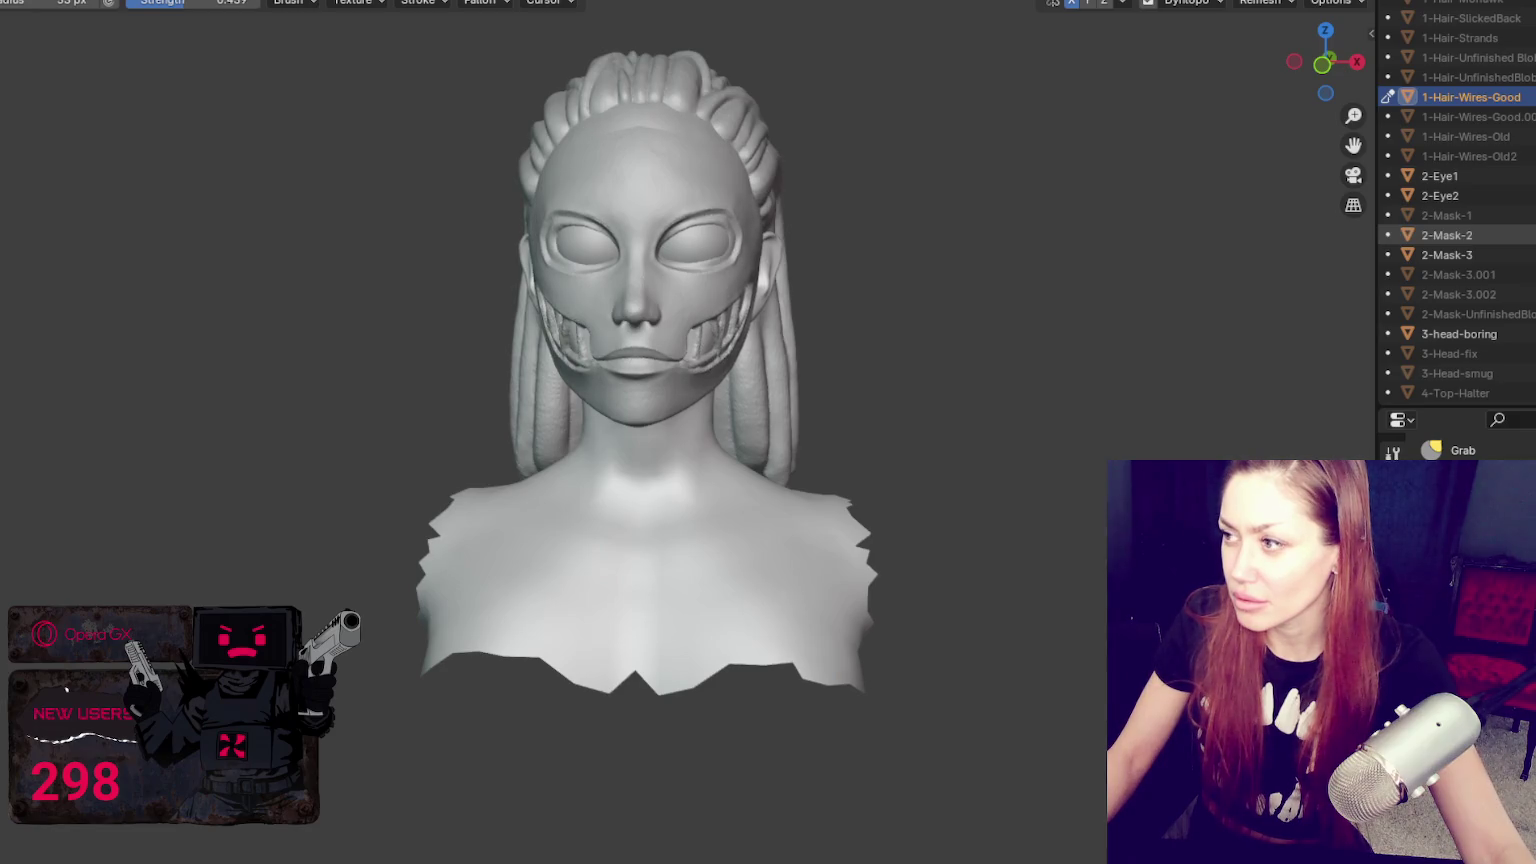
# Step: Hide 2-Mask-3, keep 2-Mask-2 visible, and float the workshop video in a pop-out window
pyautogui.click(1530, 255)
pyautogui.click(1530, 235)
pyautogui.click(1530, 235)
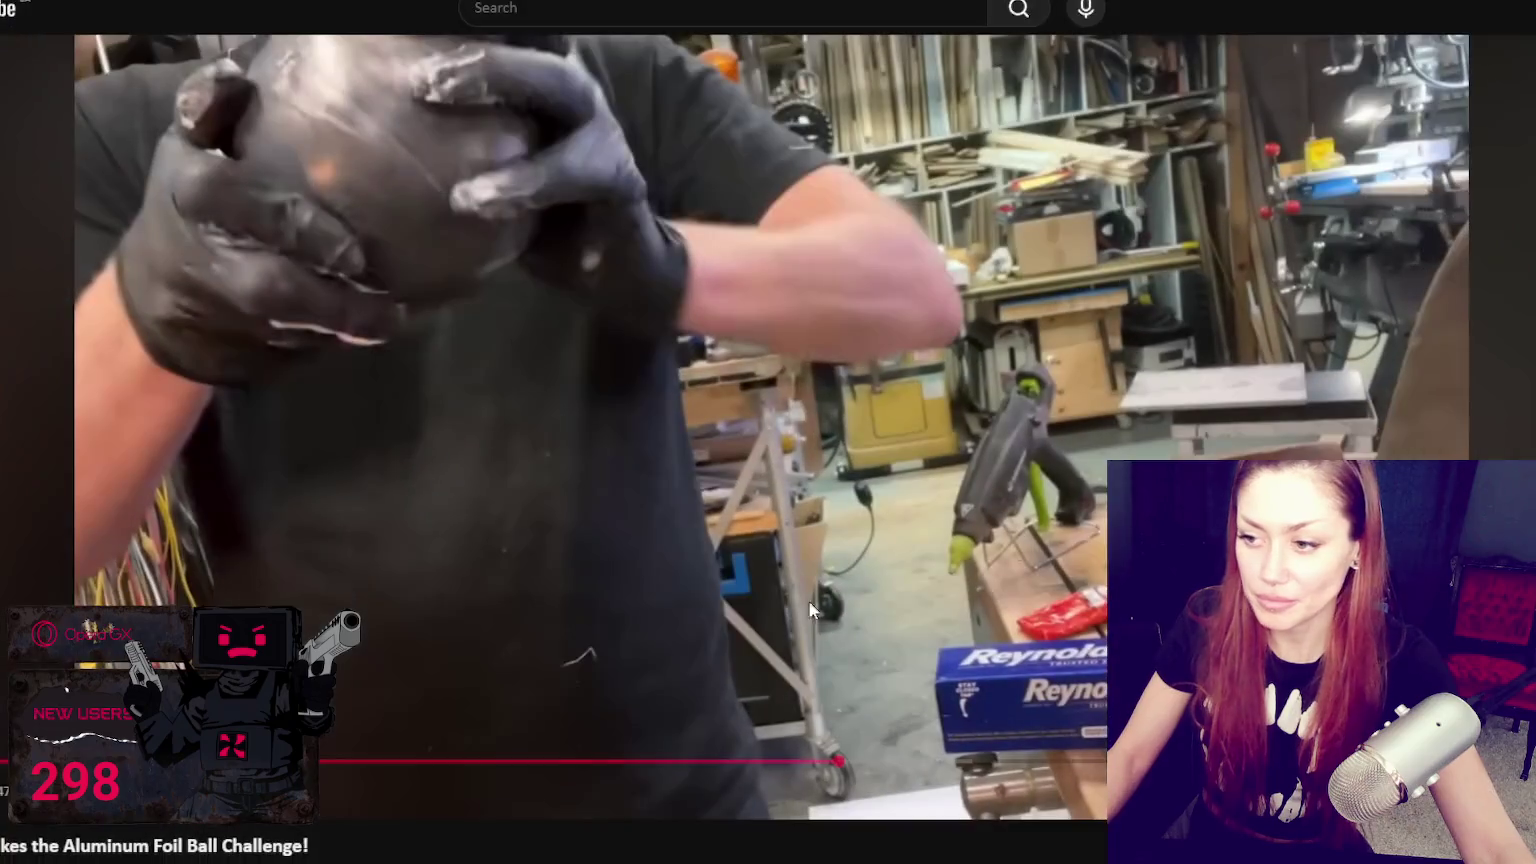
pyautogui.click(753, 63)
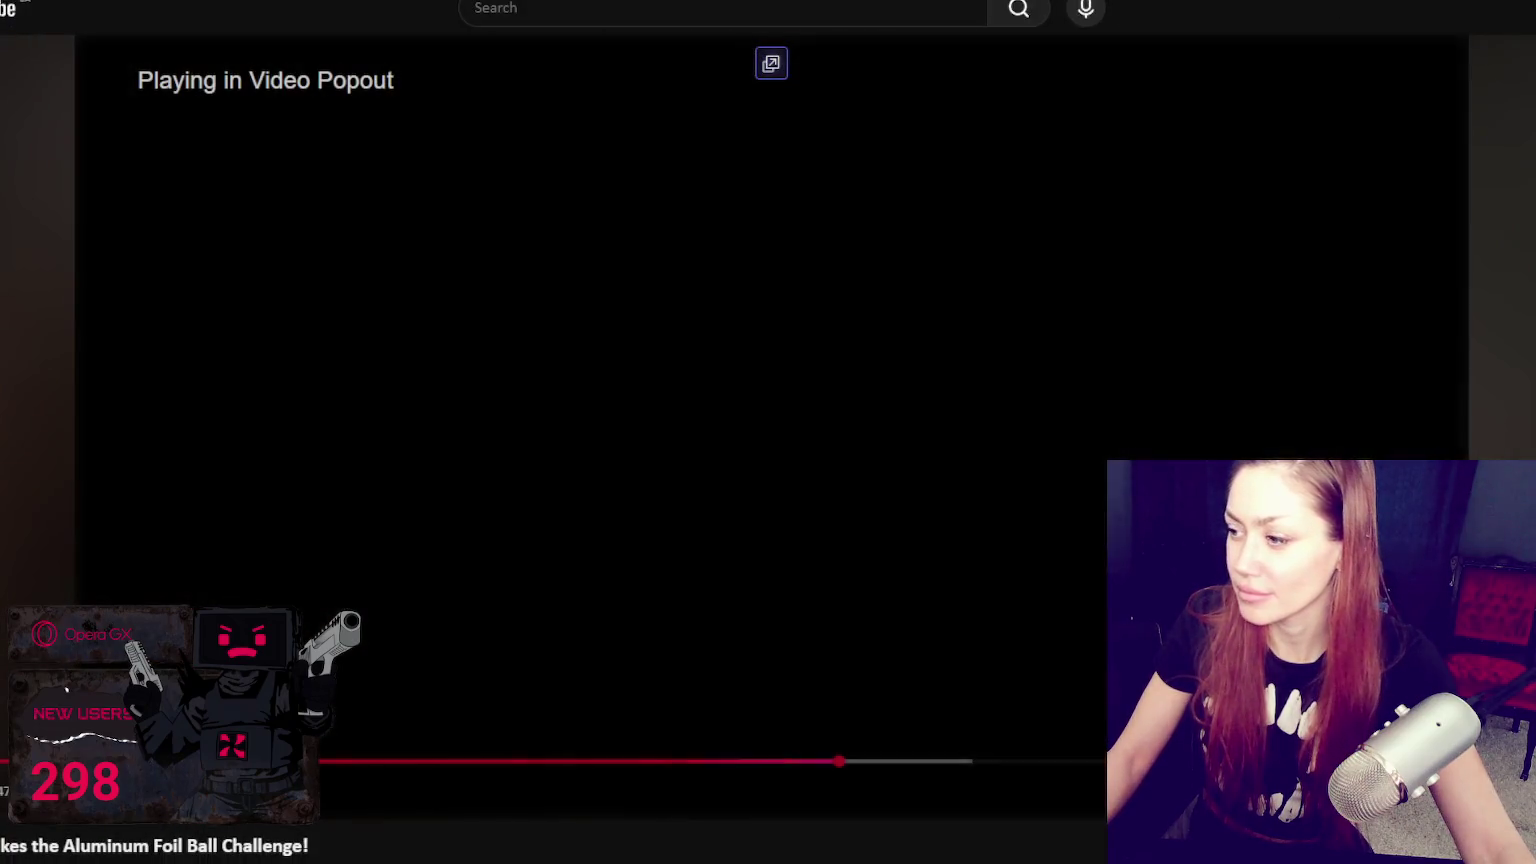
pyautogui.hotkey('alt', 'Tab')
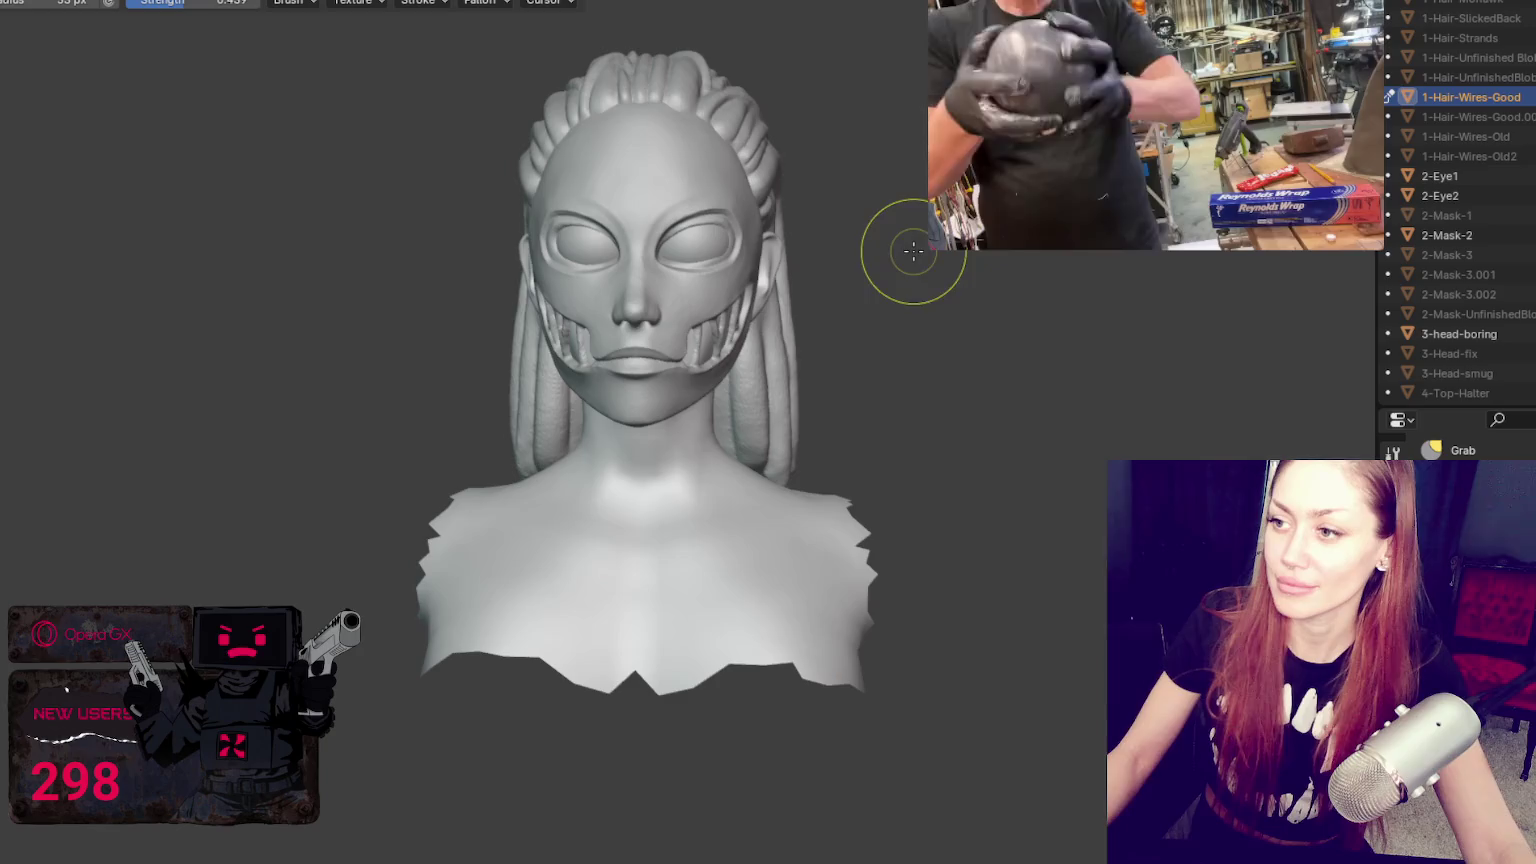
# Step: Enlarge the floating video, then select 2-Mask-2 and make its copy 2-Mask-2.001
pyautogui.moveTo(932, 244); pyautogui.dragTo(768, 340)
pyautogui.moveTo(727, 611)
pyautogui.mouseDown(button='middle')
pyautogui.moveTo(489, 716)
pyautogui.moveTo(583, 672)
pyautogui.moveTo(679, 511)
pyautogui.moveTo(600, 502)
pyautogui.mouseUp(button='middle')
pyautogui.scroll(2, 679, 511)
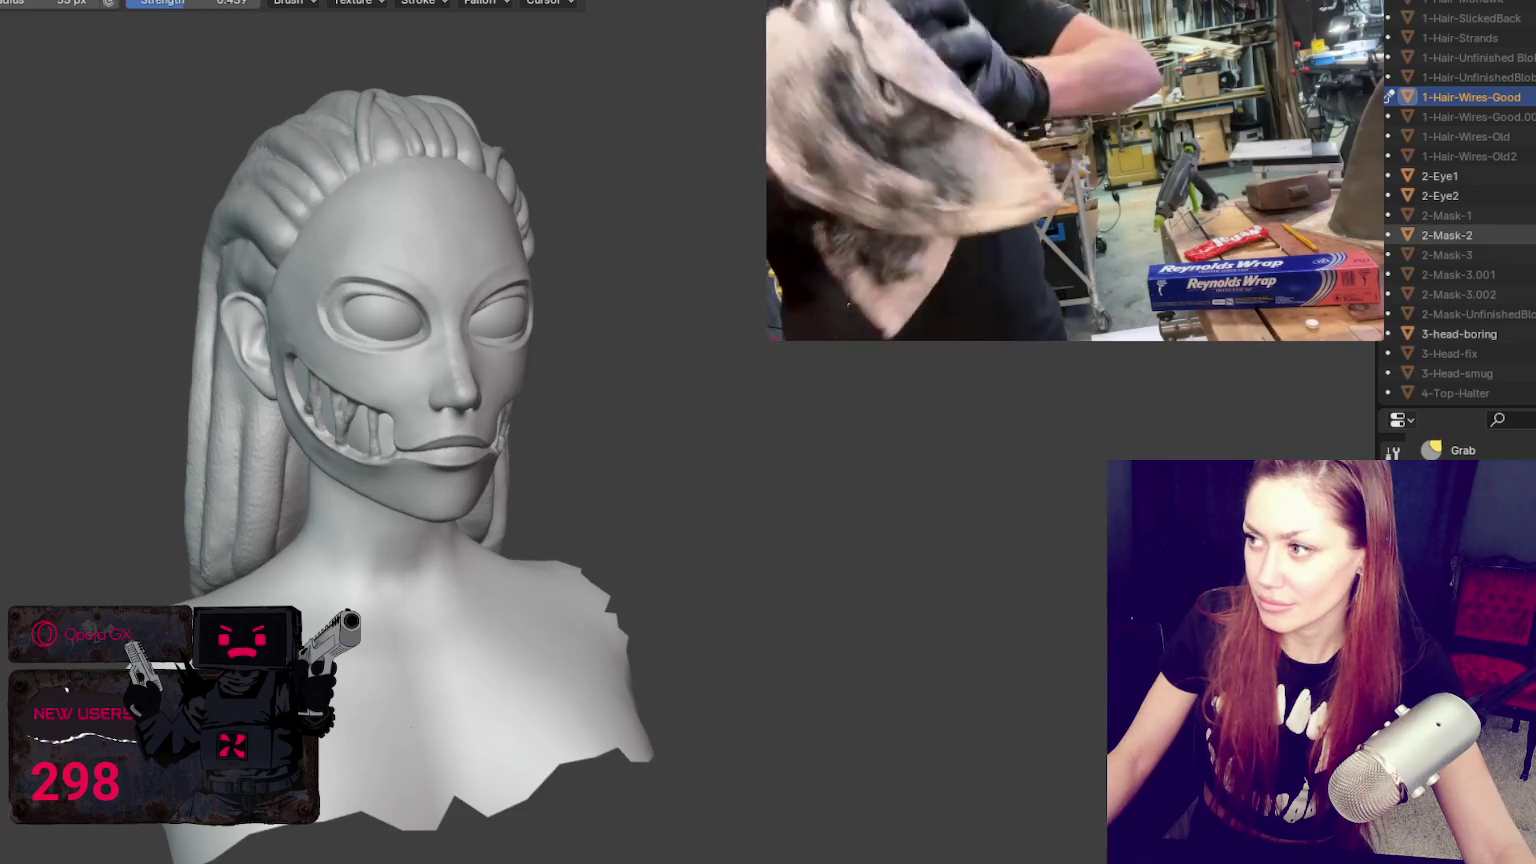
pyautogui.click(1447, 235)
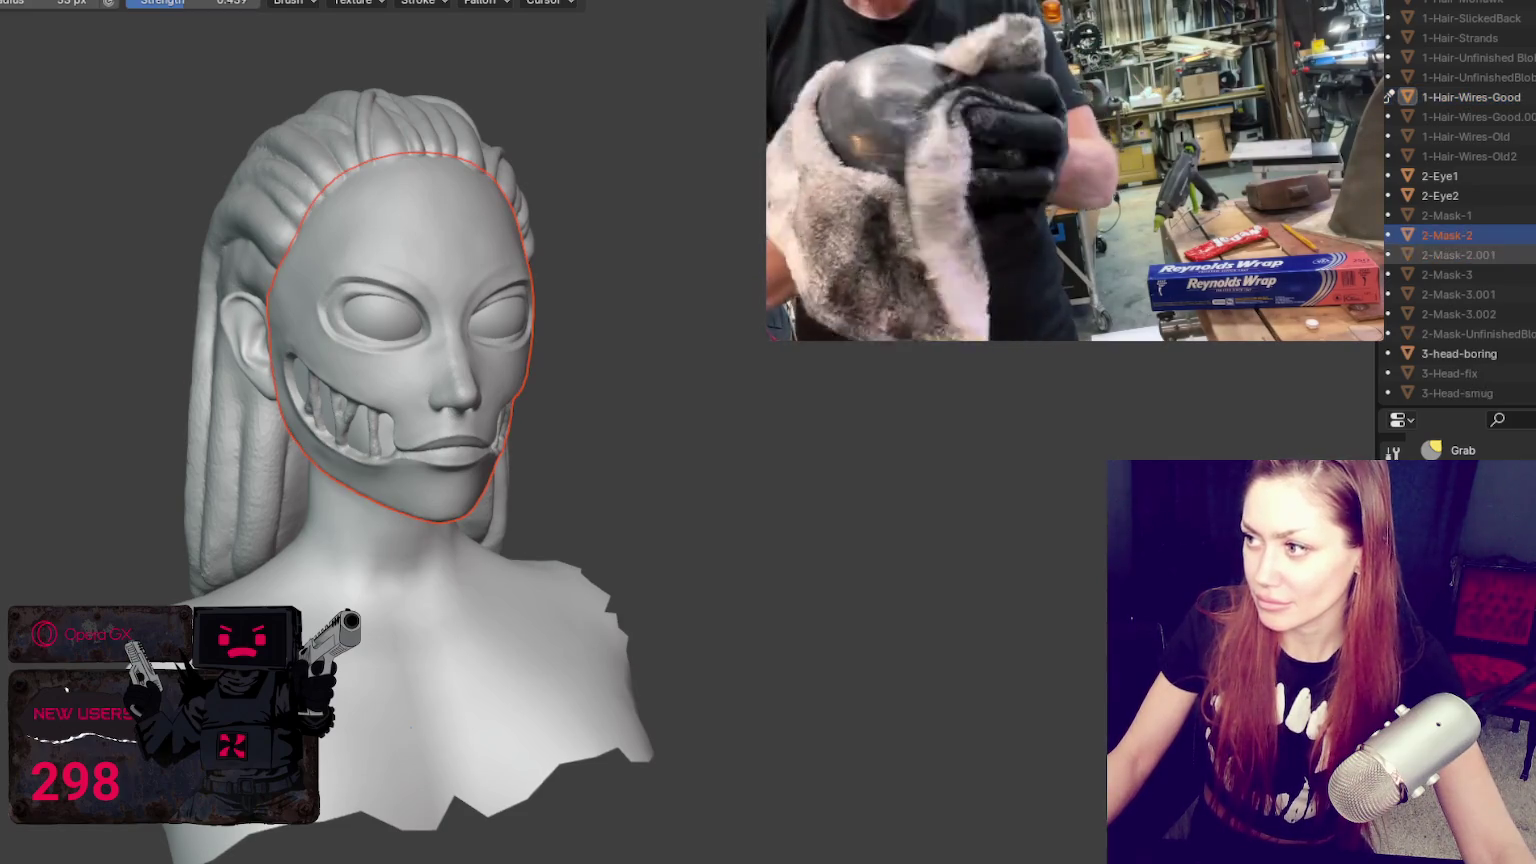
pyautogui.scroll(2, 370, 113)
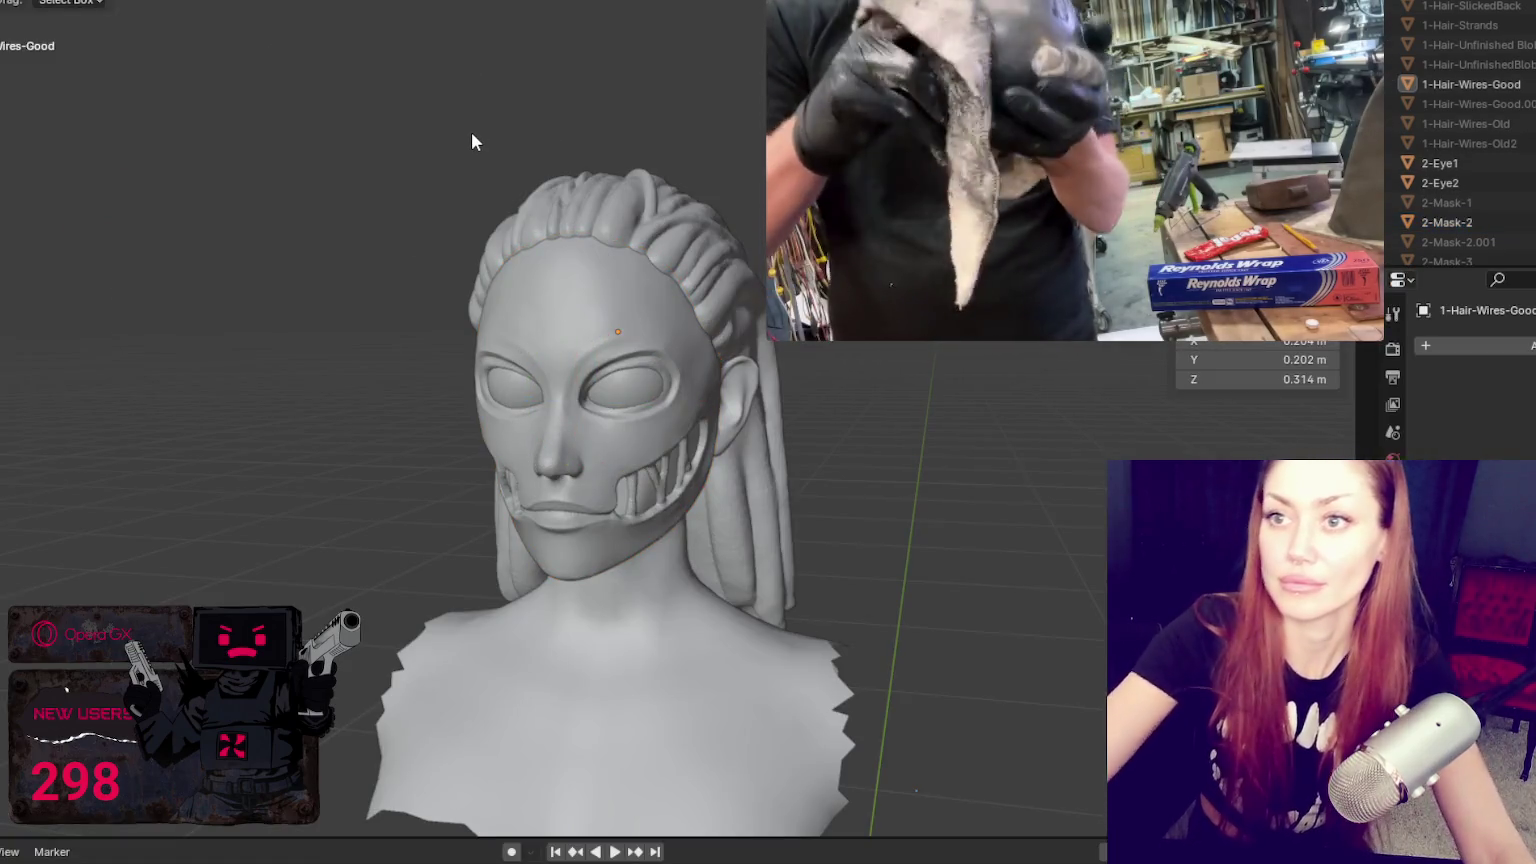
# Step: Set the Grab brush on 2-Mask-2 to 210 px and pull the forehead hairline down
pyautogui.click(706, 320)
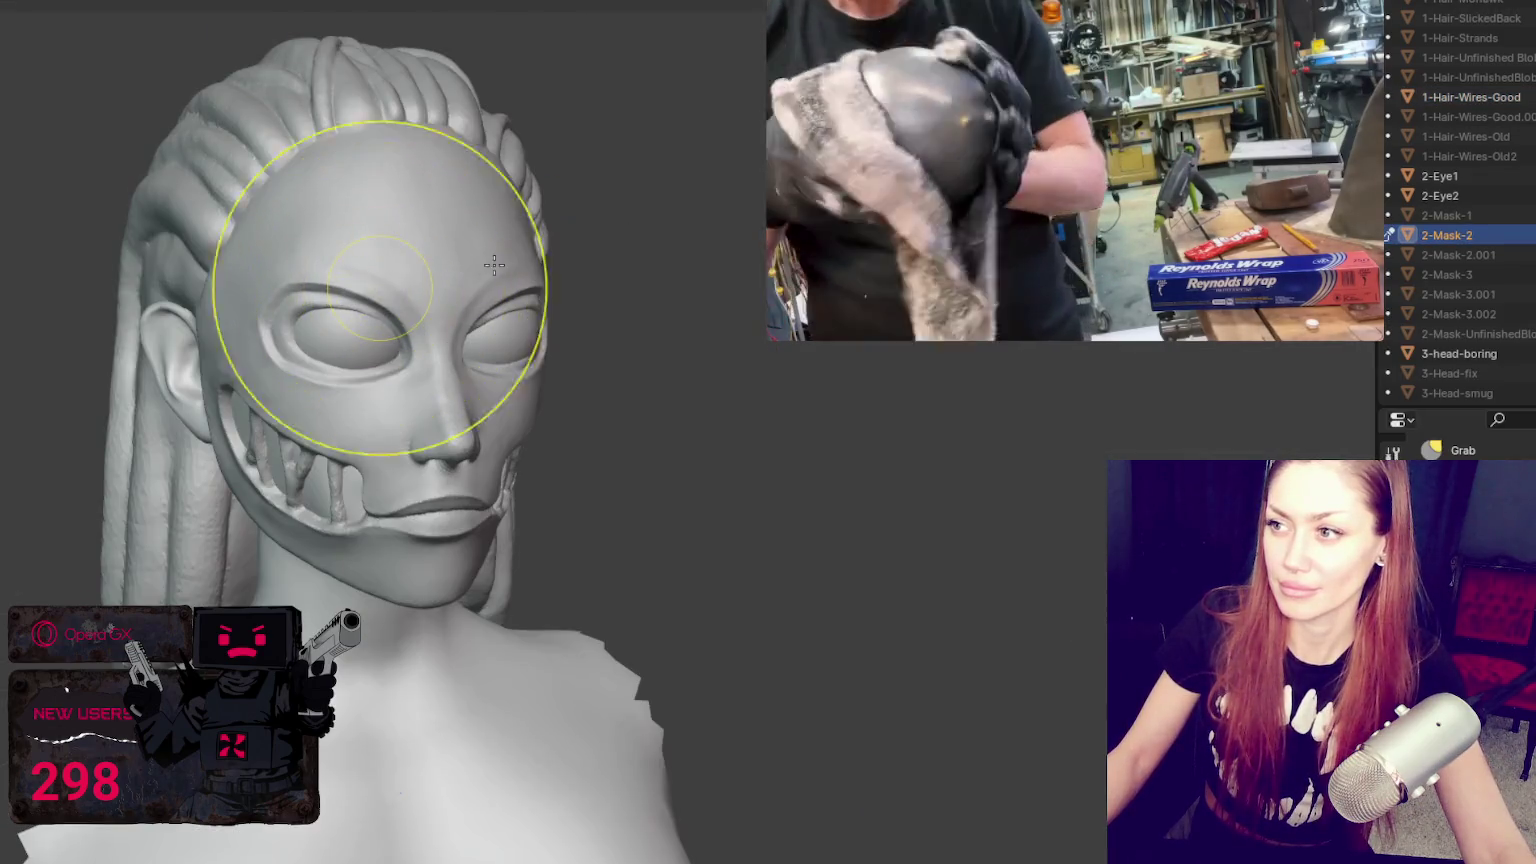
pyautogui.press('f')
pyautogui.click(607, 268)
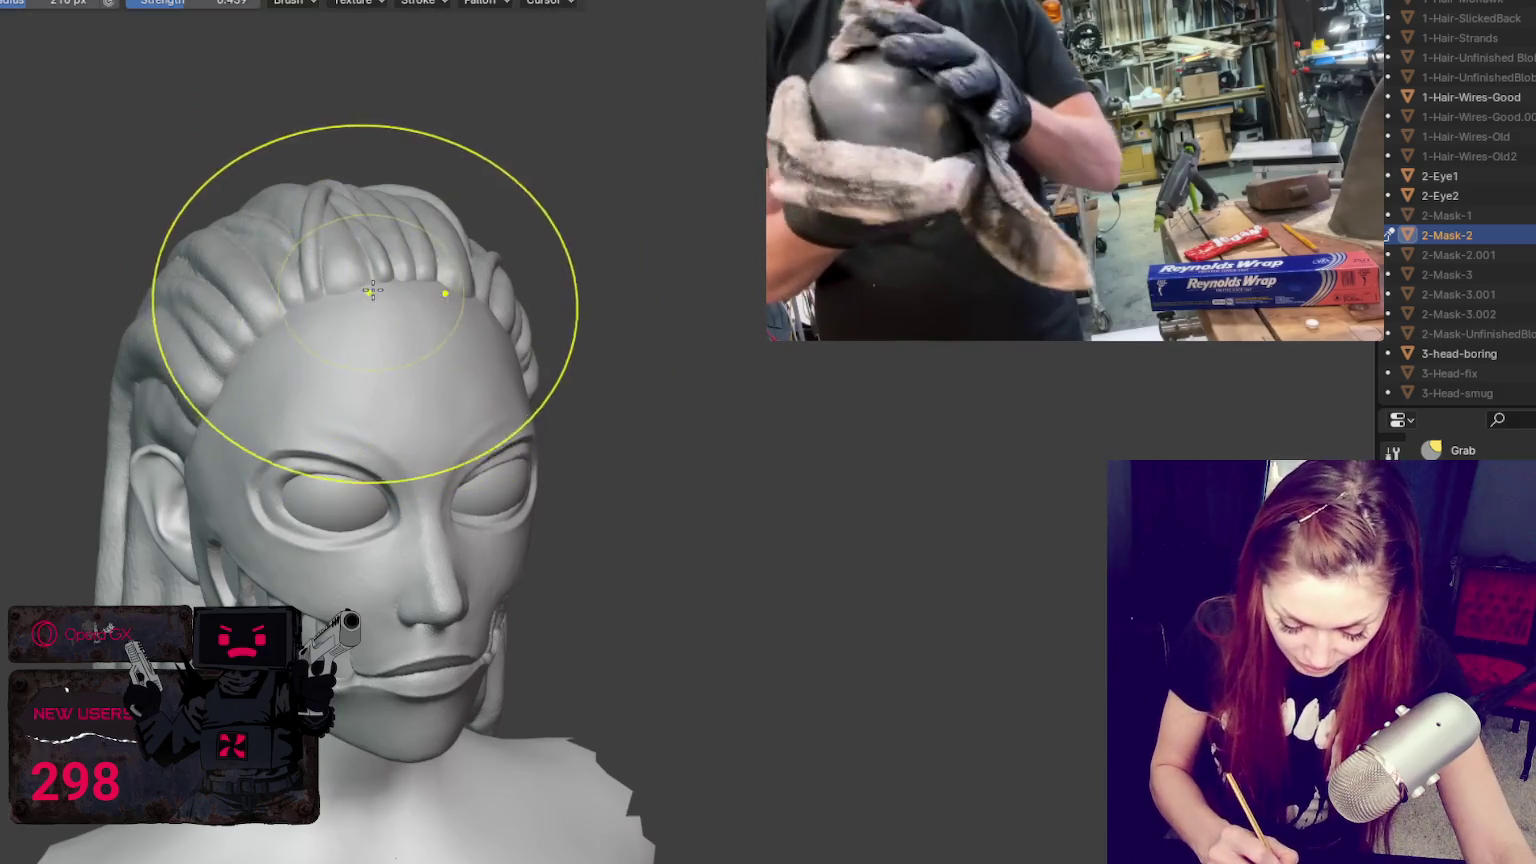
pyautogui.moveTo(360, 275); pyautogui.dragTo(360, 414)
pyautogui.moveTo(429, 401); pyautogui.dragTo(741, 503, button='middle')
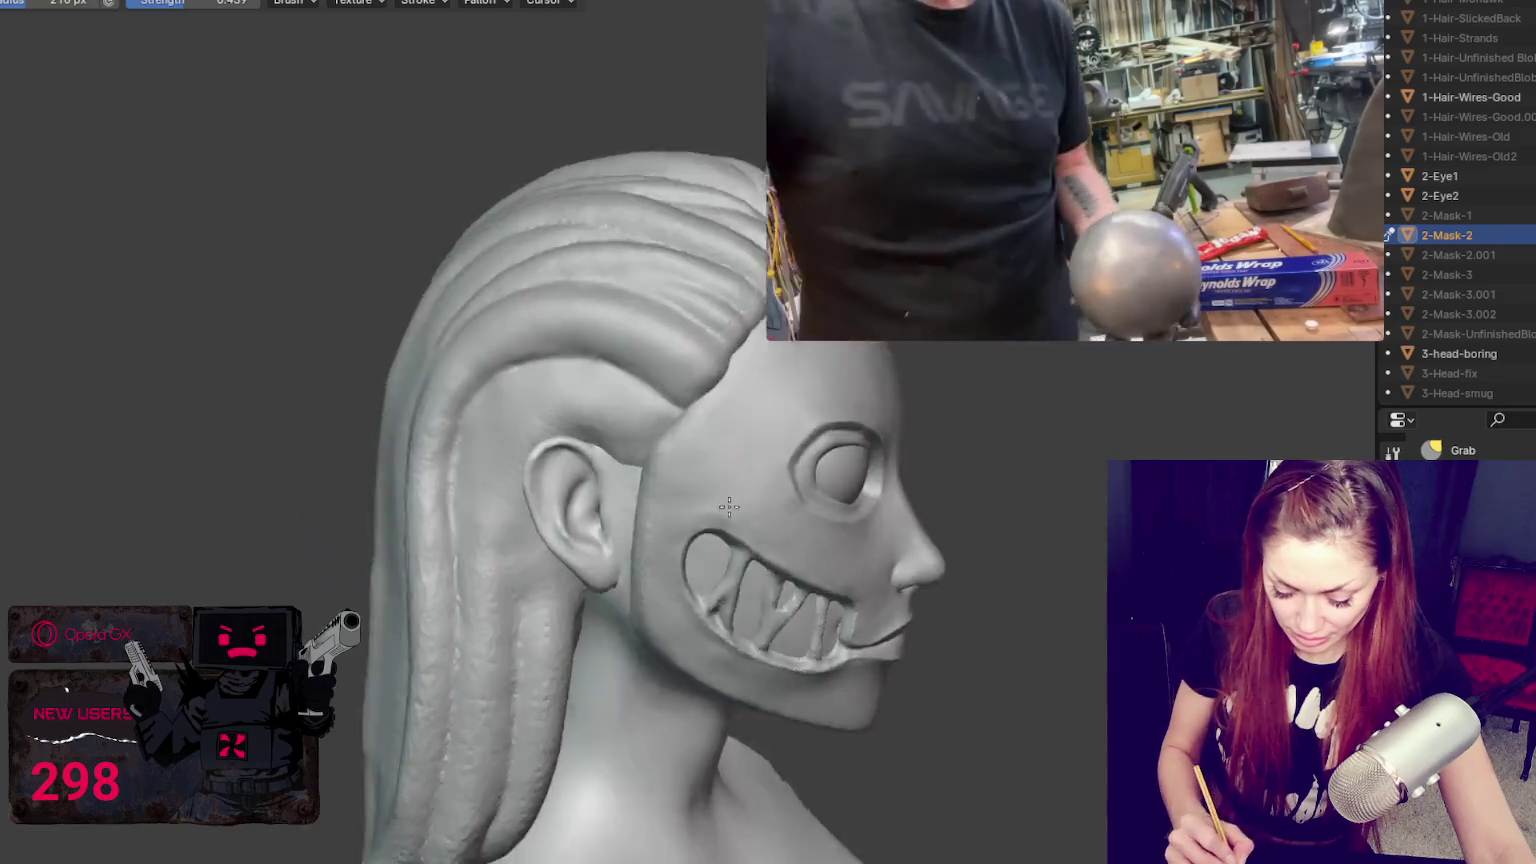
pyautogui.hotkey('shift', 'z')
pyautogui.moveTo(794, 547)
pyautogui.keyDown('shift'); pyautogui.mouseDown(button='middle')
pyautogui.moveTo(514, 560)
pyautogui.moveTo(333, 514)
pyautogui.mouseUp(button='middle'); pyautogui.keyUp('shift')
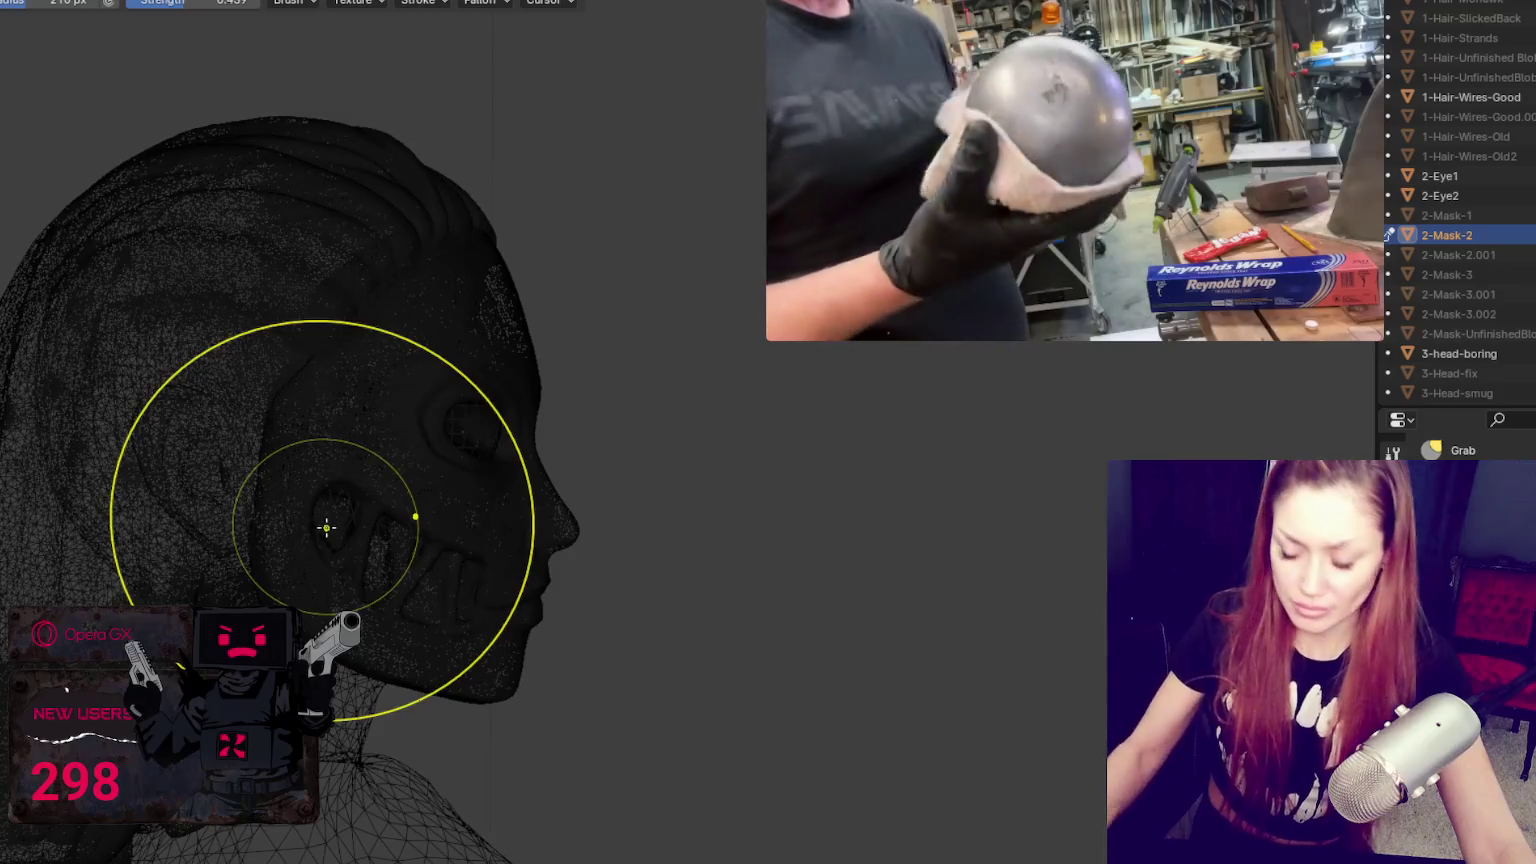
pyautogui.hotkey('shift', 'z')
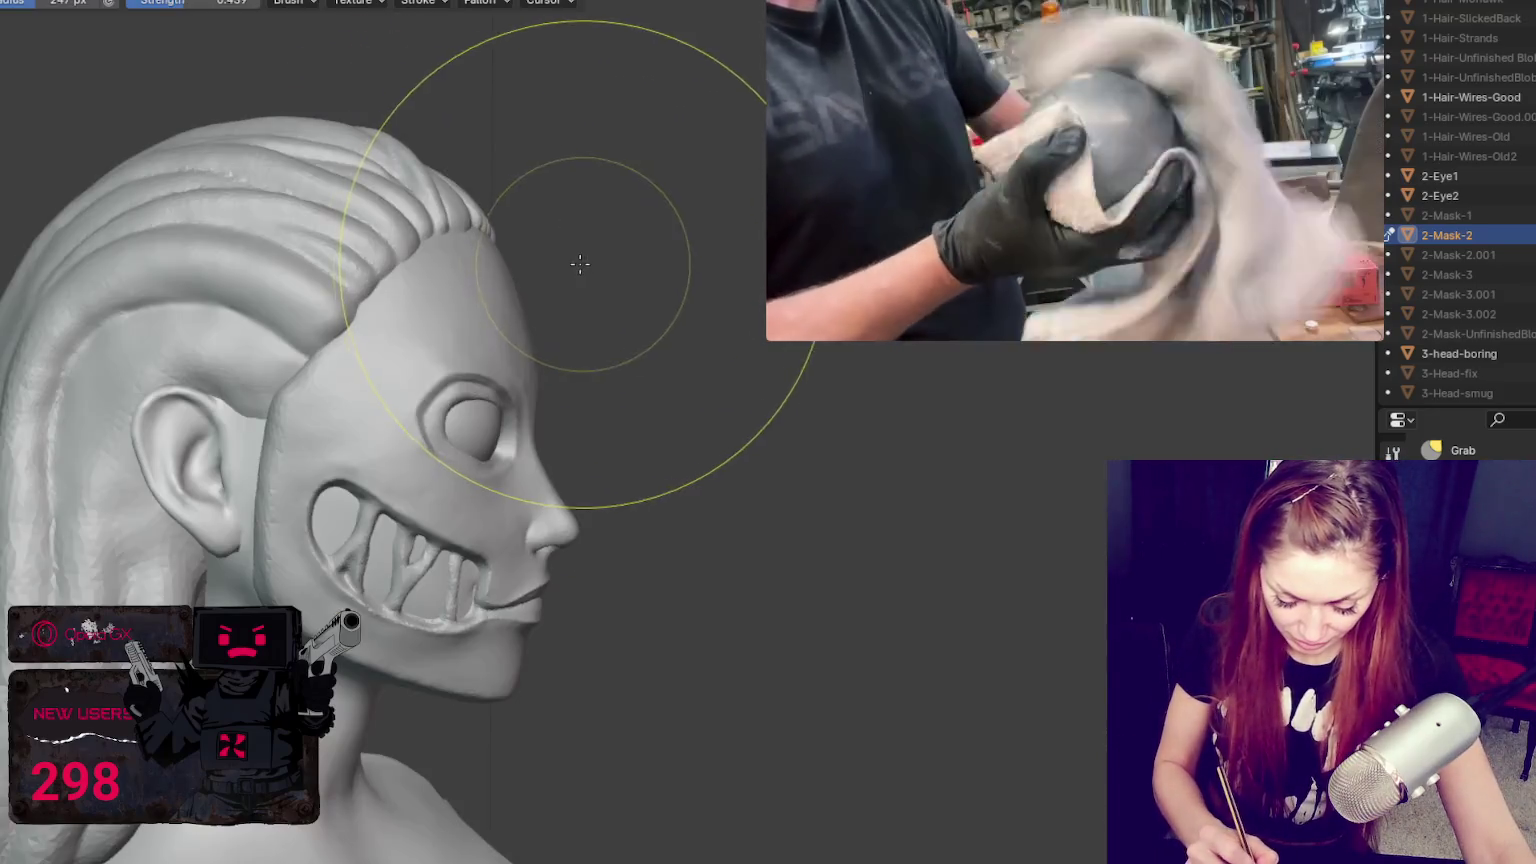
pyautogui.moveTo(468, 250); pyautogui.dragTo(451, 331)
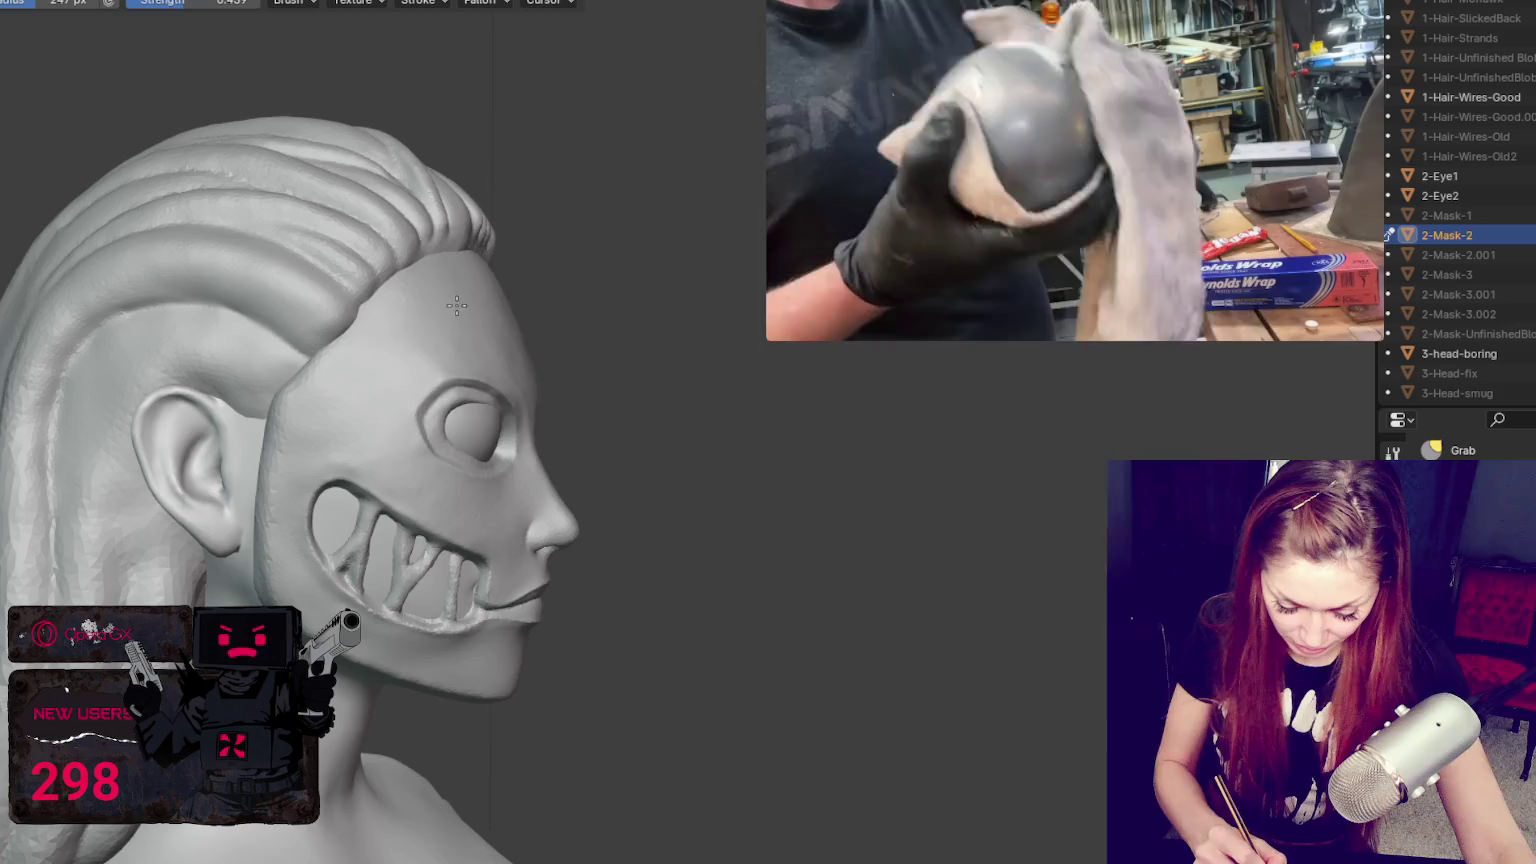
# Step: Shrink the Grab brush to 180 then 137 px and frame the face from the front
pyautogui.press('f')
pyautogui.click(545, 380)
pyautogui.moveTo(545, 380)
pyautogui.mouseDown(button='middle')
pyautogui.moveTo(568, 386)
pyautogui.moveTo(429, 387)
pyautogui.moveTo(603, 408)
pyautogui.moveTo(500, 247)
pyautogui.mouseUp(button='middle')
pyautogui.press('f')
pyautogui.click(325, 322)
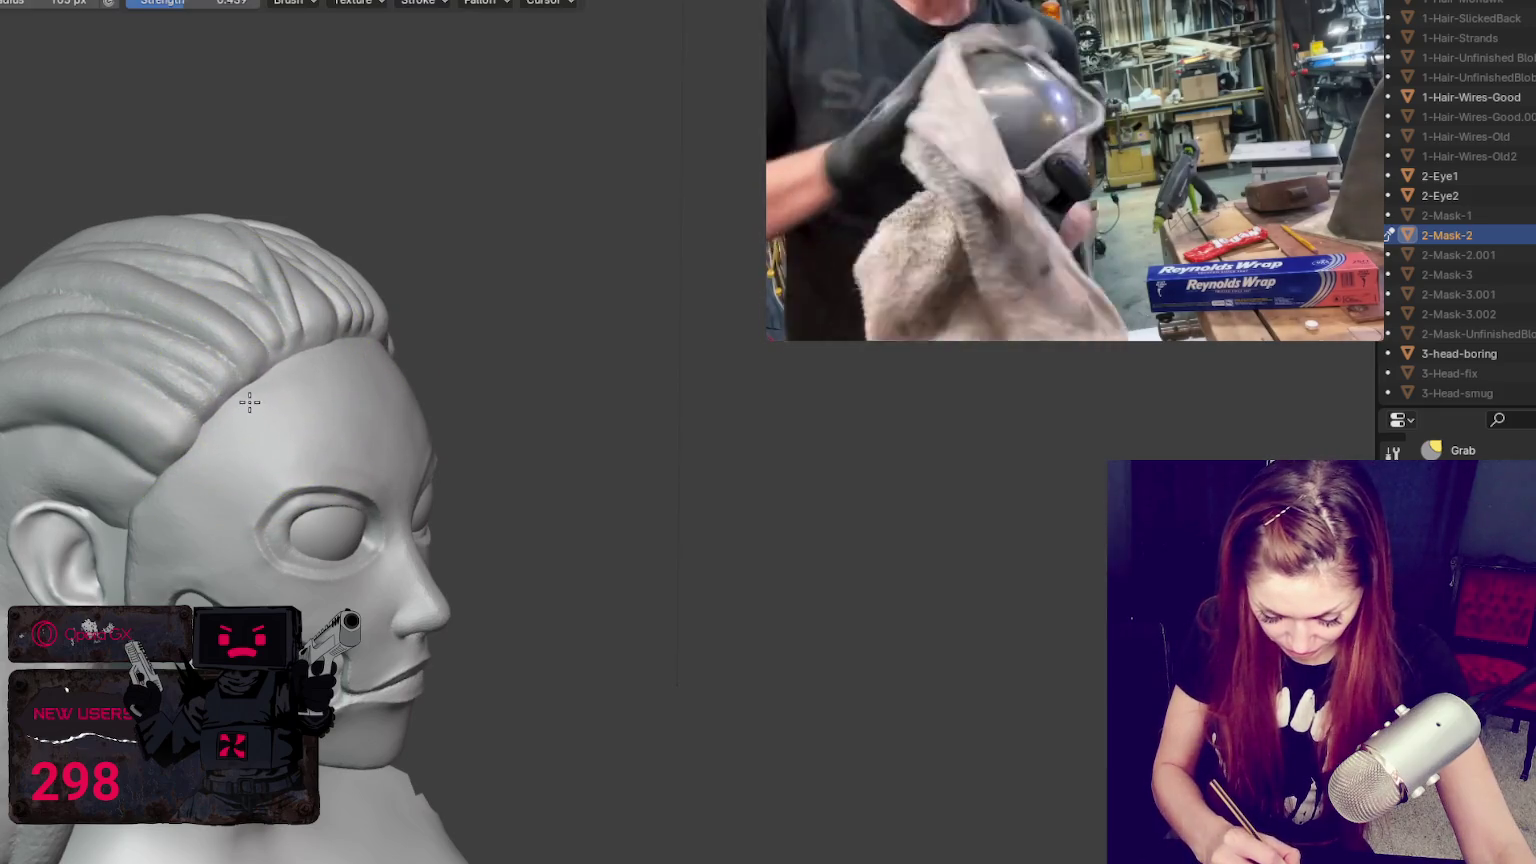
pyautogui.moveTo(245, 385)
pyautogui.mouseDown(button='middle')
pyautogui.moveTo(429, 504)
pyautogui.moveTo(370, 504)
pyautogui.mouseUp(button='middle')
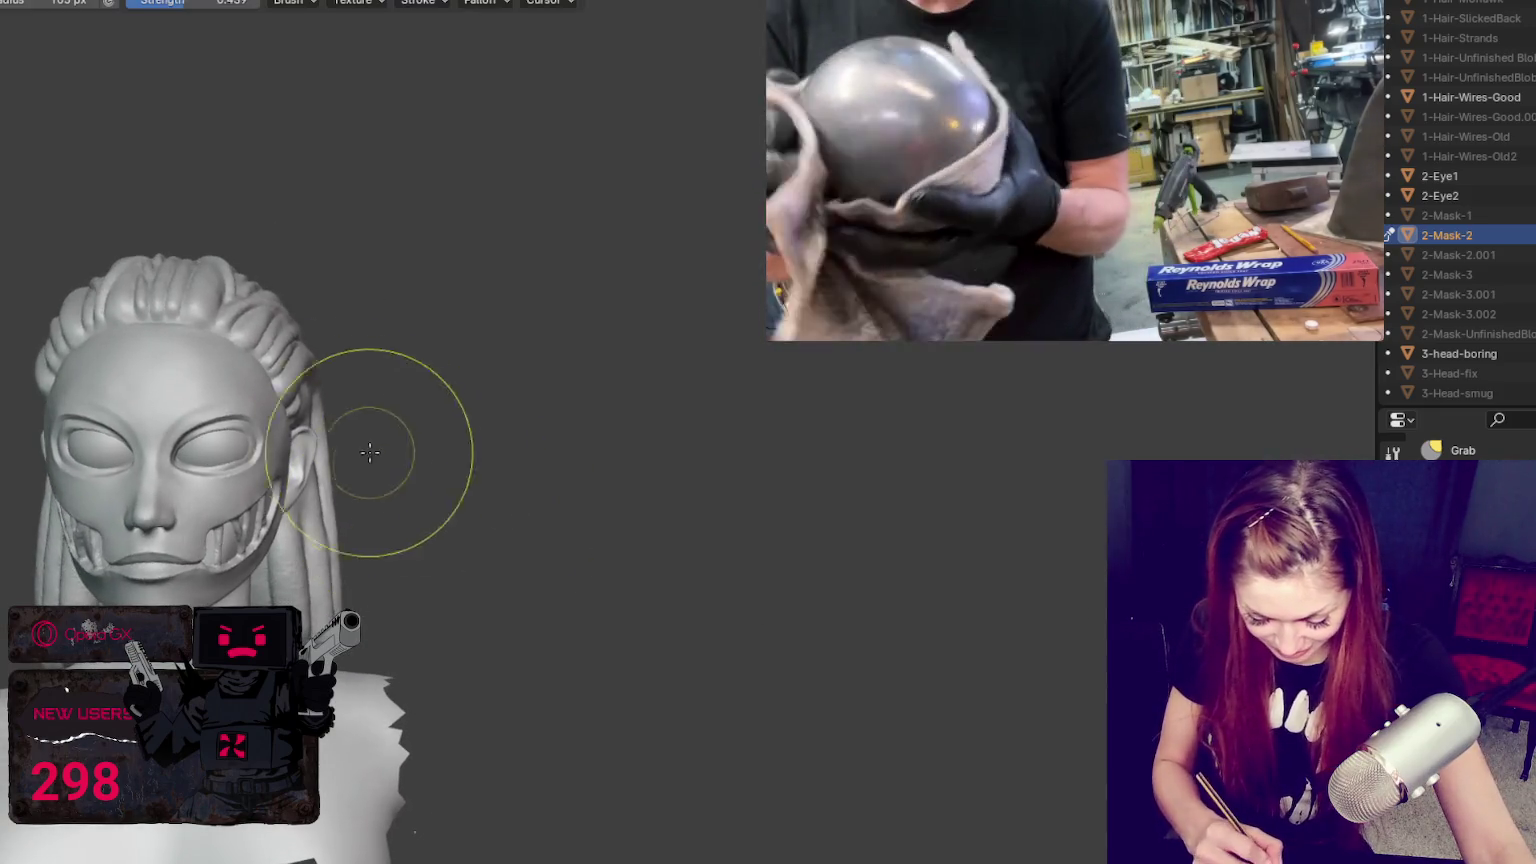
pyautogui.keyDown('shift'); pyautogui.moveTo(30, 257); pyautogui.dragTo(400, 250, button='middle'); pyautogui.keyUp('shift')
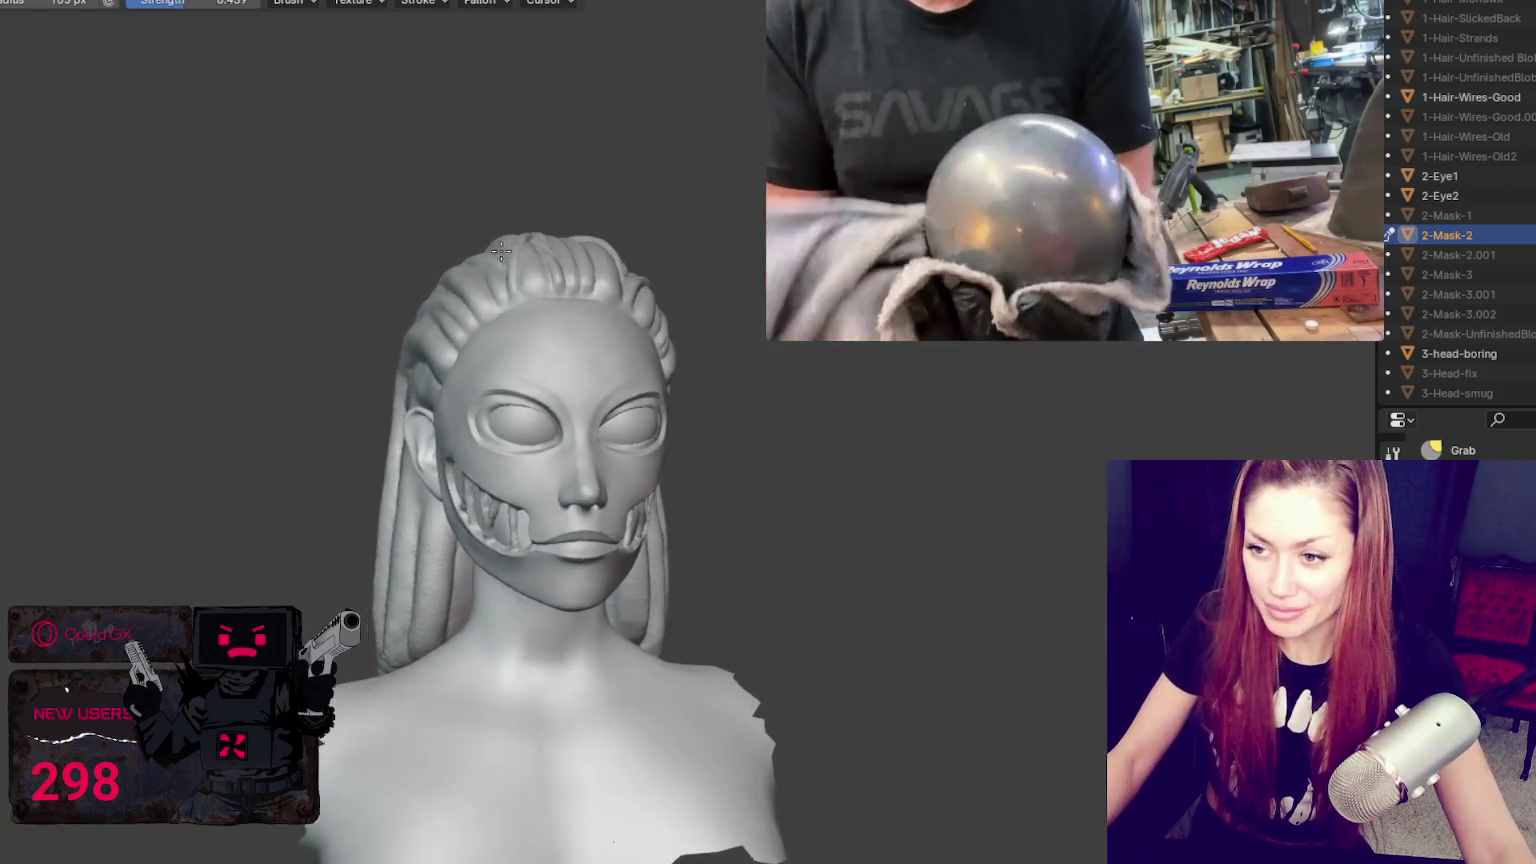
pyautogui.scroll(2, 400, 250)
pyautogui.scroll(2, 400, 250)
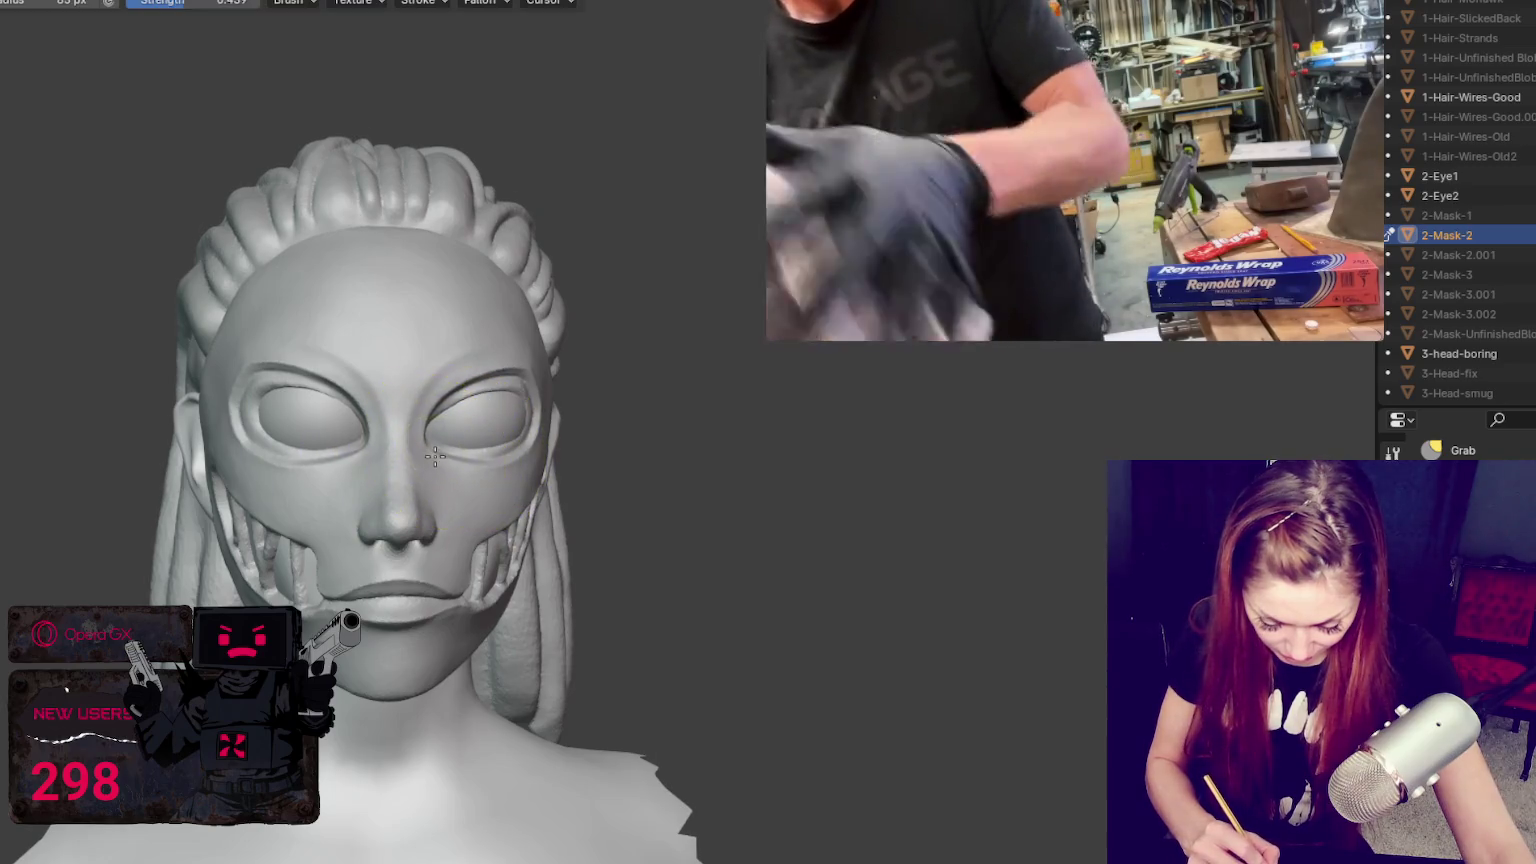
pyautogui.moveTo(435, 455)
pyautogui.mouseDown(button='middle')
pyautogui.moveTo(450, 464)
pyautogui.moveTo(520, 430)
pyautogui.mouseUp(button='middle')
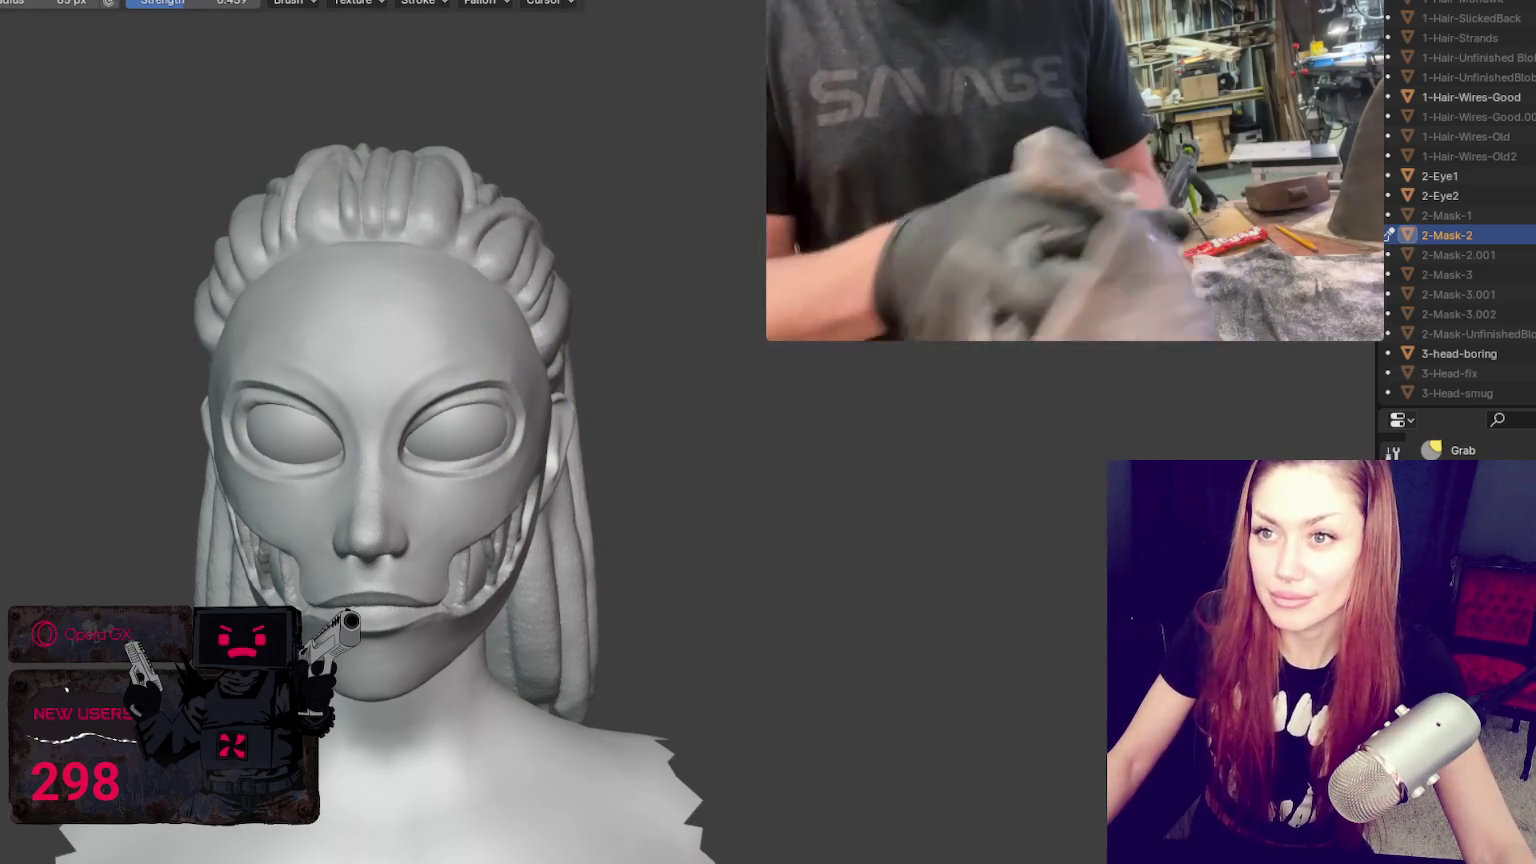
pyautogui.hotkey('ctrl', 'pageup')
# Step: From a frontal view, select 2-Eye1 and 2-Eye2 and drag each slightly sideways
pyautogui.click(869, 521)
pyautogui.click(530, 415)
pyautogui.moveTo(530, 415)
pyautogui.mouseDown(button='middle')
pyautogui.moveTo(566, 329)
pyautogui.moveTo(431, 356)
pyautogui.moveTo(300, 350)
pyautogui.mouseUp(button='middle')
pyautogui.scroll(3, 506, 382)
pyautogui.scroll(2, 410, 398)
pyautogui.click(296, 347)
pyautogui.moveTo(456, 327); pyautogui.dragTo(459, 328)
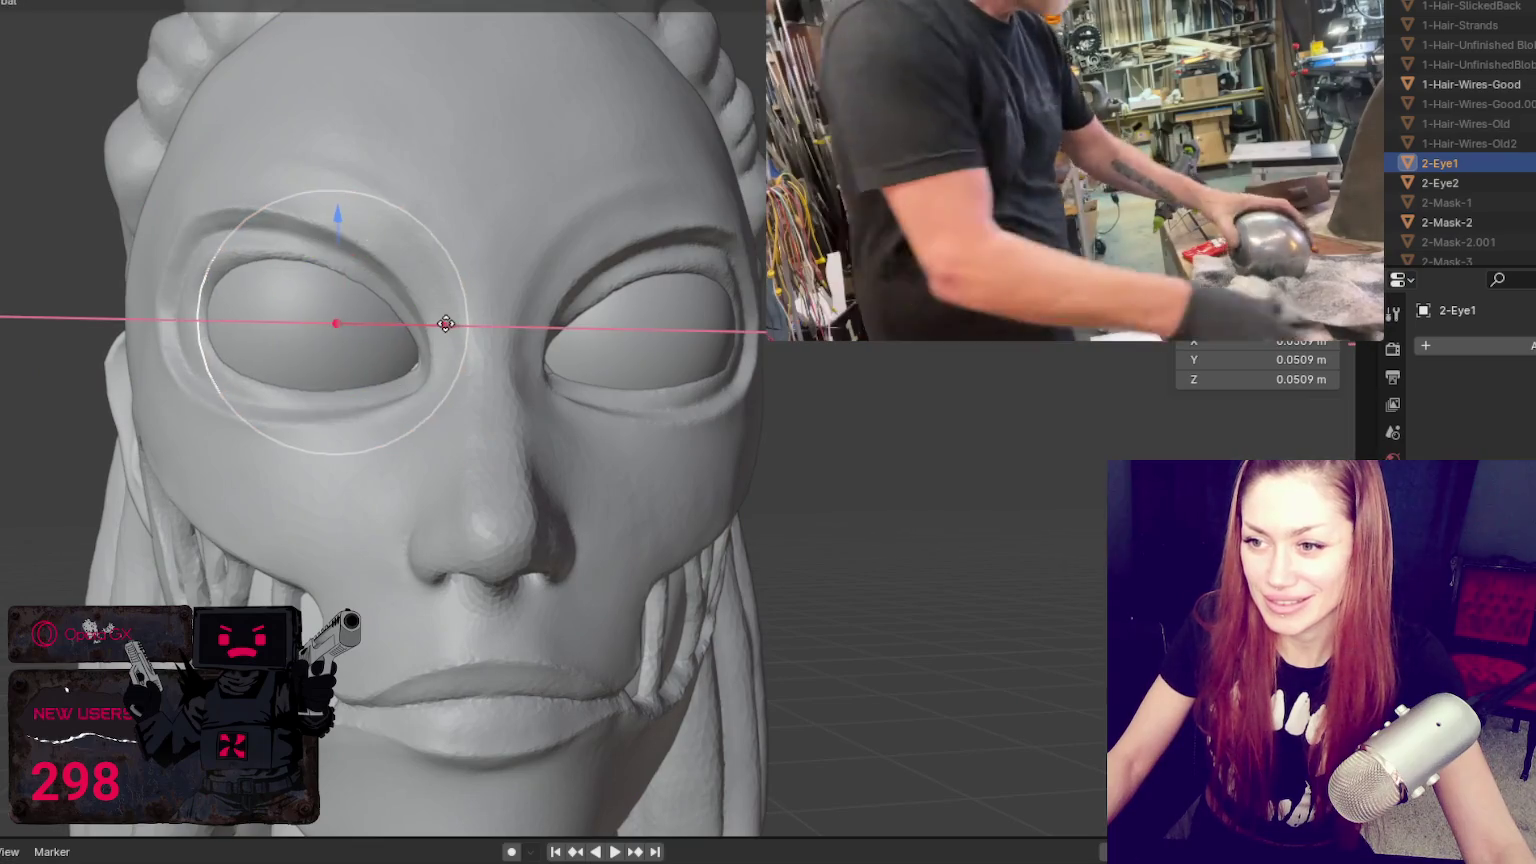
pyautogui.click(690, 376)
pyautogui.moveTo(690, 376); pyautogui.dragTo(652, 396, button='middle')
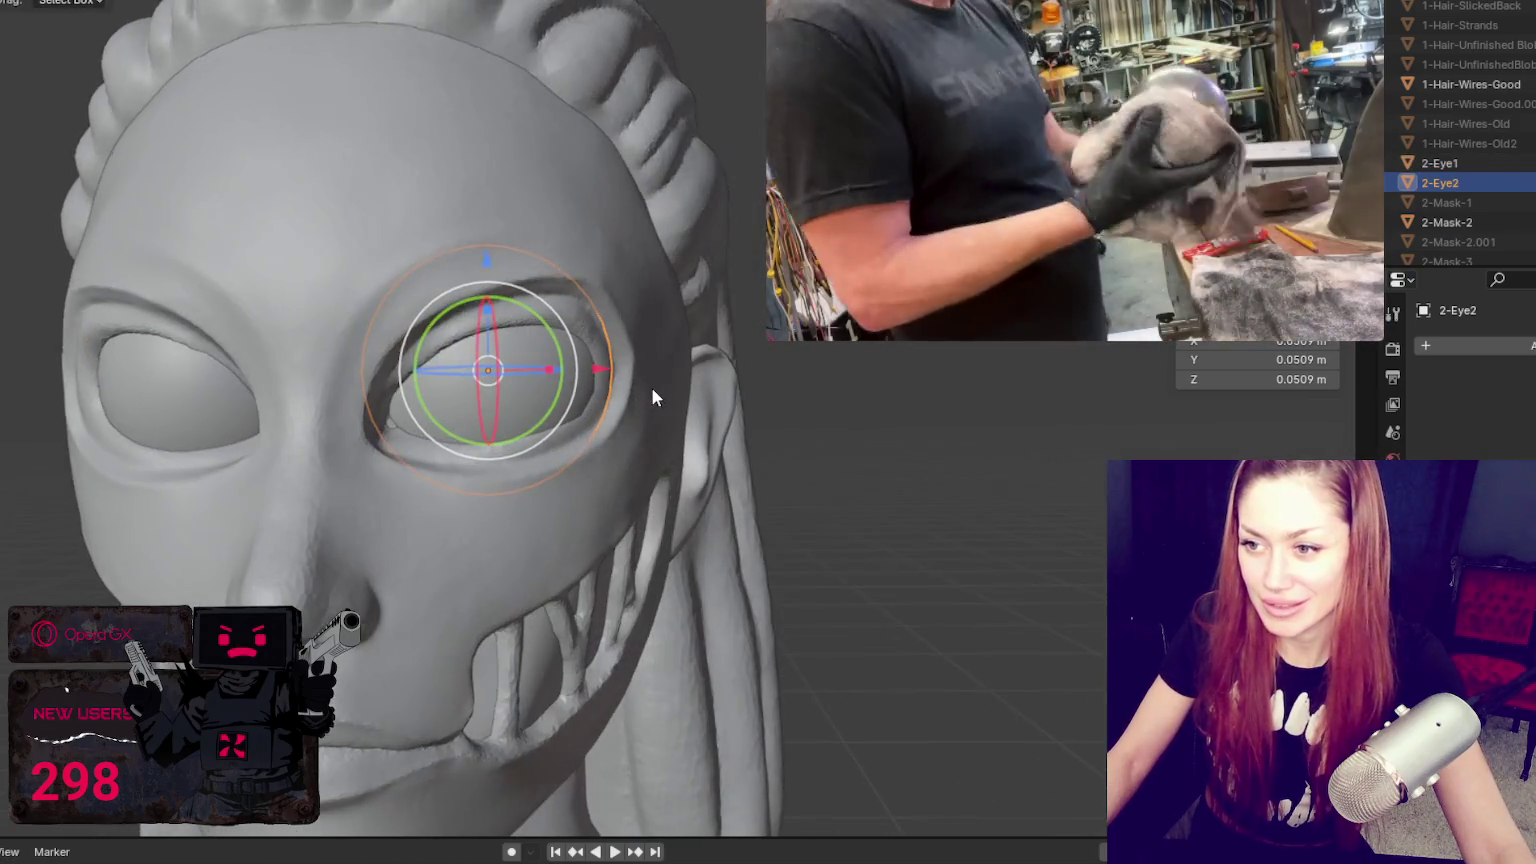
pyautogui.moveTo(607, 368); pyautogui.dragTo(590, 372)
# Step: Move 2-Eye2 along X to centre it in the mask's eye opening
pyautogui.scroll(-4, 590, 372)
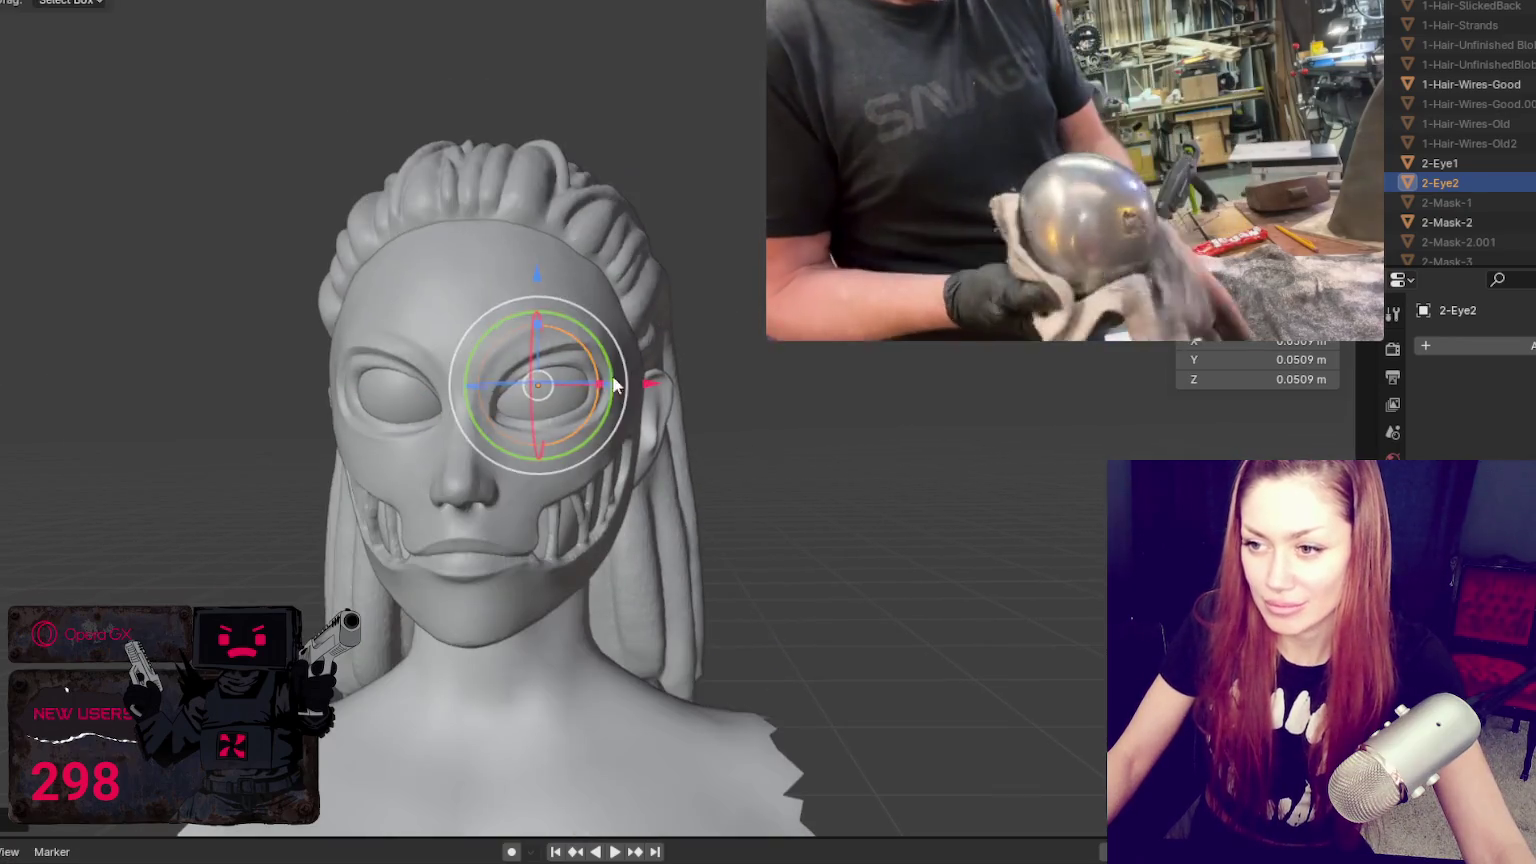
pyautogui.click(850, 451)
pyautogui.click(598, 393)
pyautogui.scroll(4, 598, 393)
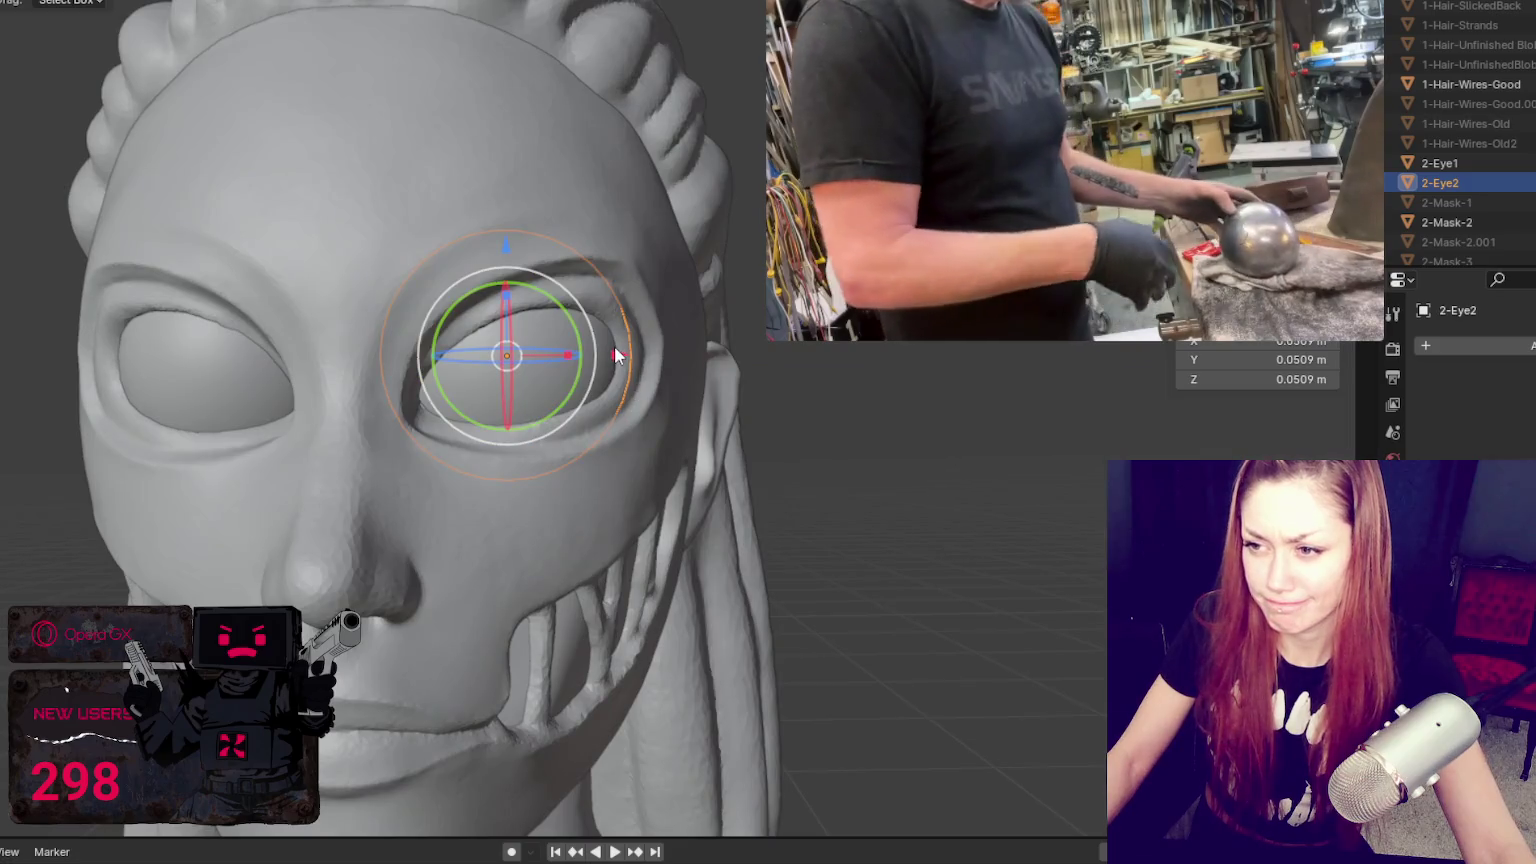
pyautogui.press('g')
pyautogui.press('x')
pyautogui.click(626, 348)
# Step: Move 2-Eye1 along X to centre it, then put 2-Mask-2 back into Sculpt Mode
pyautogui.click(224, 380)
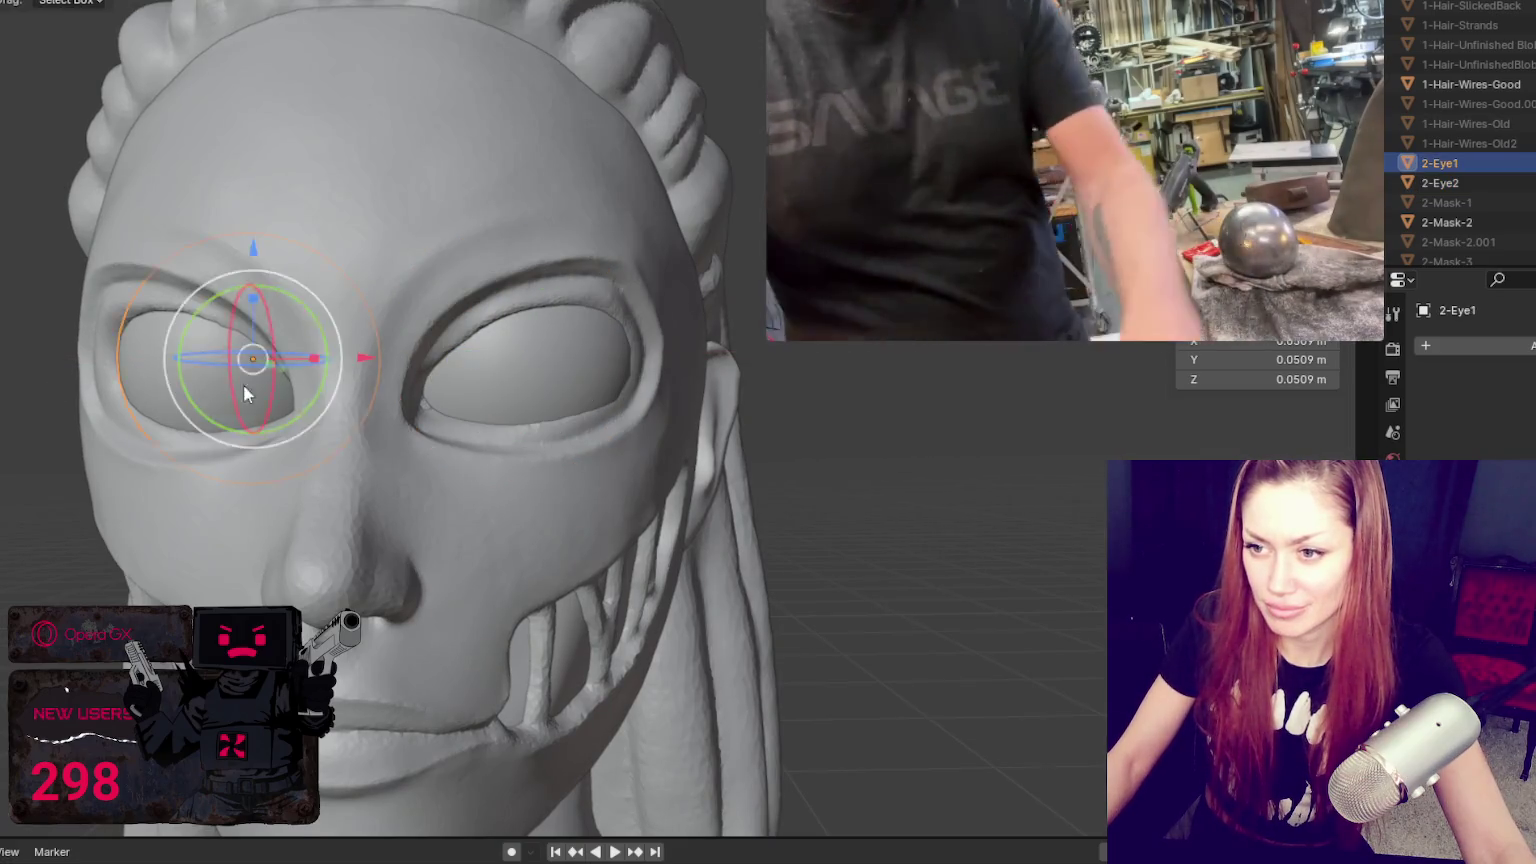
pyautogui.moveTo(224, 380); pyautogui.dragTo(374, 359, button='middle')
pyautogui.press('g')
pyautogui.press('x')
pyautogui.click(446, 334)
pyautogui.scroll(-5, 842, 500)
pyautogui.moveTo(842, 500); pyautogui.dragTo(778, 504, button='middle')
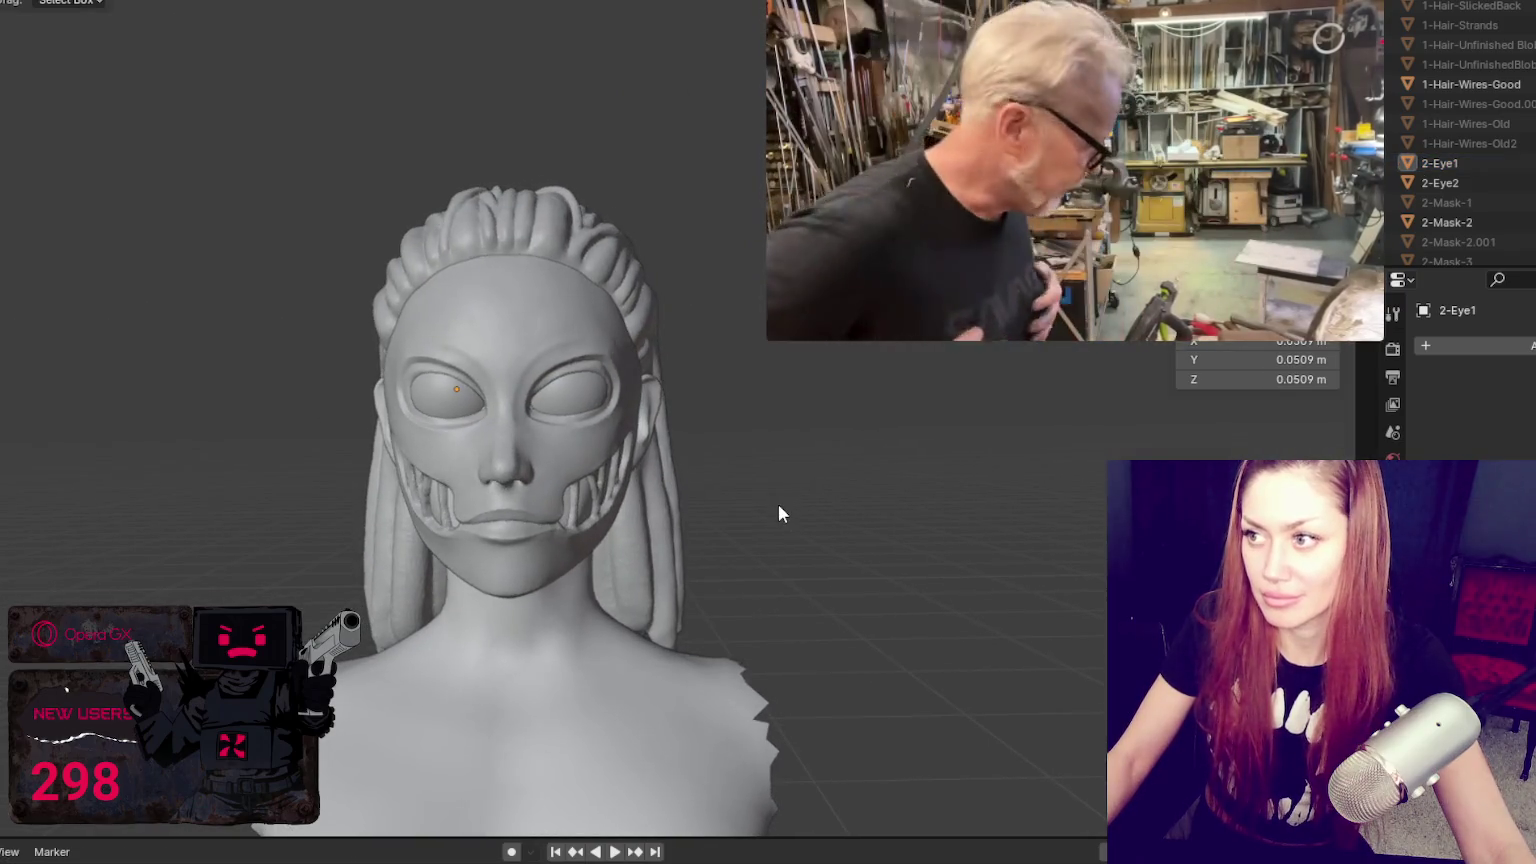
pyautogui.click(572, 348)
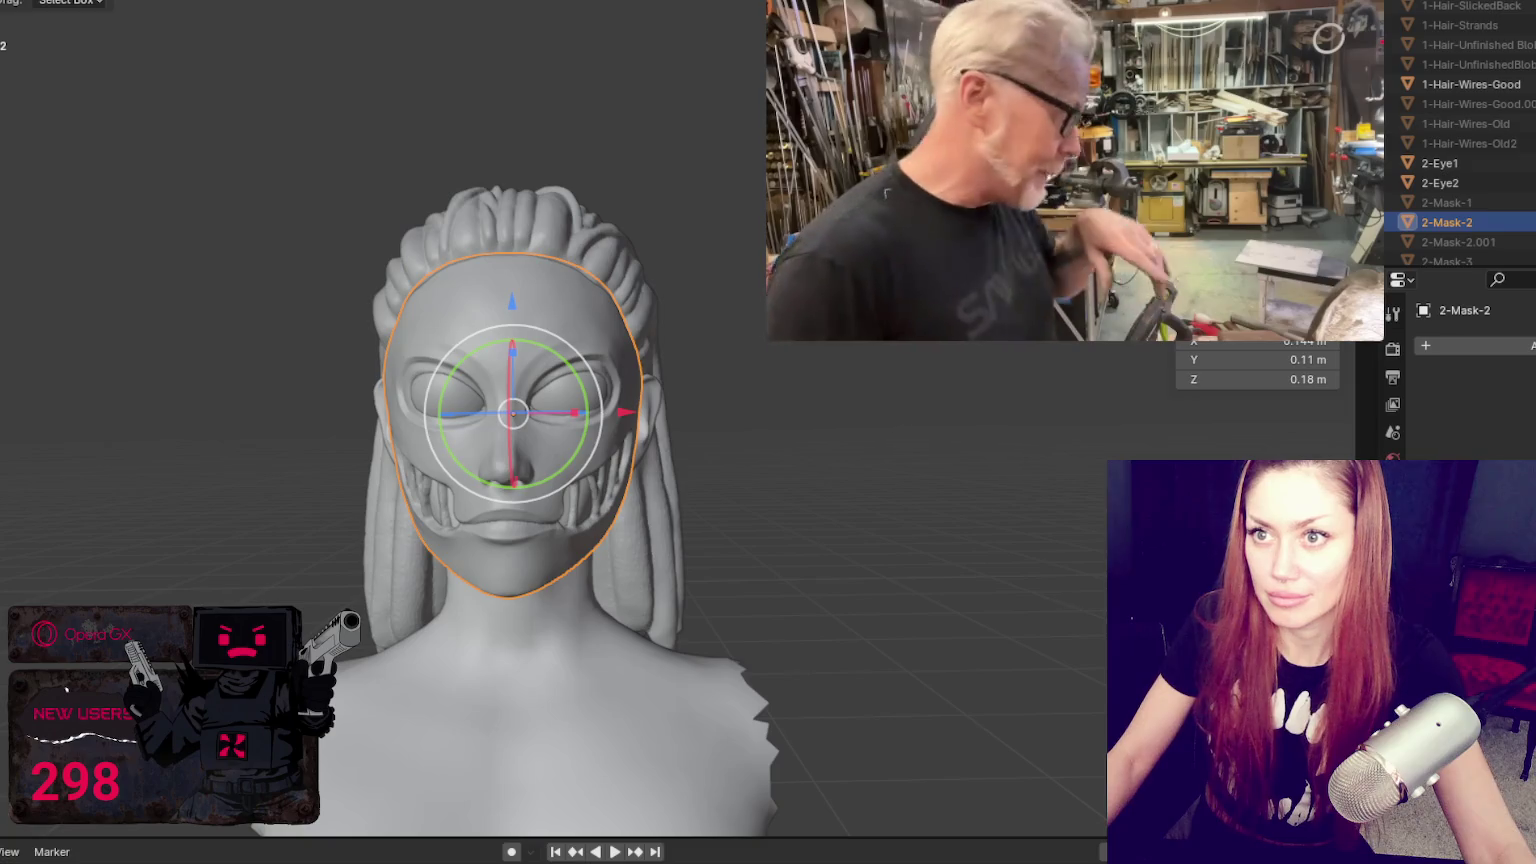
pyautogui.click(229, 2)
# Step: Pull the mask's eye rims with the Grab brush at 37, 43 and 105 px
pyautogui.press('f')
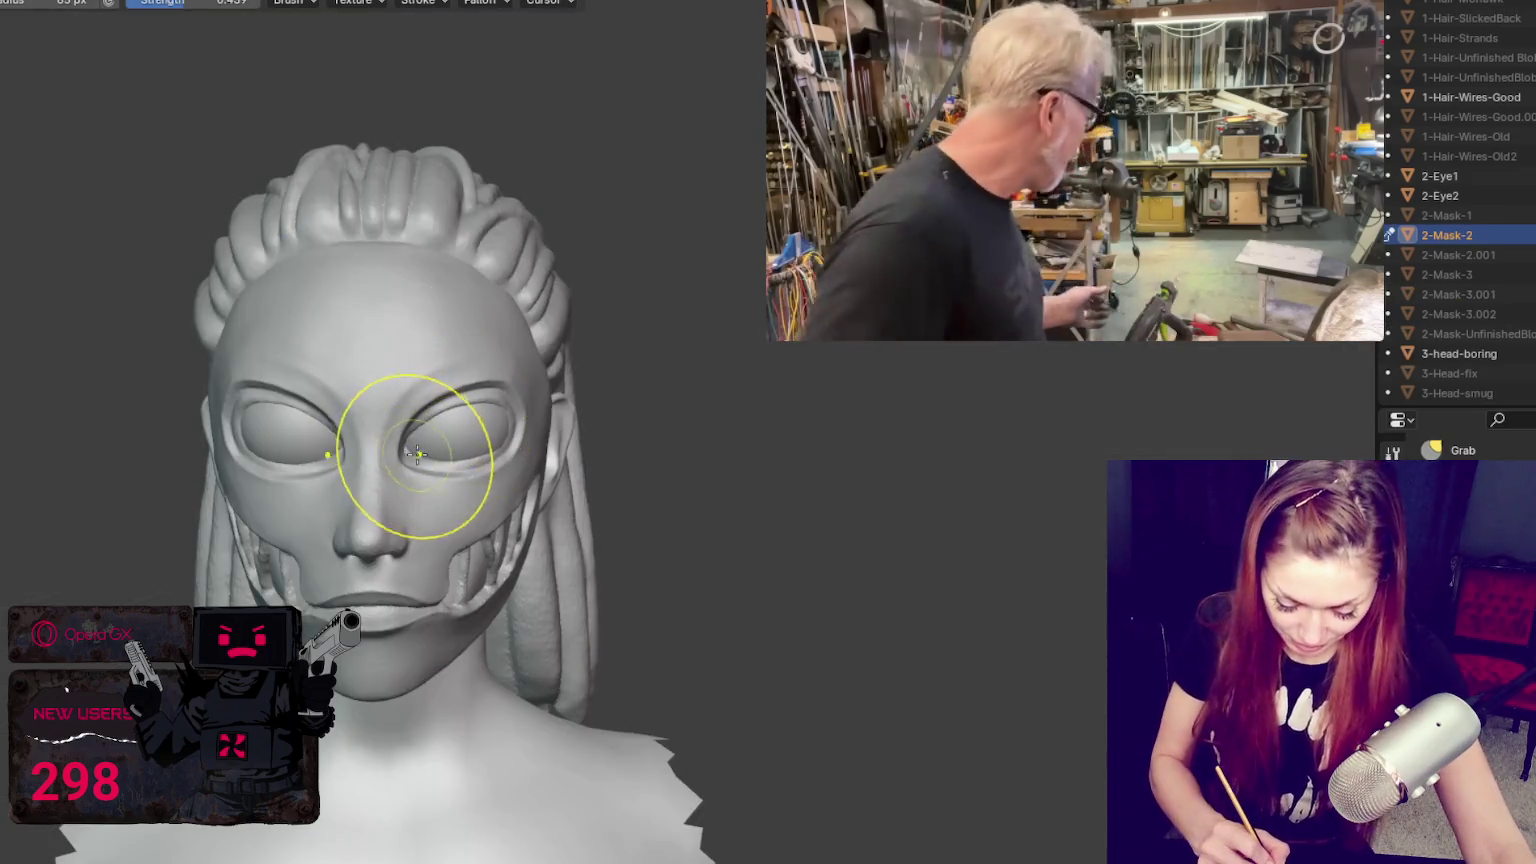
pyautogui.click(407, 455)
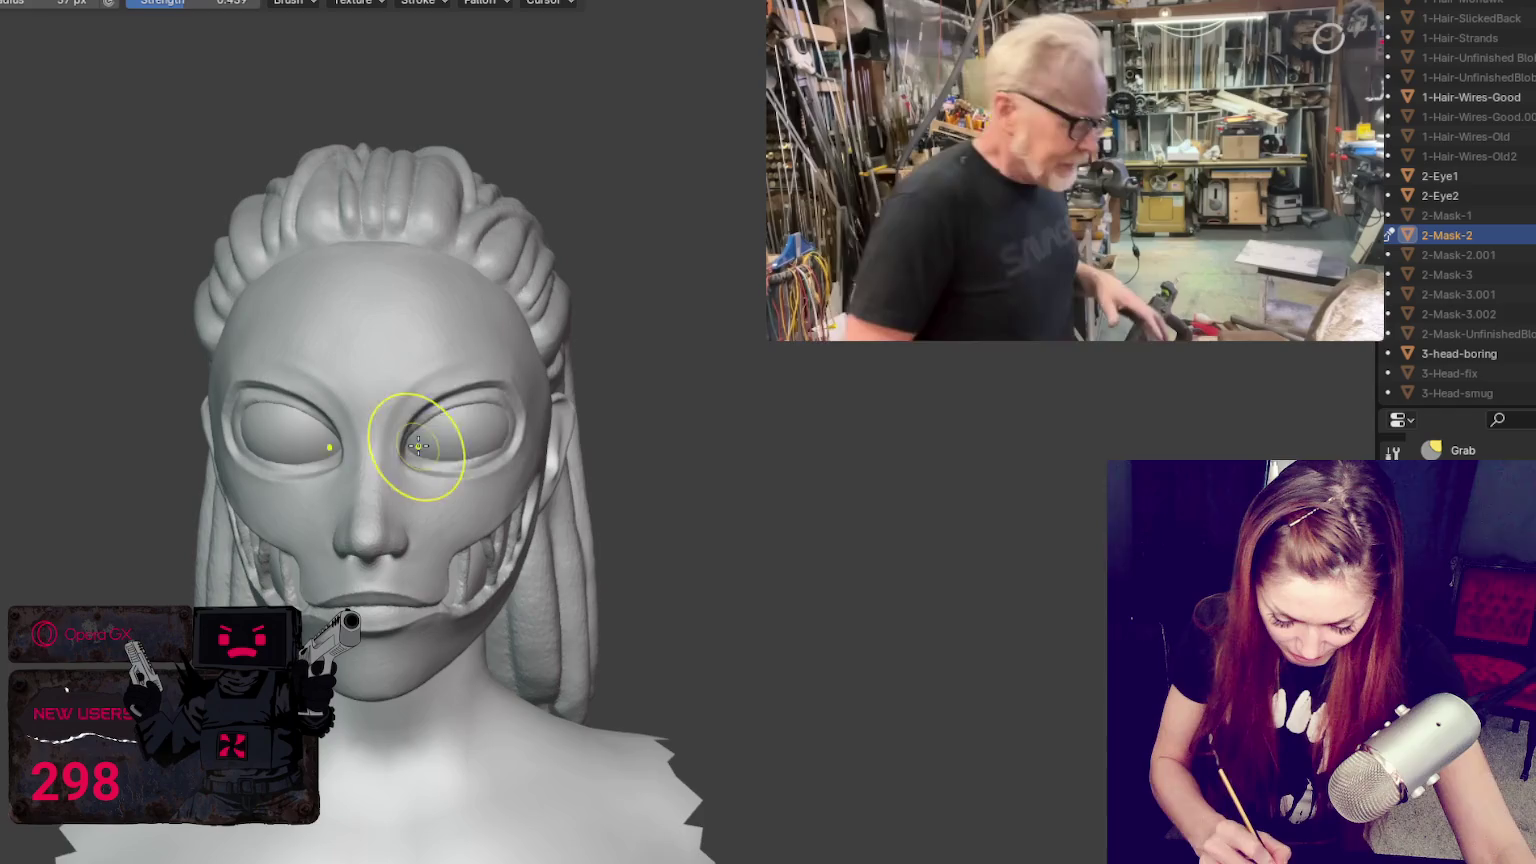
pyautogui.press('f')
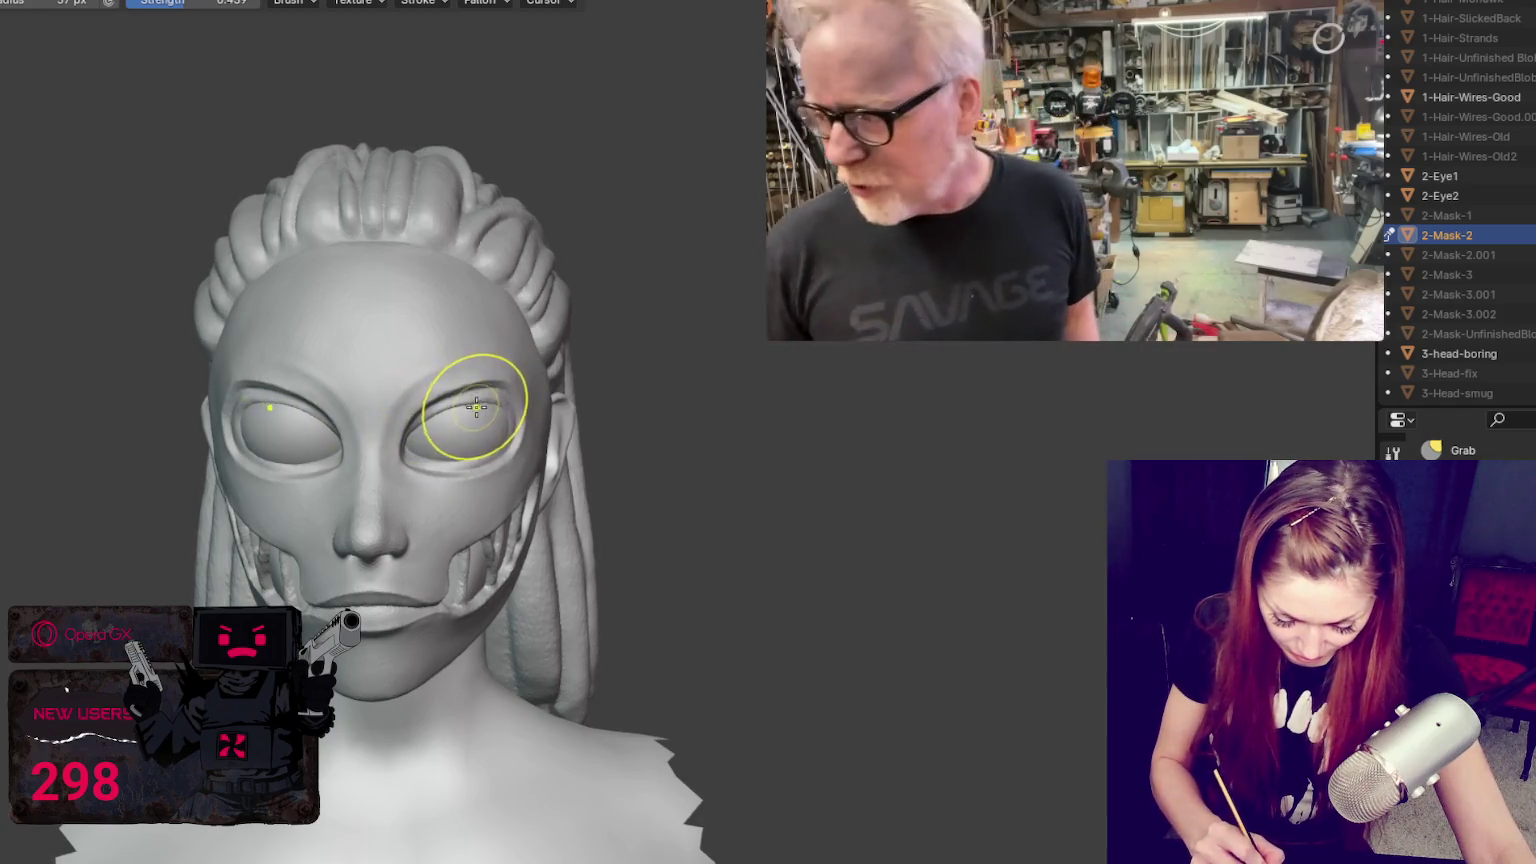
pyautogui.click(474, 400)
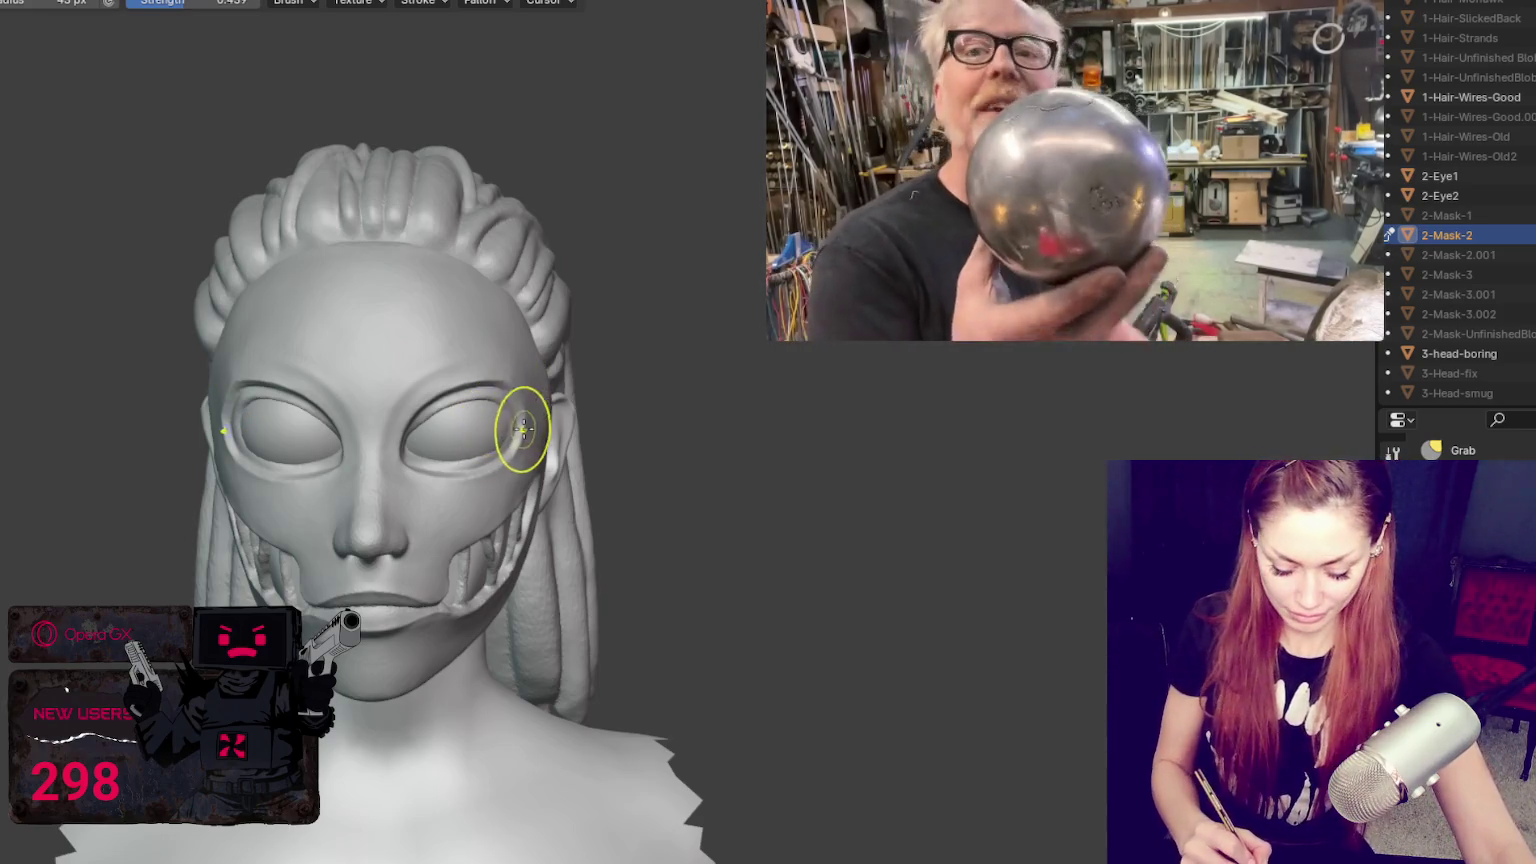
pyautogui.press('f')
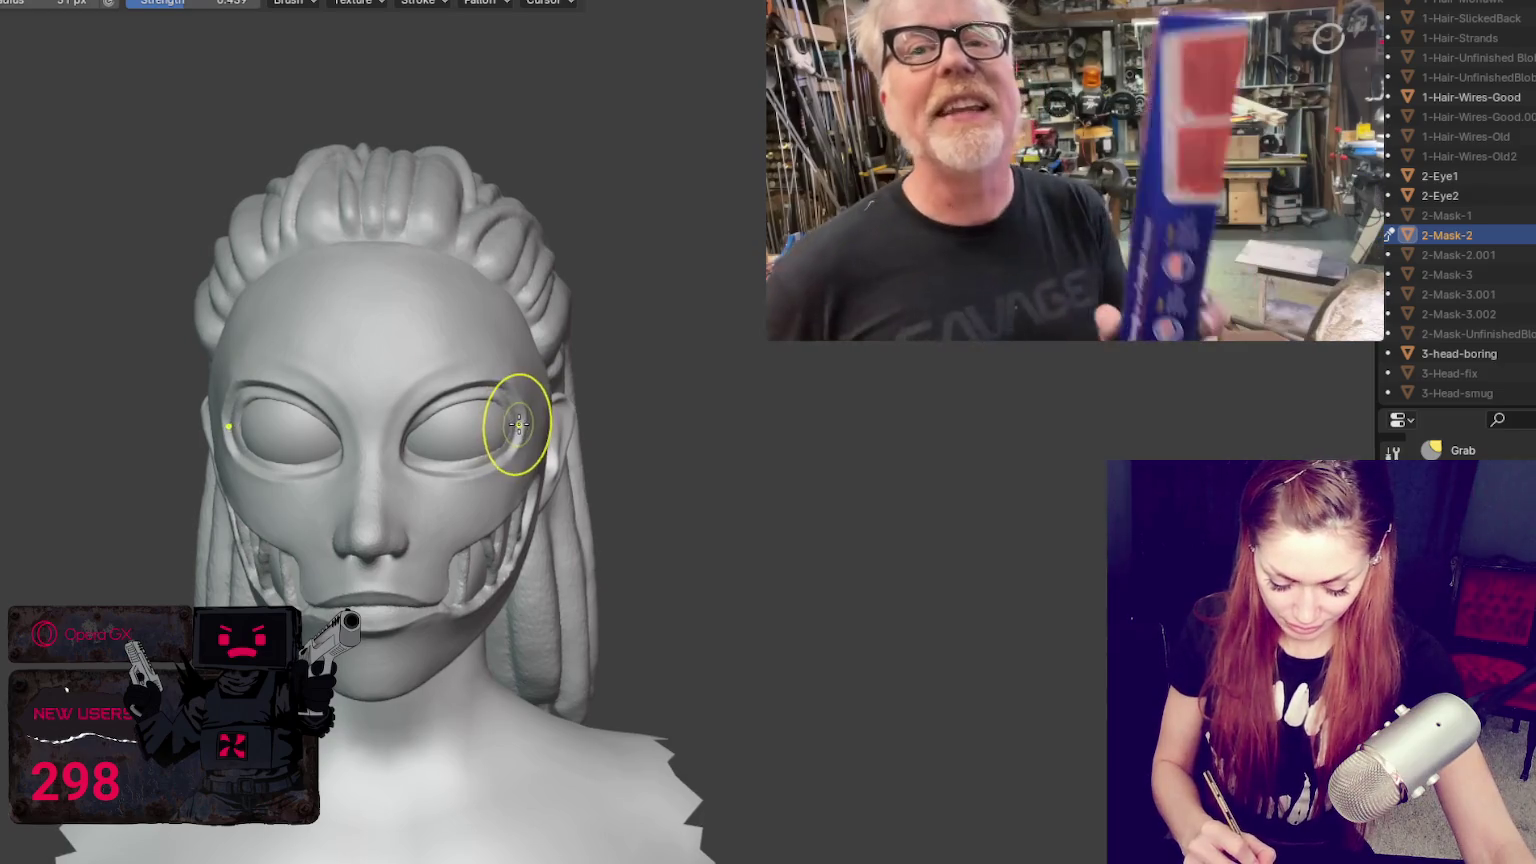
pyautogui.click(515, 428)
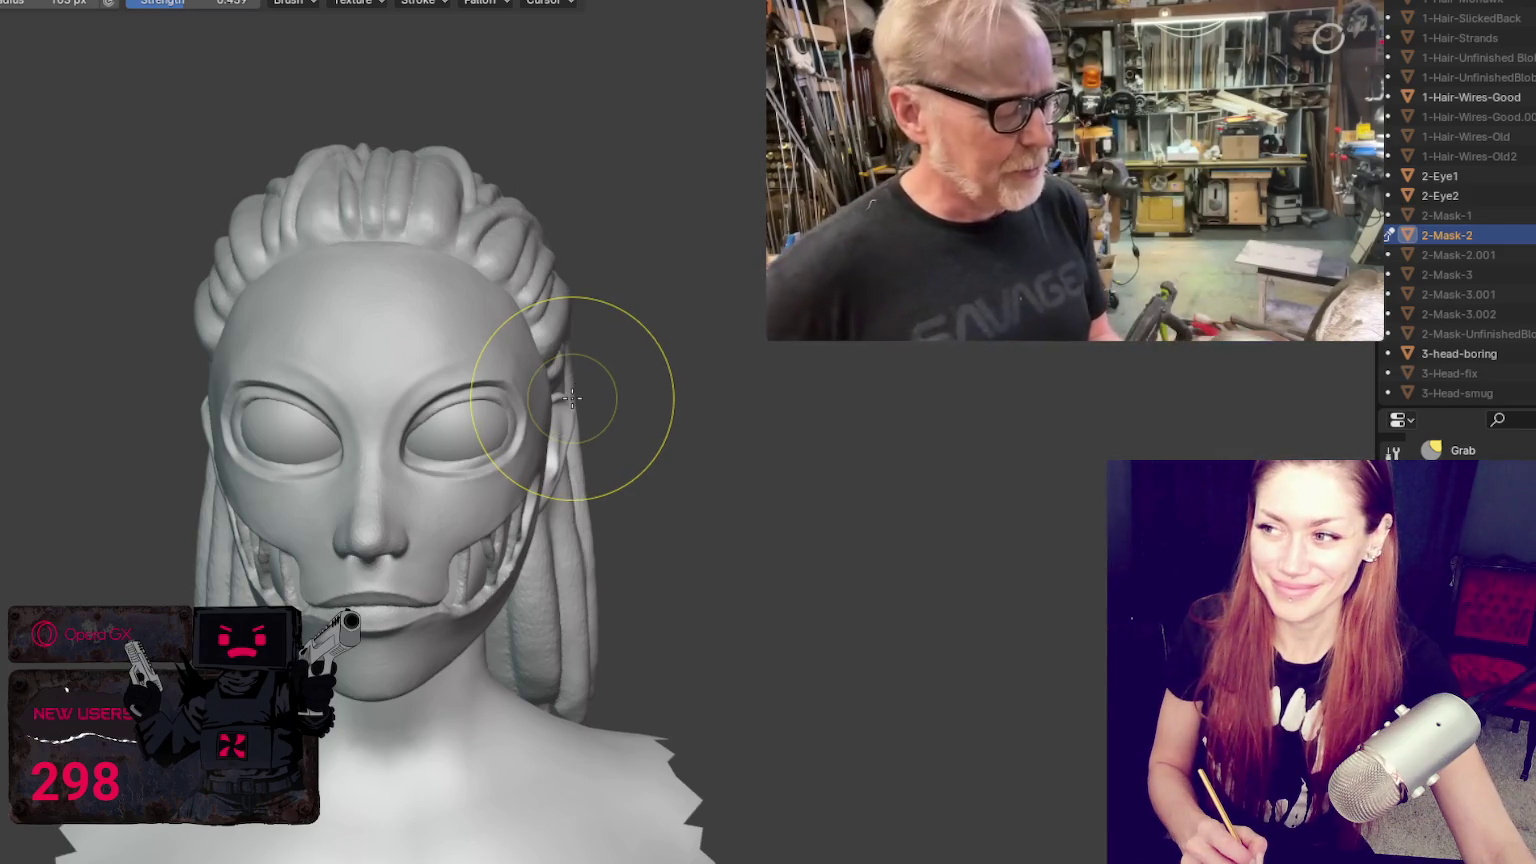
# Step: Fit the mask's temple and ear edges with a 76 px, then 47 px brush
pyautogui.moveTo(610, 384)
pyautogui.mouseDown(button='middle')
pyautogui.moveTo(421, 420)
pyautogui.moveTo(527, 431)
pyautogui.mouseUp(button='middle')
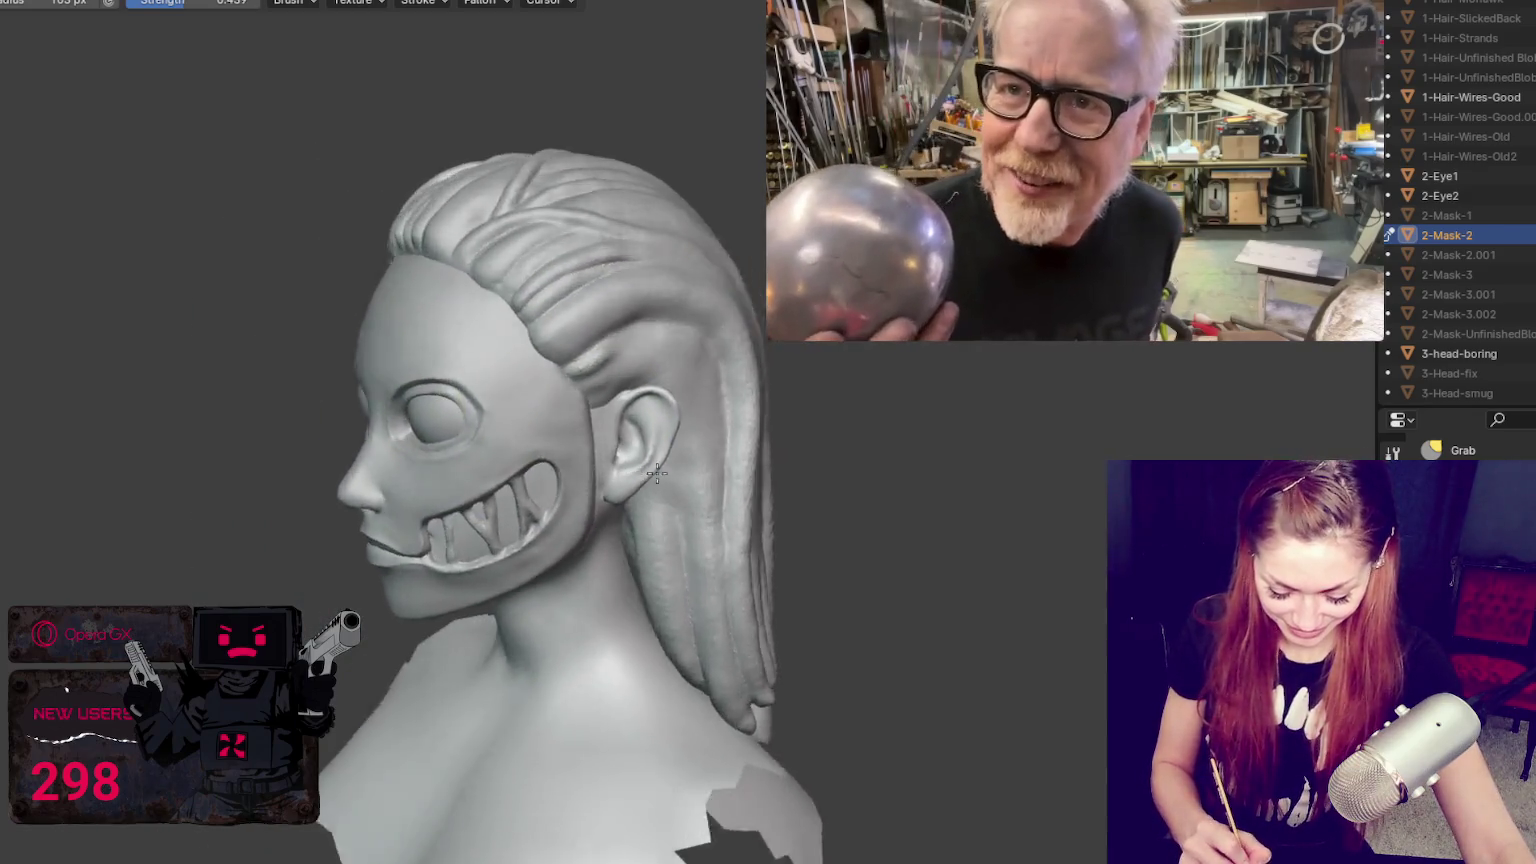
pyautogui.press('[')
pyautogui.press('[')
pyautogui.press('[')
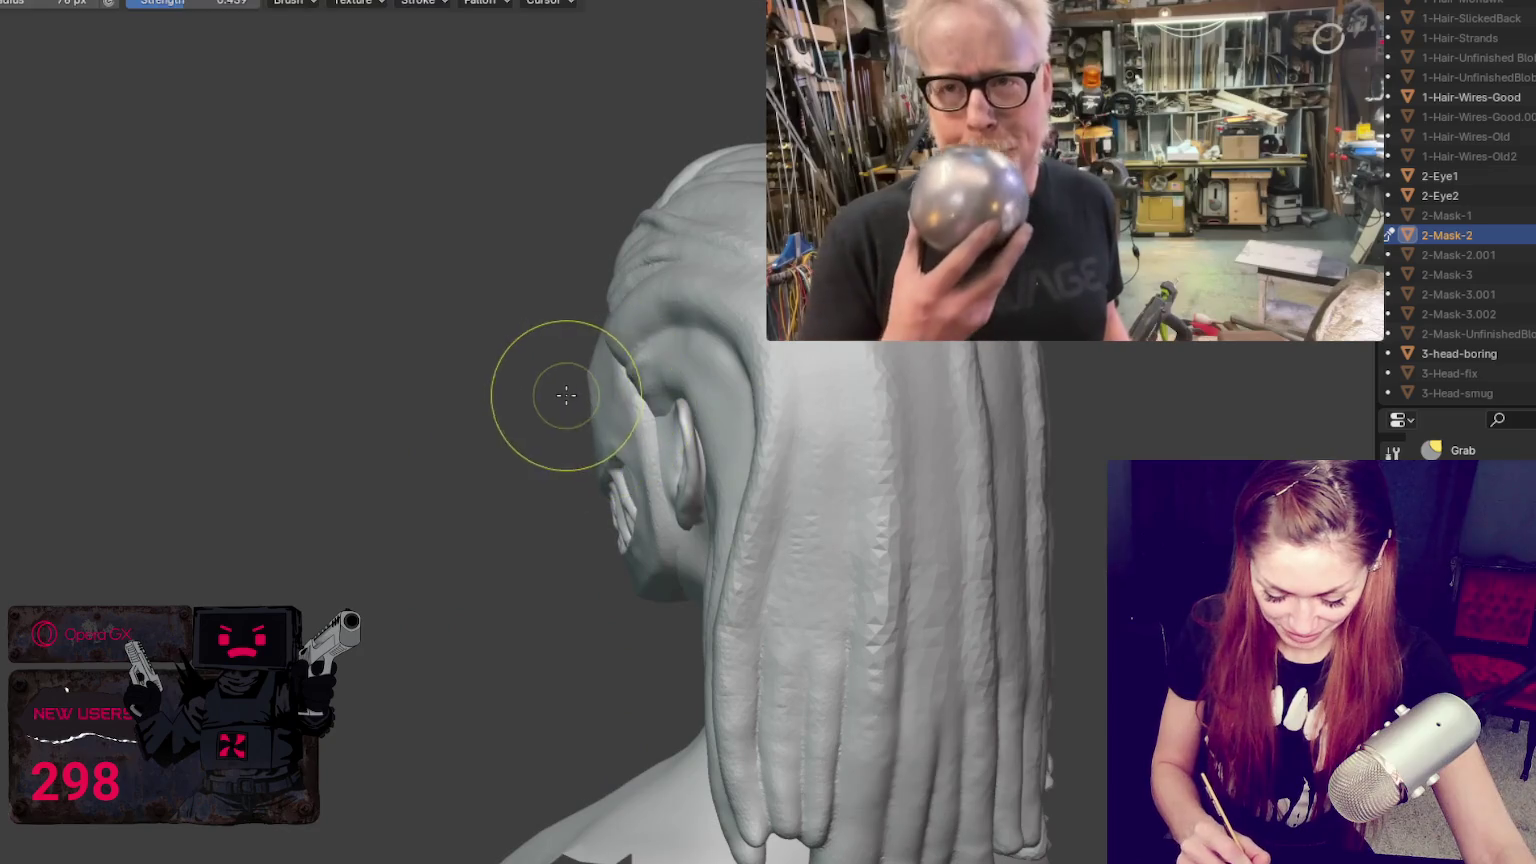
pyautogui.moveTo(634, 380); pyautogui.dragTo(960, 401, button='middle')
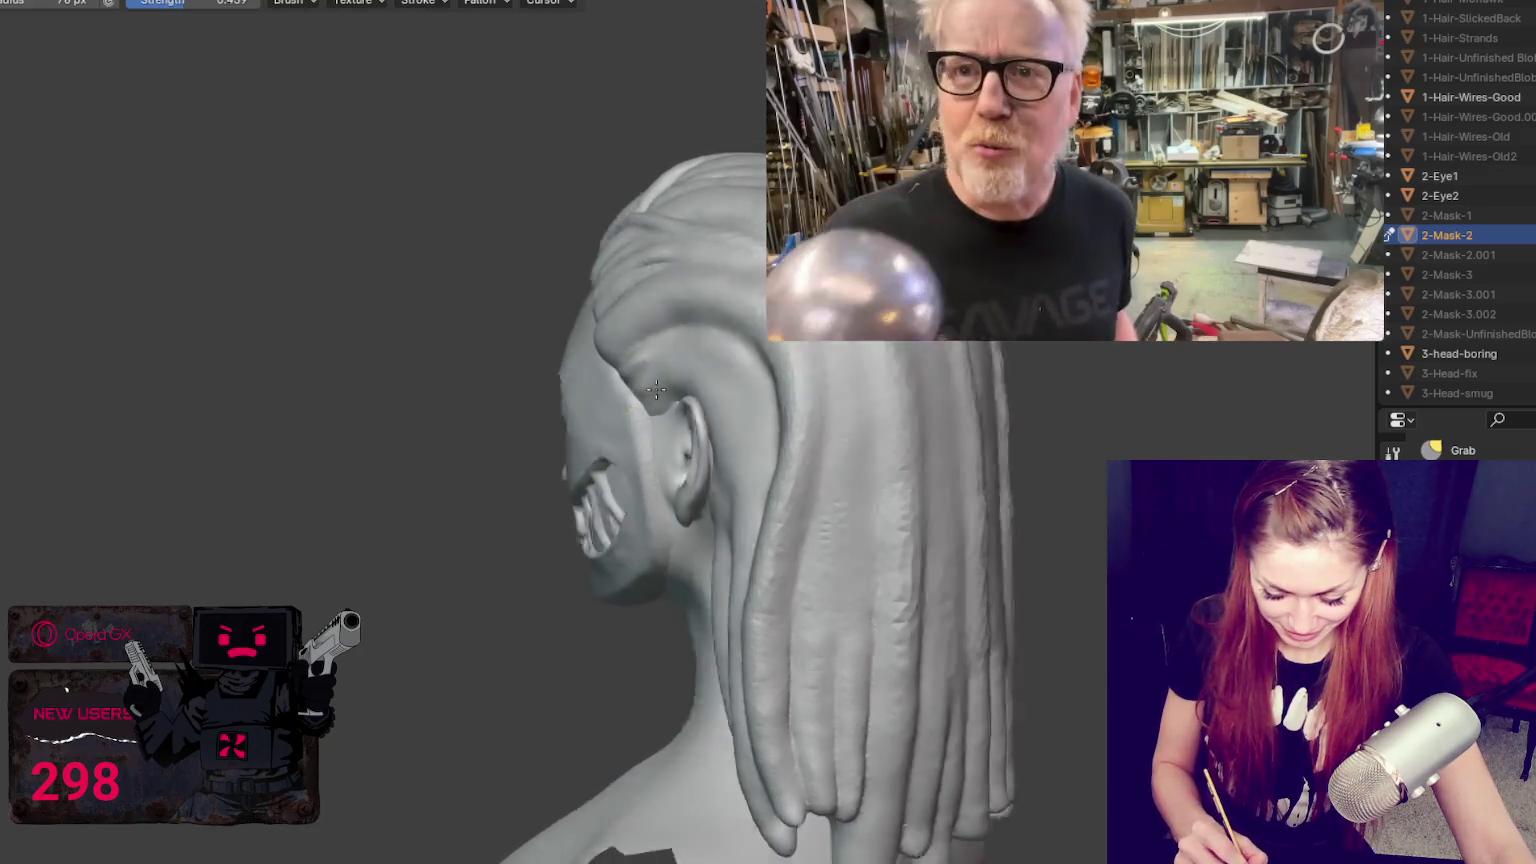
pyautogui.moveTo(963, 399); pyautogui.dragTo(581, 379, button='middle')
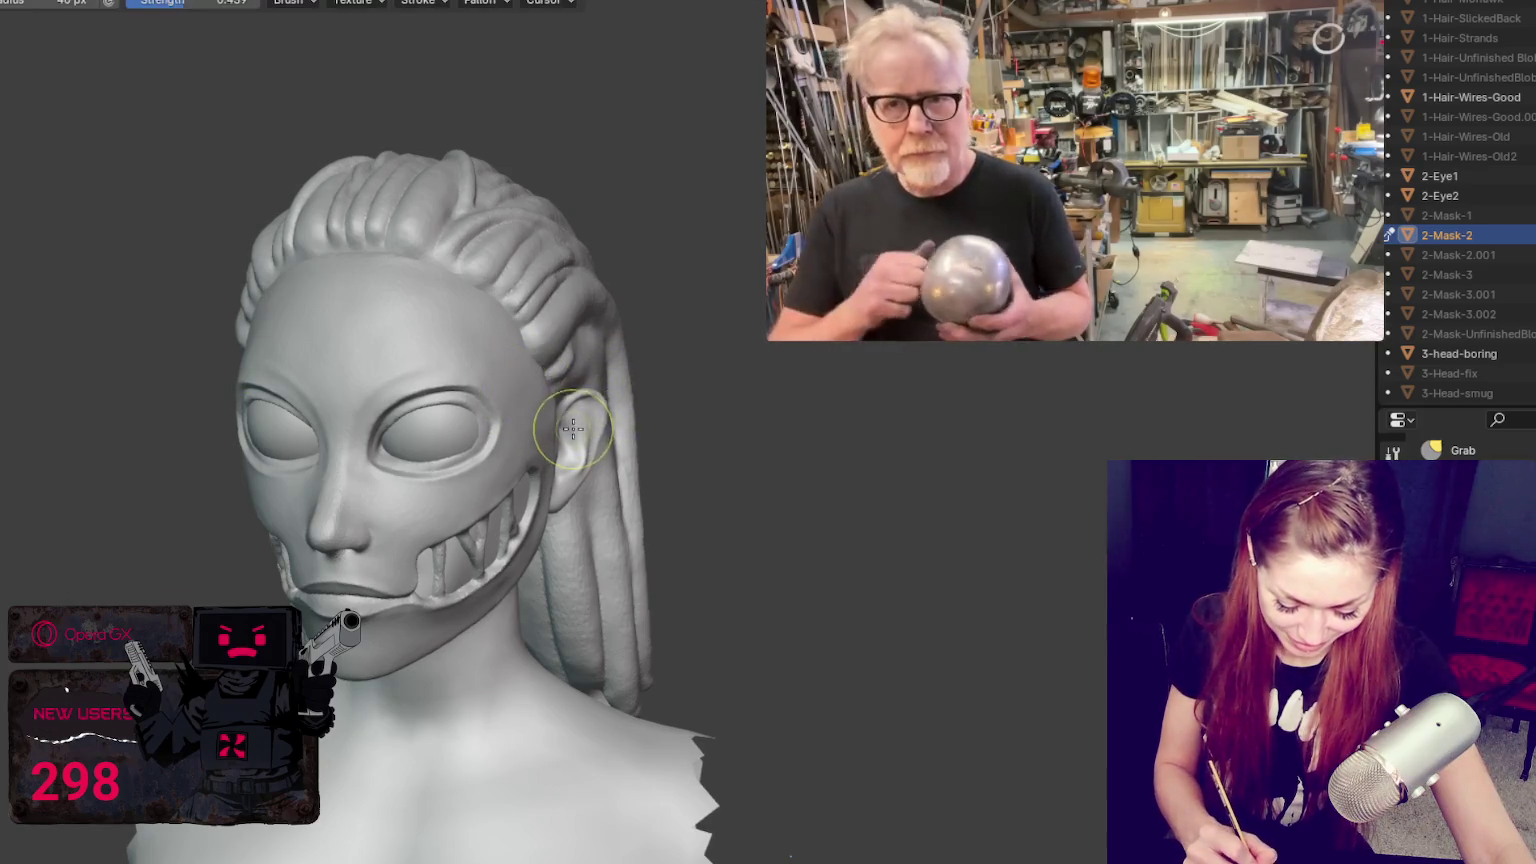
pyautogui.moveTo(473, 497)
pyautogui.mouseDown(button='middle')
pyautogui.moveTo(608, 402)
pyautogui.moveTo(411, 549)
pyautogui.moveTo(621, 479)
pyautogui.moveTo(624, 518)
pyautogui.moveTo(686, 514)
pyautogui.moveTo(458, 416)
pyautogui.mouseUp(button='middle')
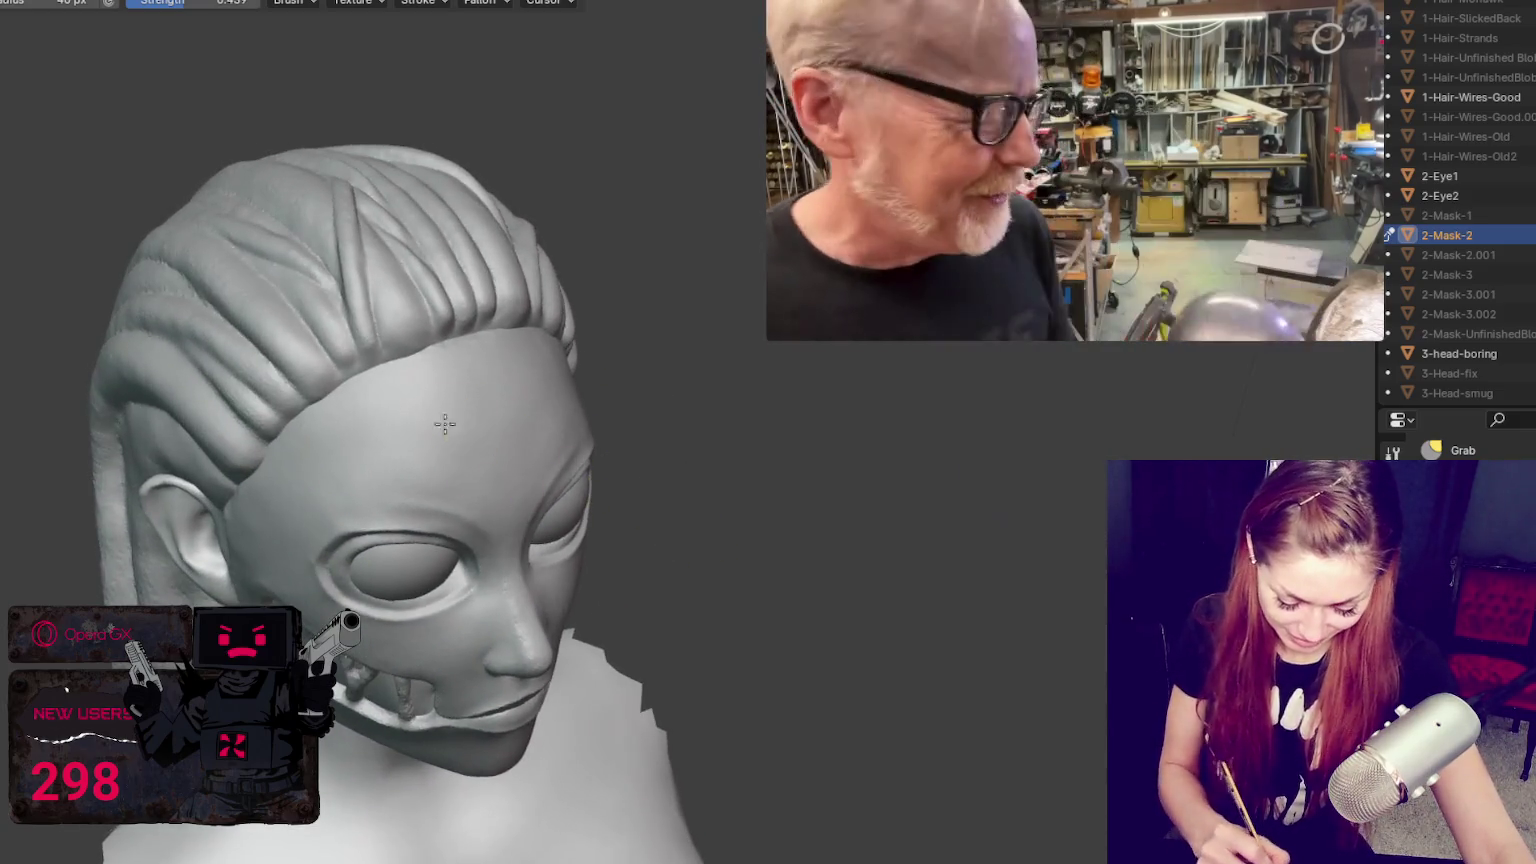
pyautogui.moveTo(548, 441); pyautogui.dragTo(624, 416, button='middle')
pyautogui.scroll(2, 701, 420)
pyautogui.press('f')
pyautogui.click(676, 412)
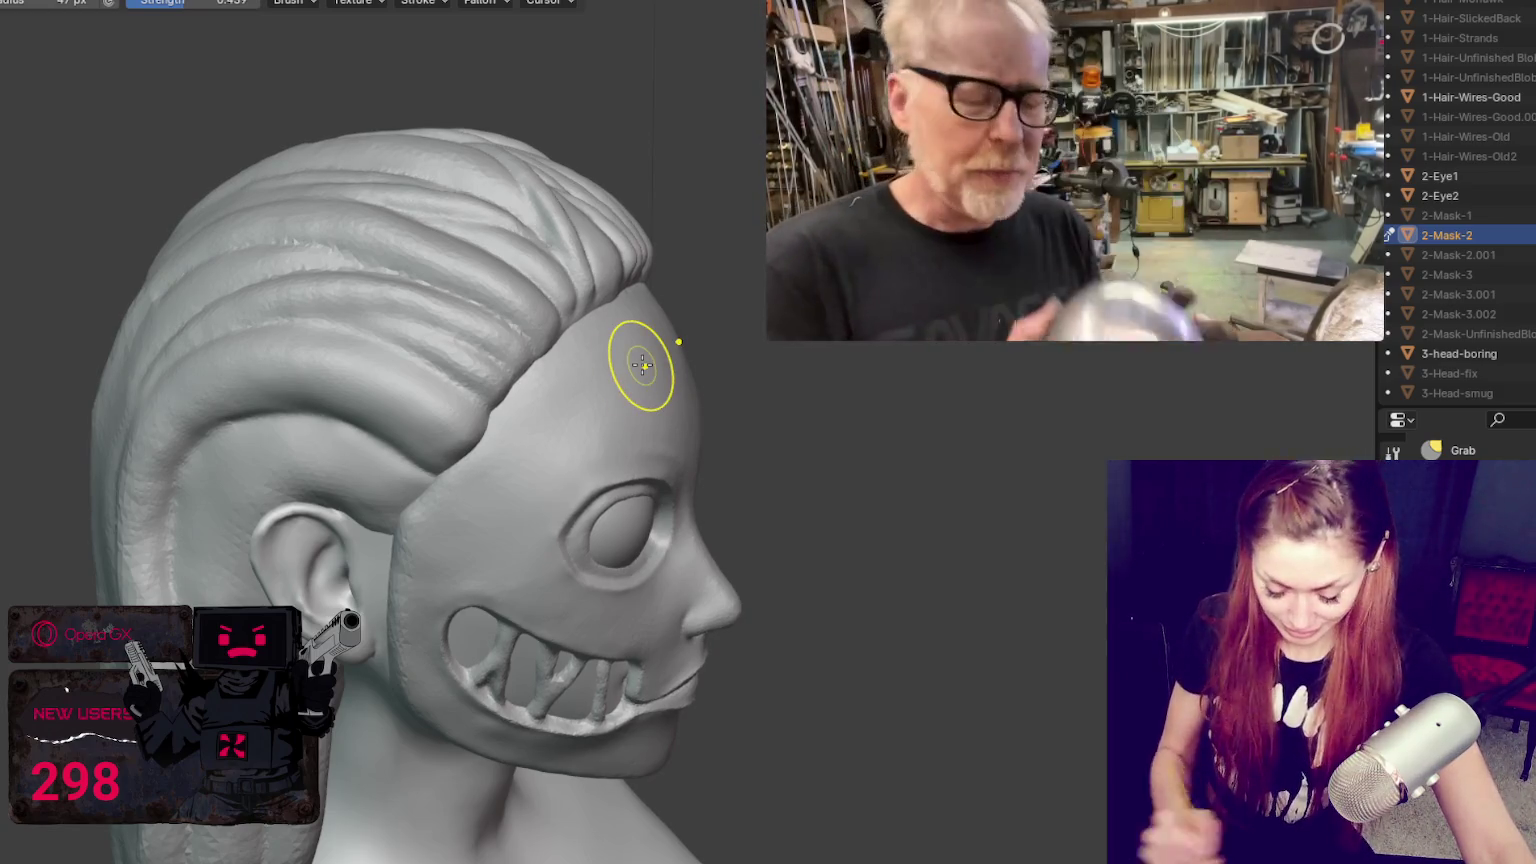
# Step: Shrink the brush to about 30 px and inspect the mask from below and three-quarter views
pyautogui.scroll(2, 298, 330)
pyautogui.keyDown('shift'); pyautogui.moveTo(298, 330); pyautogui.dragTo(291, 212, button='middle'); pyautogui.keyUp('shift')
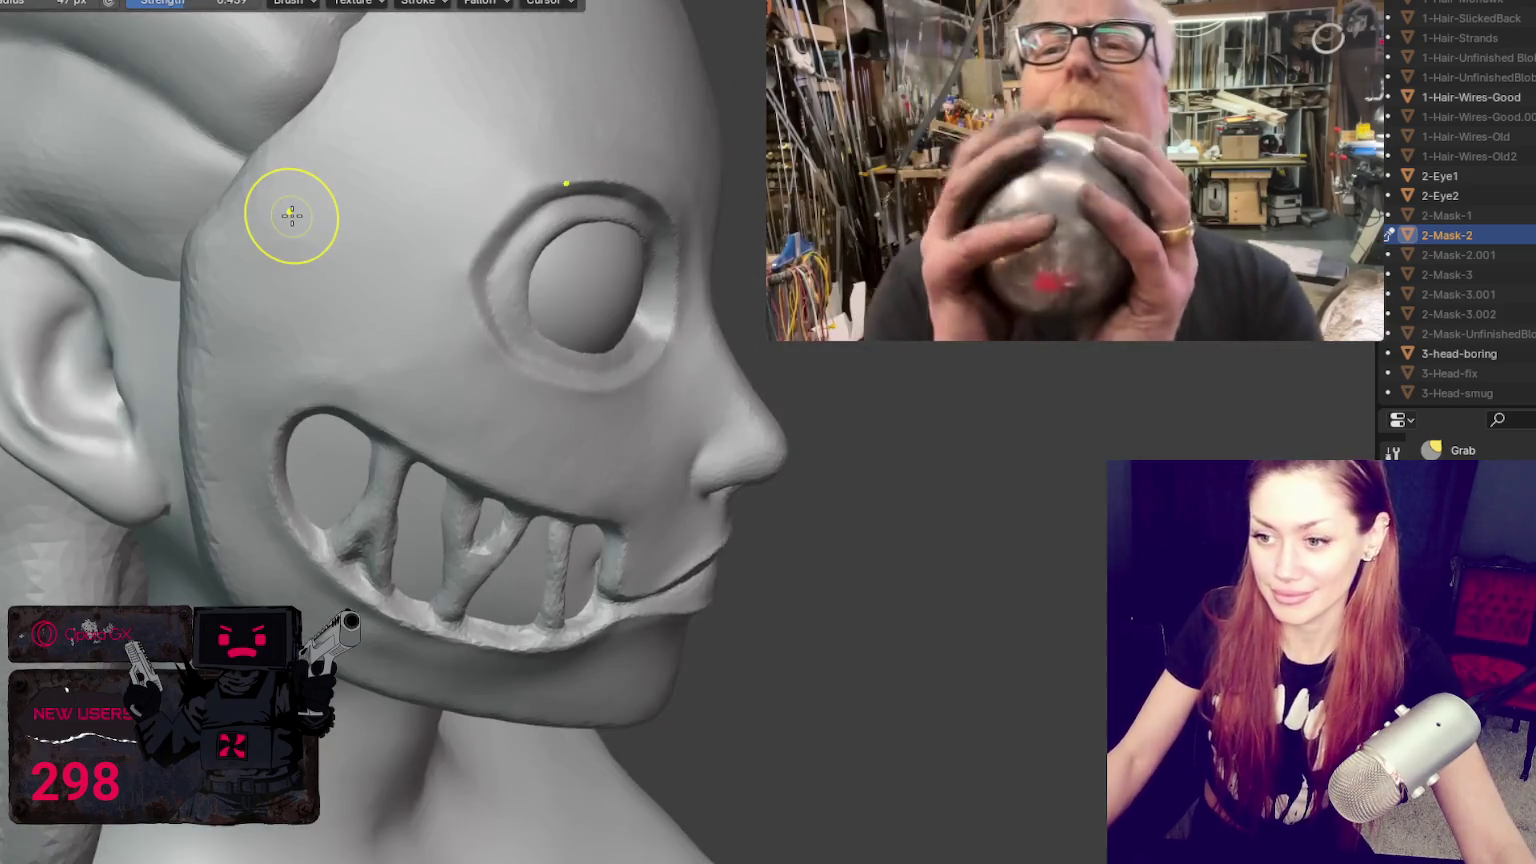
pyautogui.press('f')
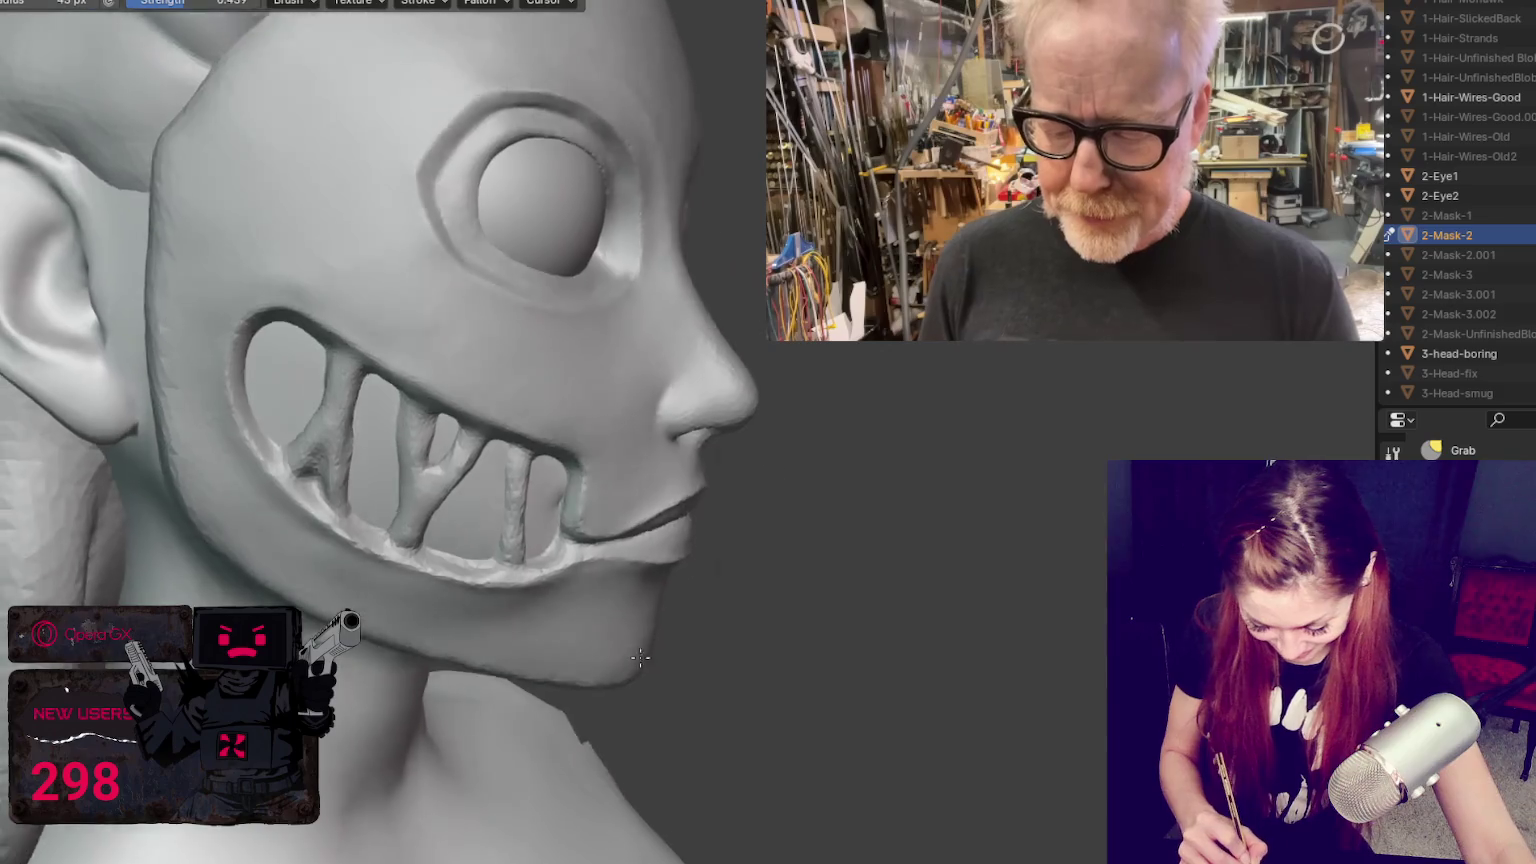
pyautogui.moveTo(645, 627)
pyautogui.mouseDown(button='middle')
pyautogui.moveTo(614, 509)
pyautogui.moveTo(686, 720)
pyautogui.moveTo(583, 676)
pyautogui.mouseUp(button='middle')
pyautogui.scroll(2, 650, 712)
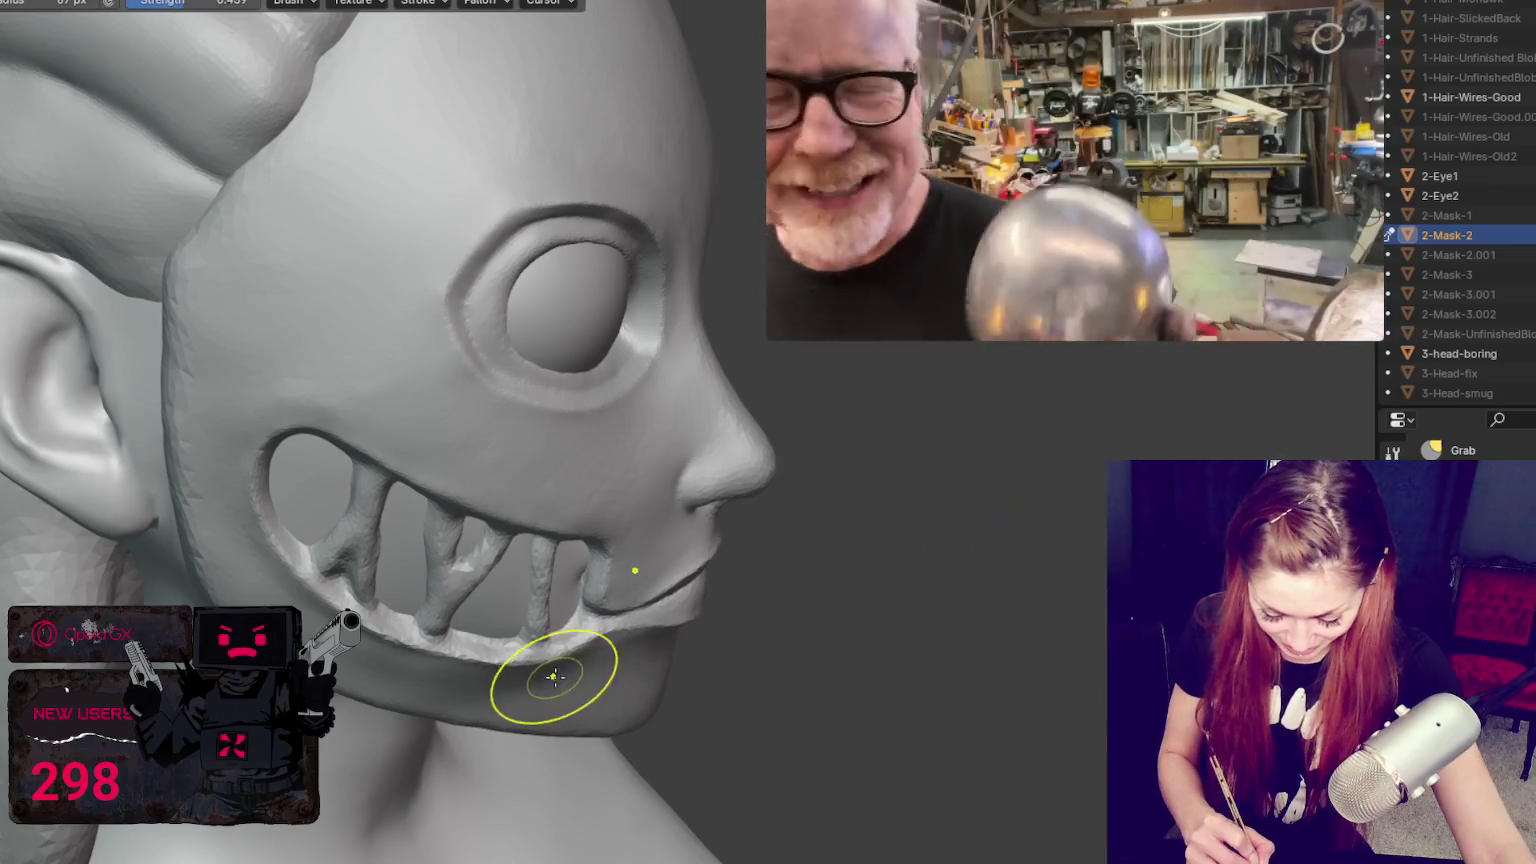
pyautogui.press('[')
pyautogui.press('[')
pyautogui.press('[')
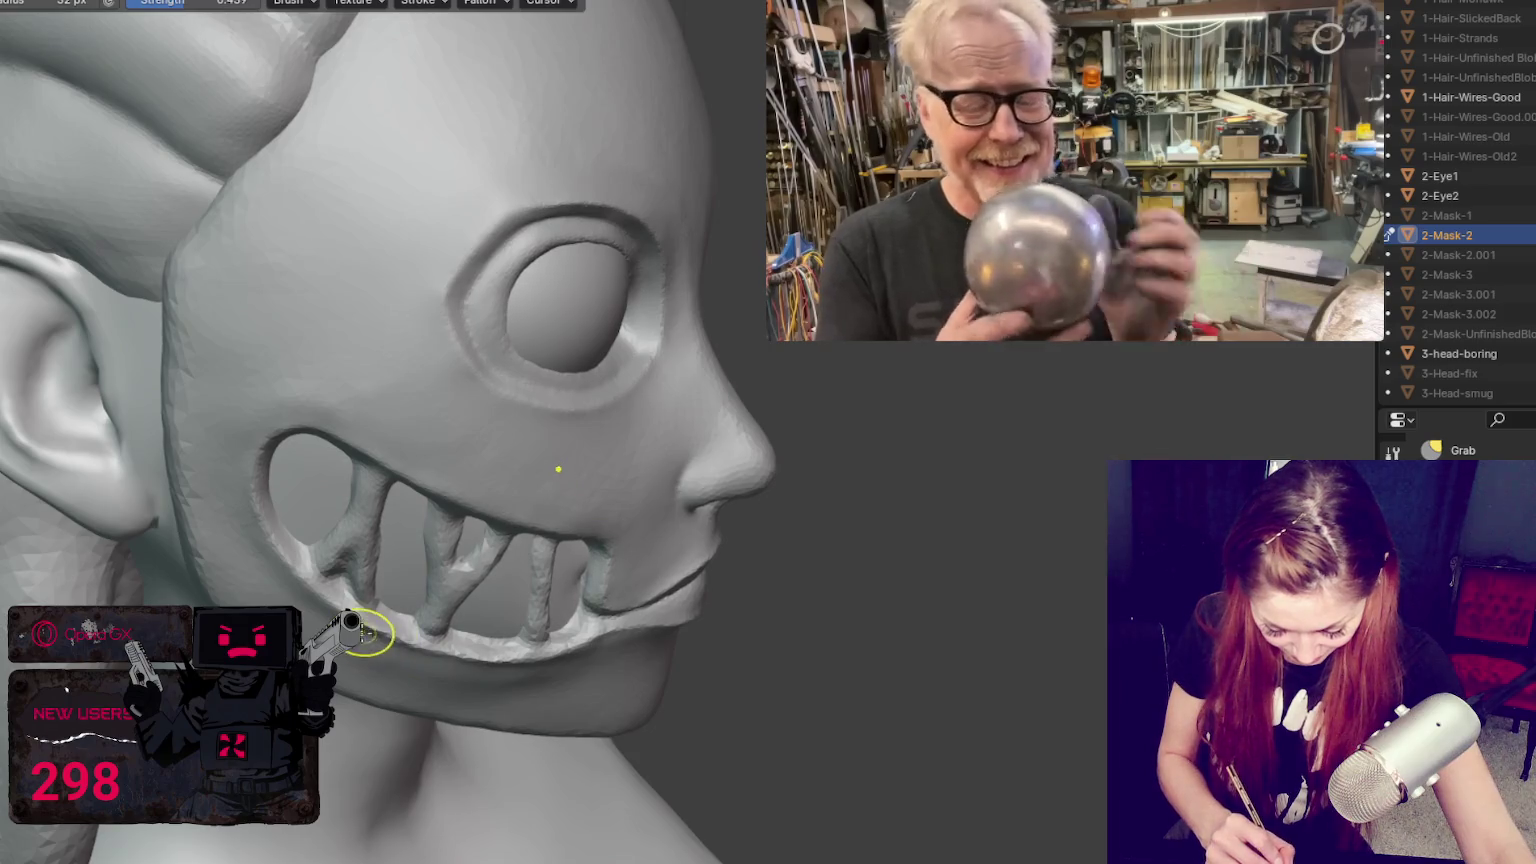
pyautogui.moveTo(367, 632); pyautogui.dragTo(315, 610, button='middle')
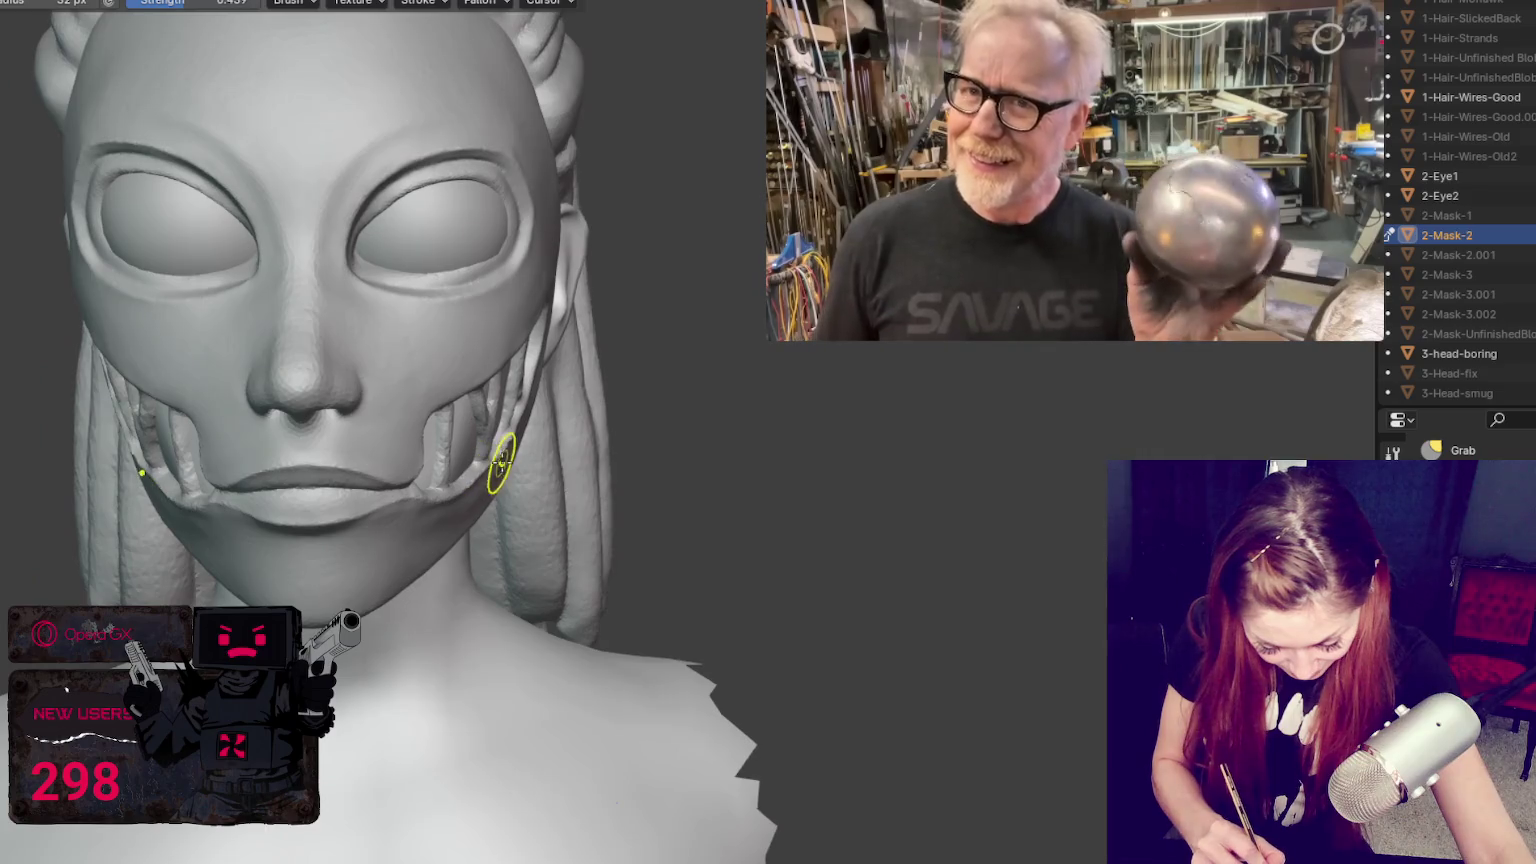
pyautogui.moveTo(509, 447); pyautogui.dragTo(590, 418, button='middle')
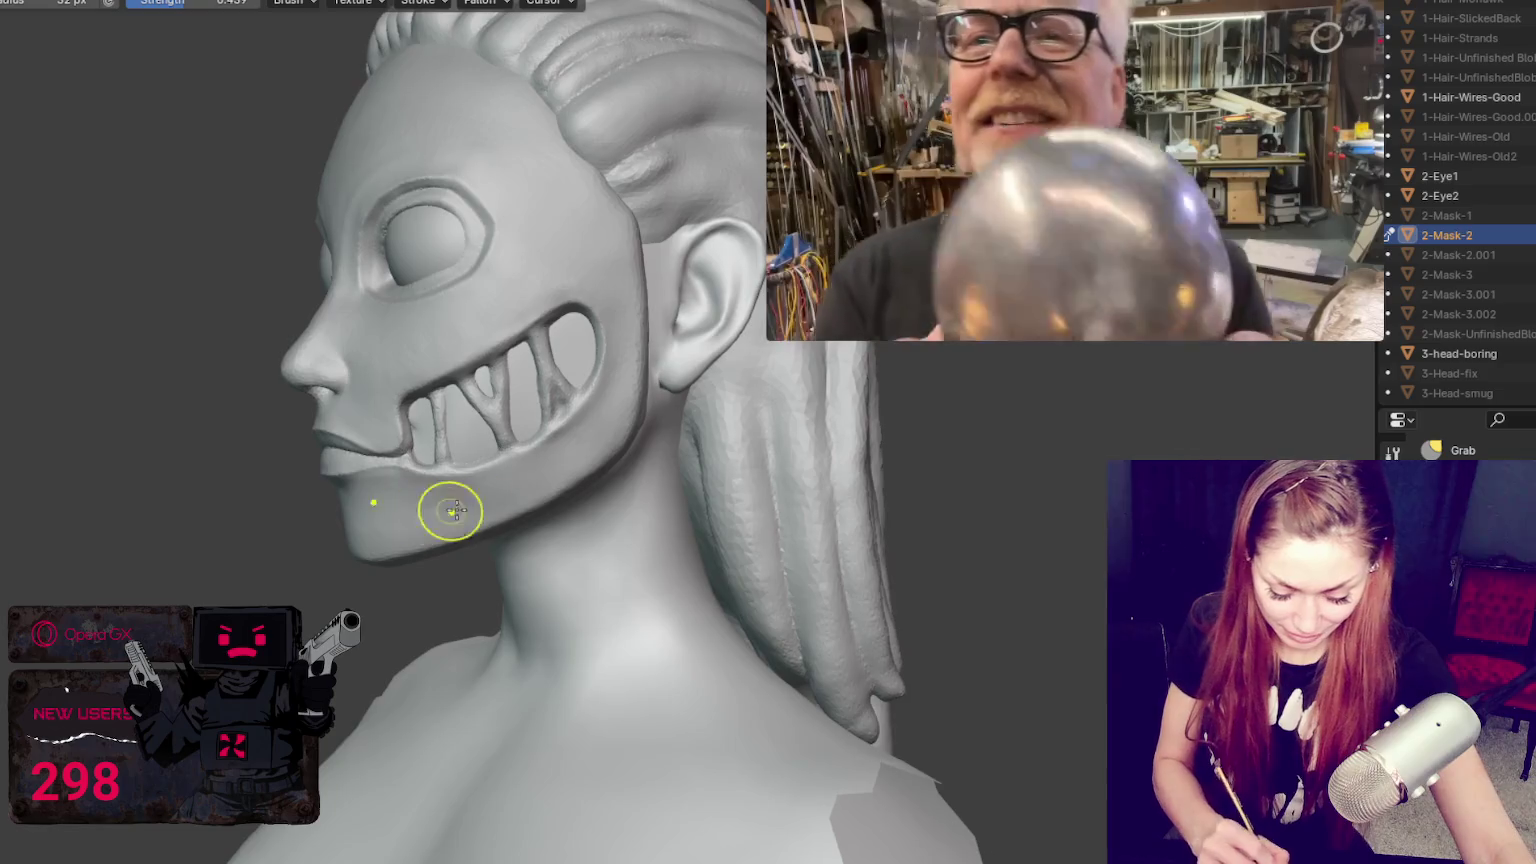
pyautogui.moveTo(439, 507); pyautogui.dragTo(438, 486, button='middle')
pyautogui.moveTo(411, 435); pyautogui.dragTo(507, 353, button='middle')
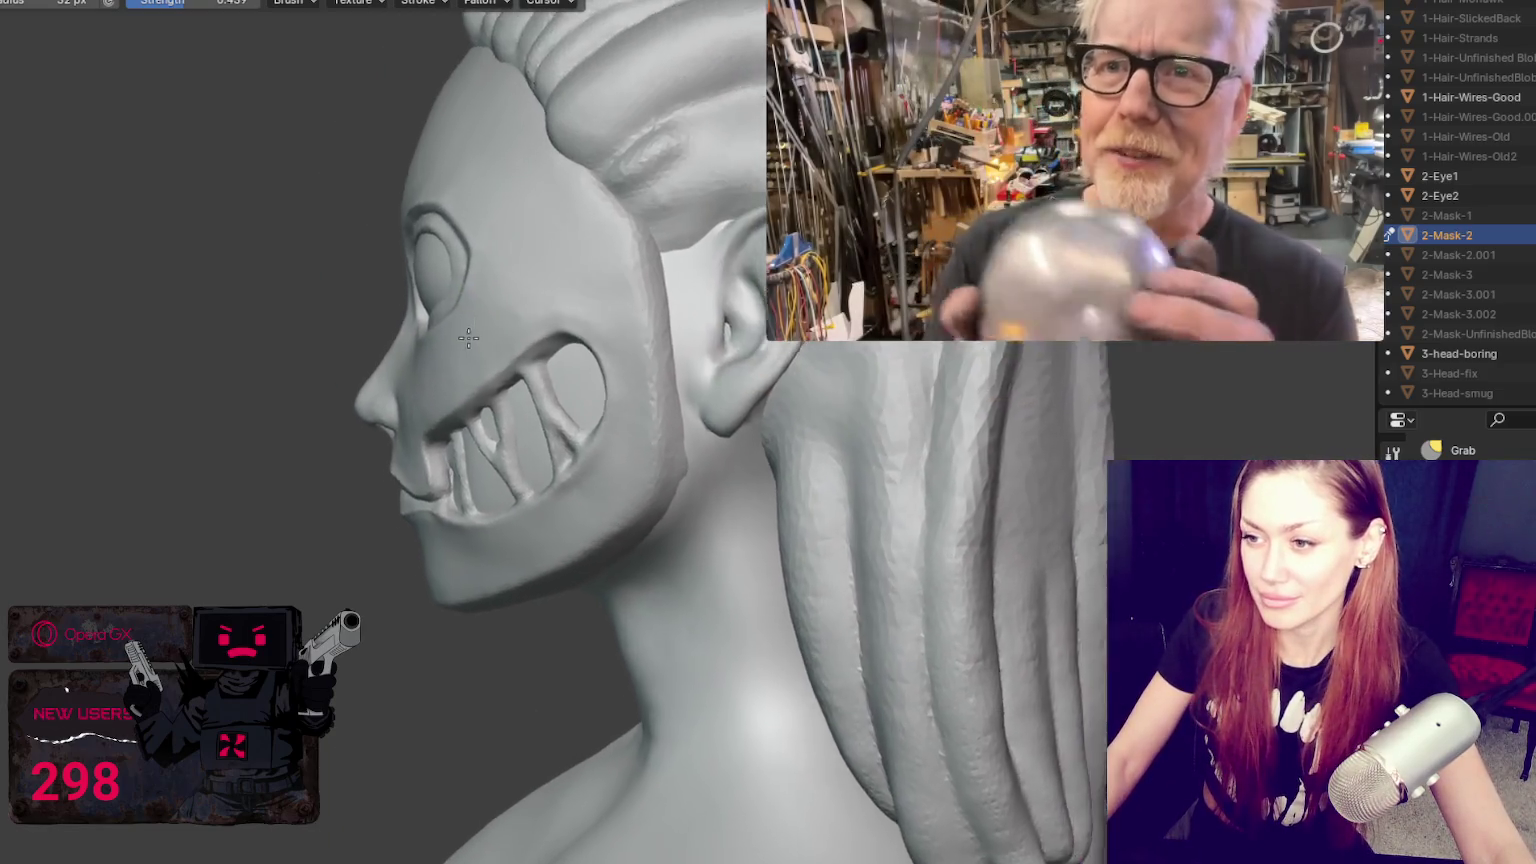
pyautogui.scroll(3, 449, 431)
# Step: Switch to the Crease brush and close in on the face, eye and ear
pyautogui.hotkey('shift', 'c')
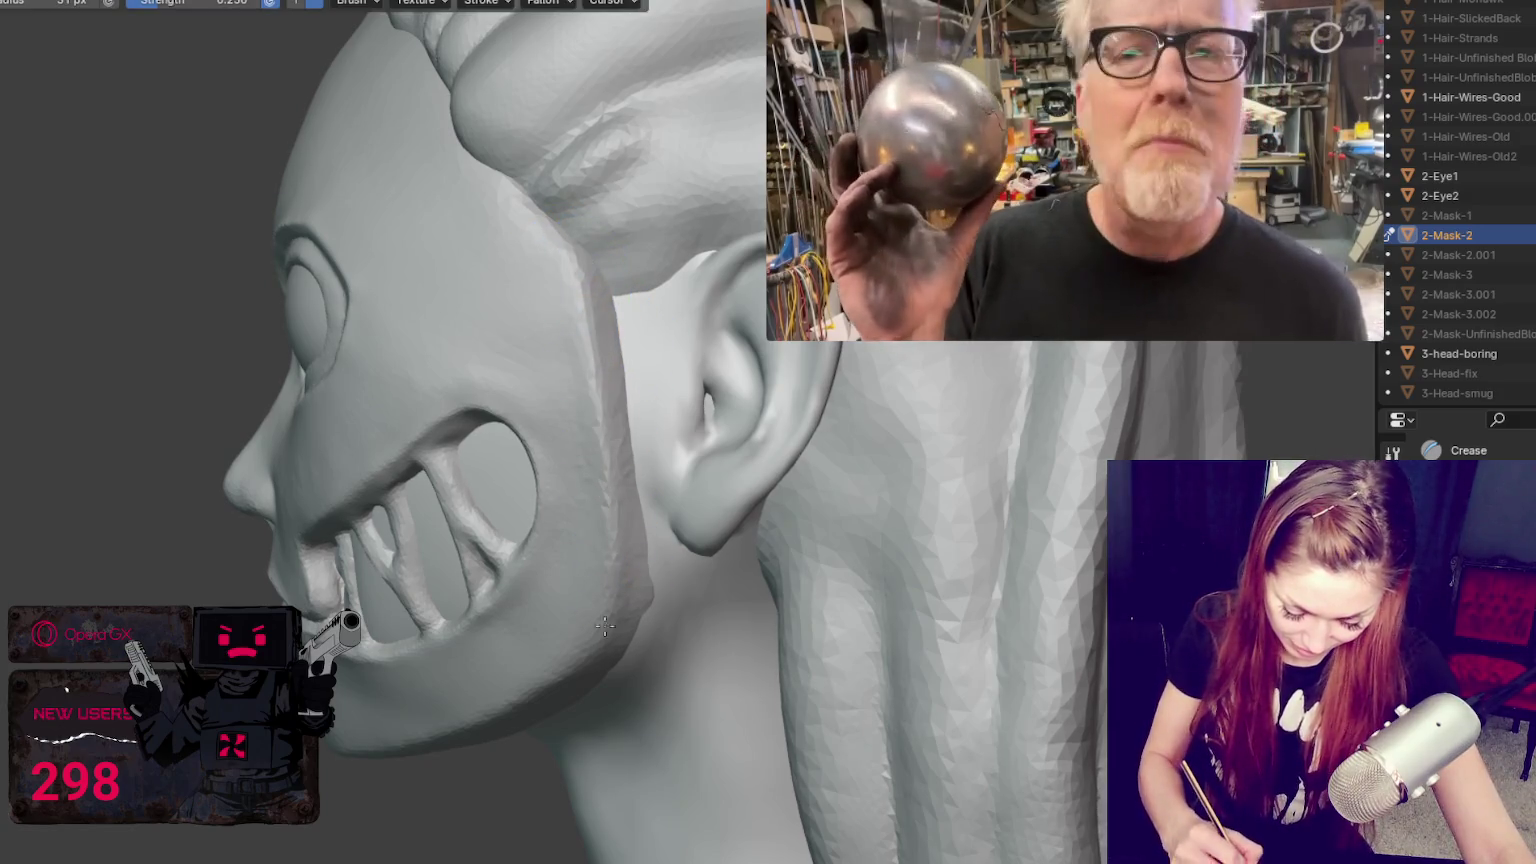
pyautogui.moveTo(600, 392); pyautogui.dragTo(742, 513, button='middle')
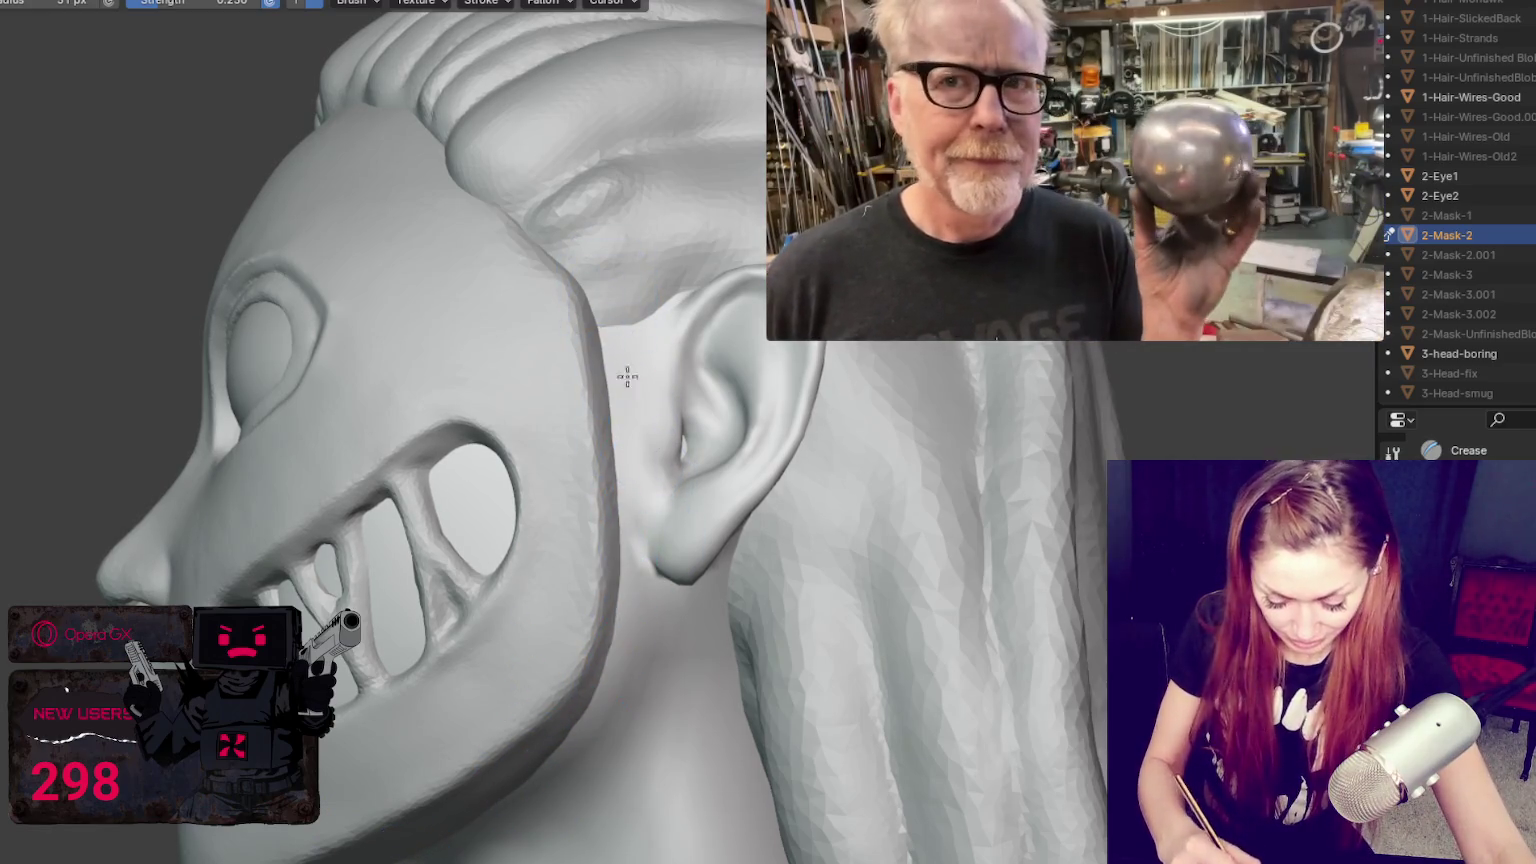
pyautogui.moveTo(629, 436); pyautogui.dragTo(857, 714, button='middle')
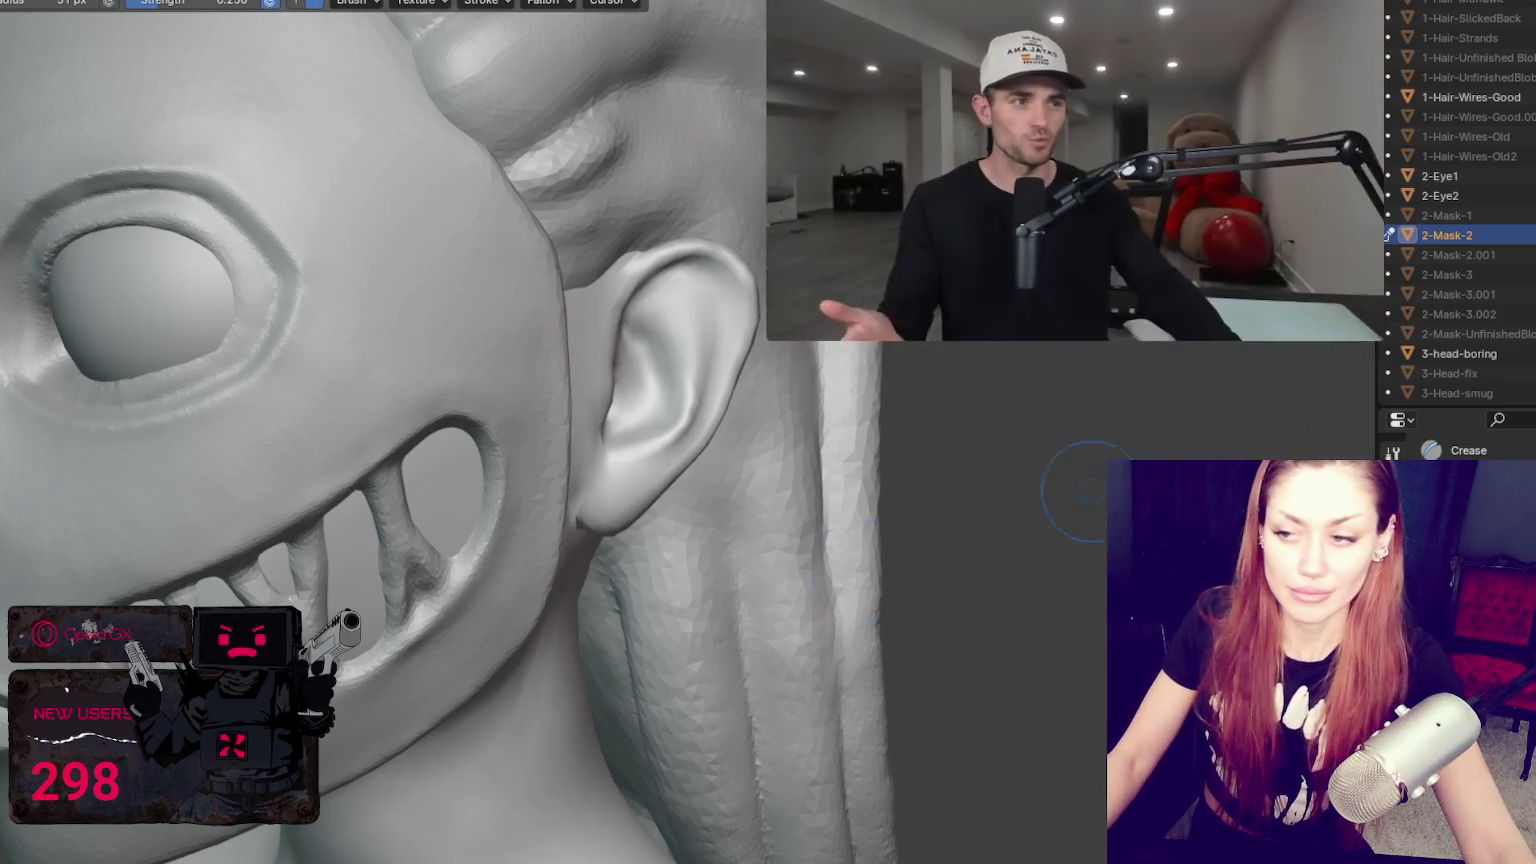
pyautogui.click(790, 17)
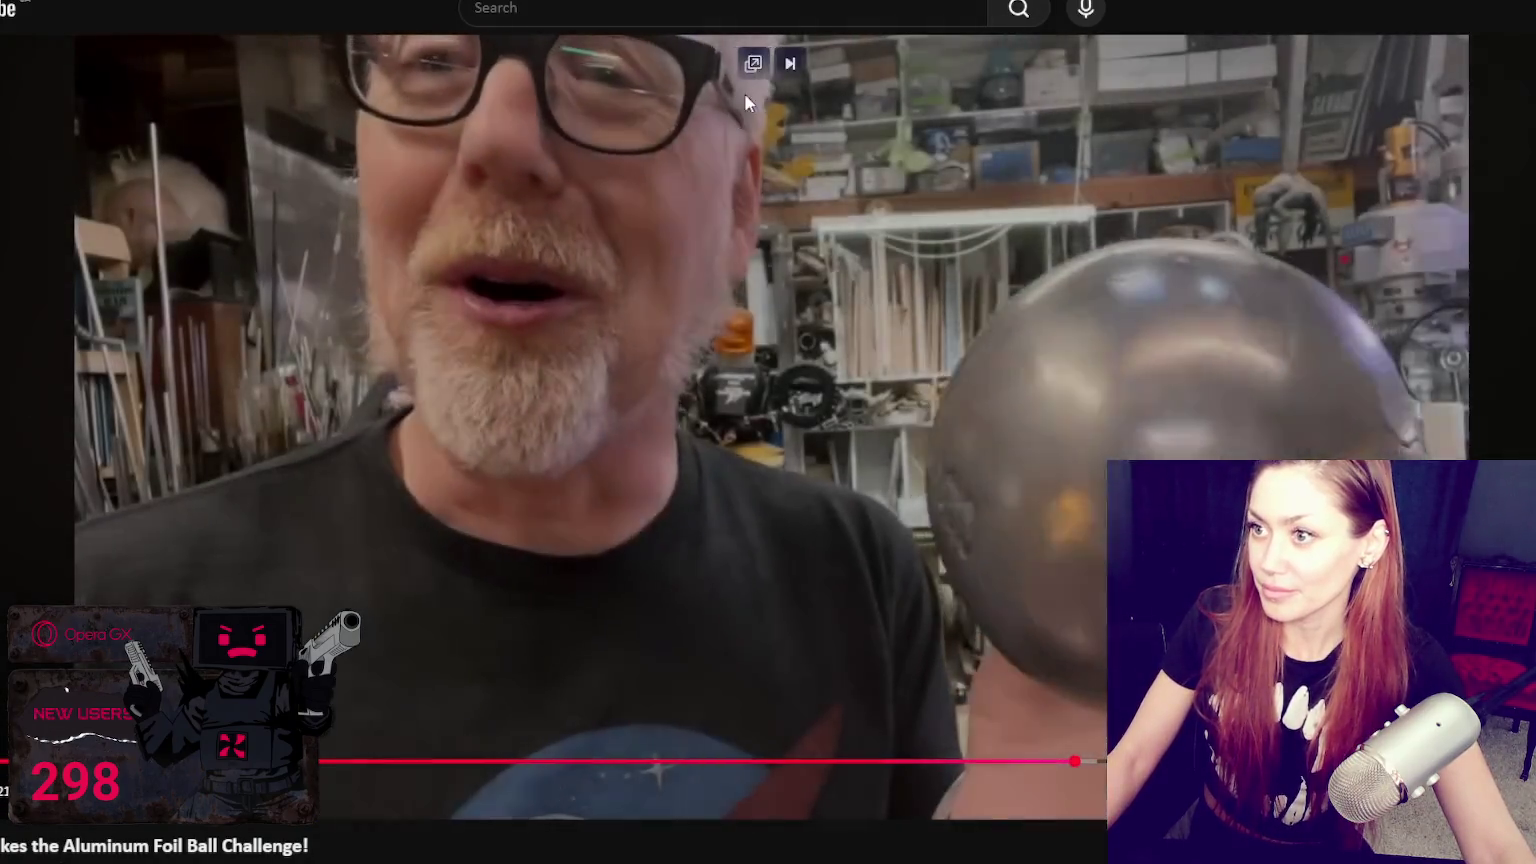
pyautogui.click(753, 62)
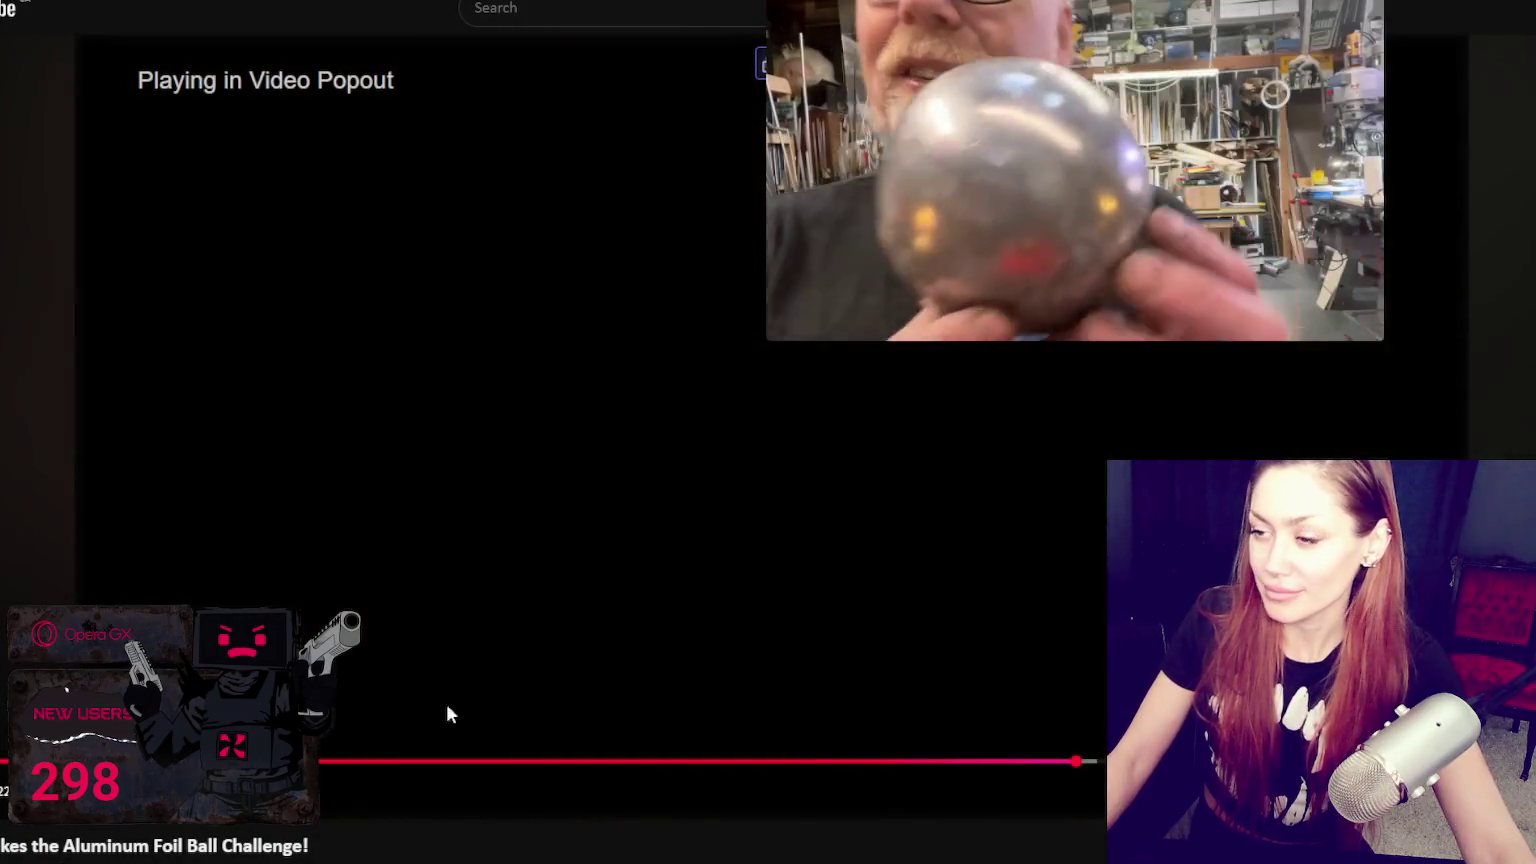
pyautogui.hotkey('alt', 'Tab')
pyautogui.moveTo(600, 400)
pyautogui.mouseDown(button='middle')
pyautogui.moveTo(560, 380)
pyautogui.moveTo(537, 390)
pyautogui.moveTo(617, 394)
pyautogui.mouseUp(button='middle')
pyautogui.scroll(-3, 560, 380)
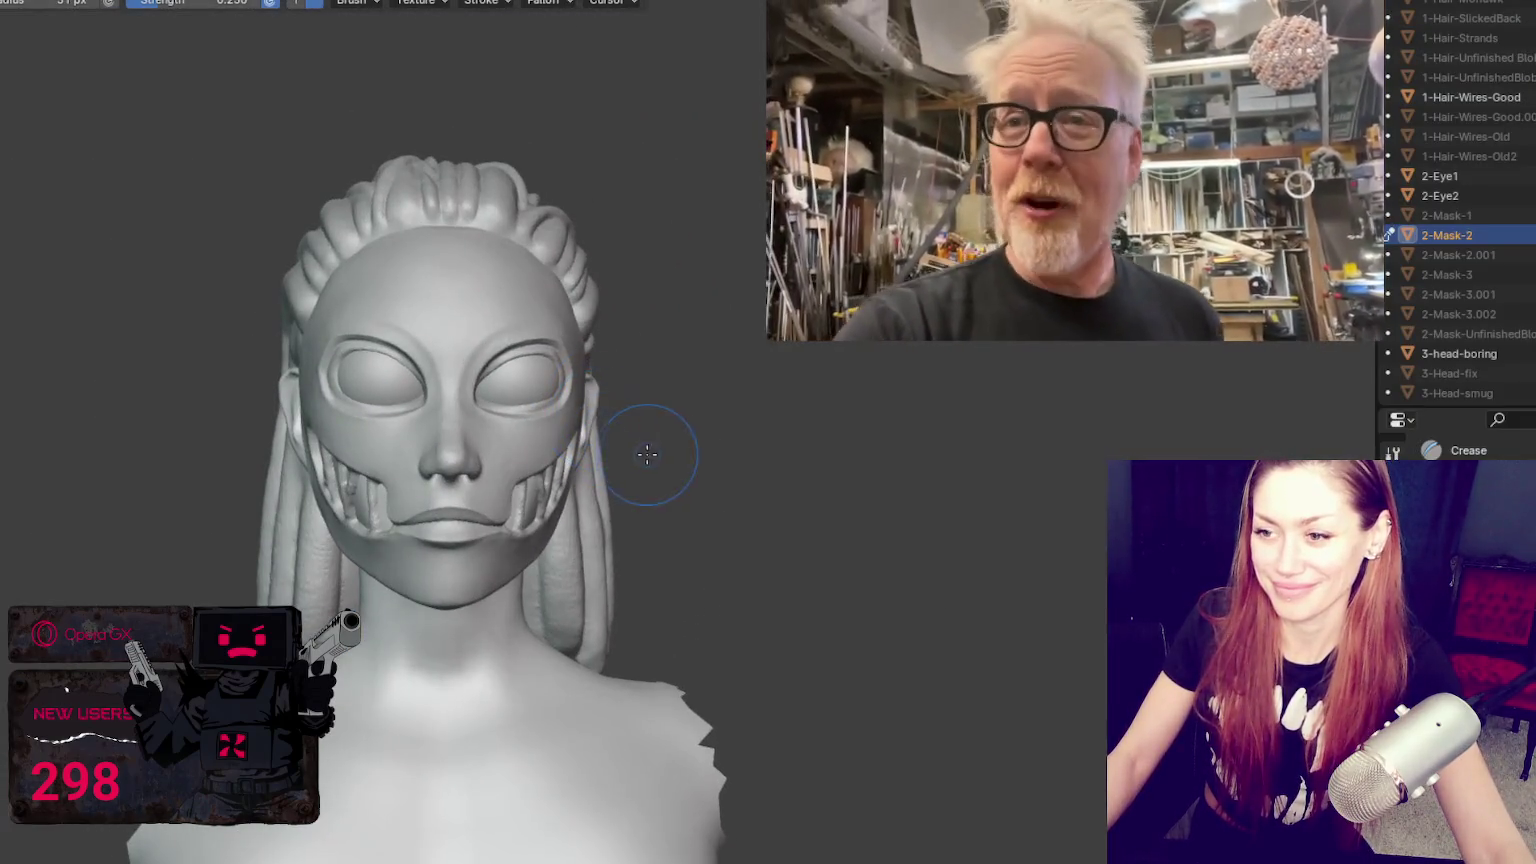
# Step: Select 1-Hair-Wires-Good, drop to Object Mode, and re-enter Sculpt Mode on the hair
pyautogui.scroll(-2, 648, 470)
pyautogui.scroll(-2, 621, 480)
pyautogui.moveTo(621, 480); pyautogui.dragTo(720, 483, button='middle')
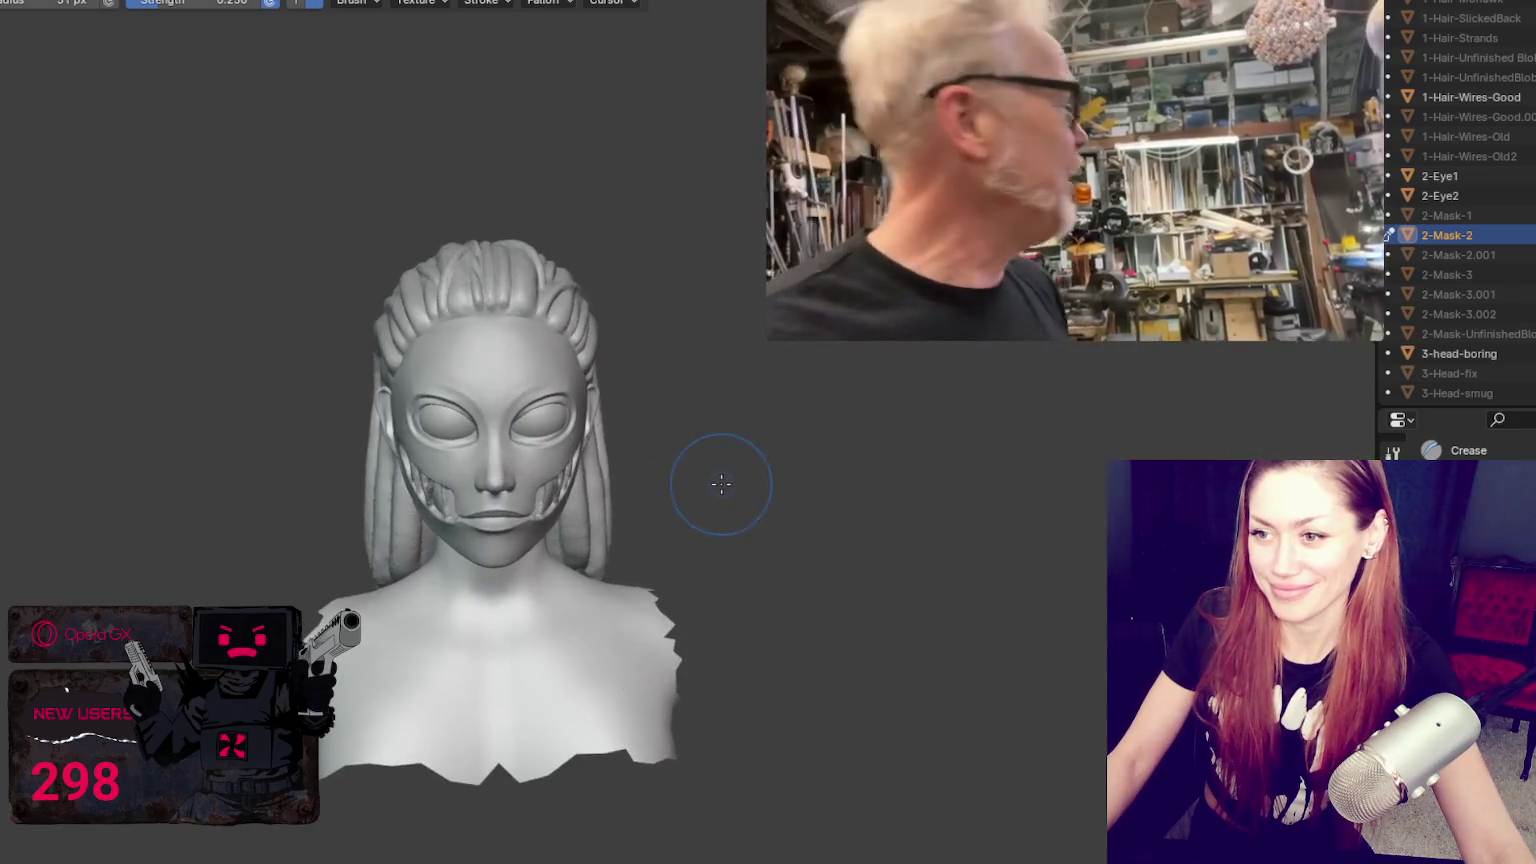
pyautogui.scroll(2, 720, 483)
pyautogui.click(1470, 97)
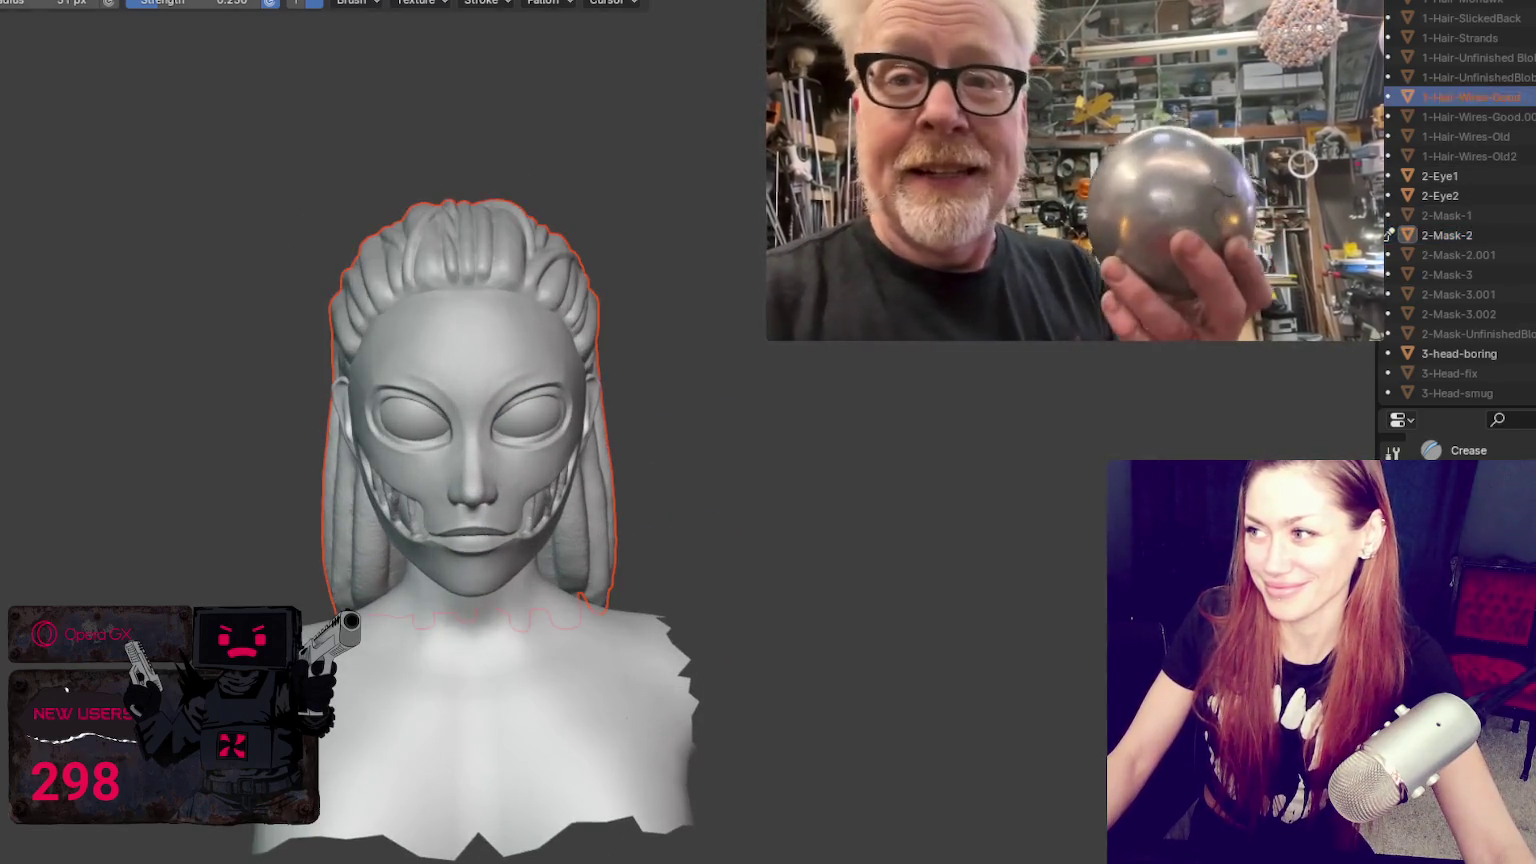
pyautogui.scroll(2, 394, 281)
pyautogui.moveTo(394, 281); pyautogui.dragTo(267, 130, button='middle')
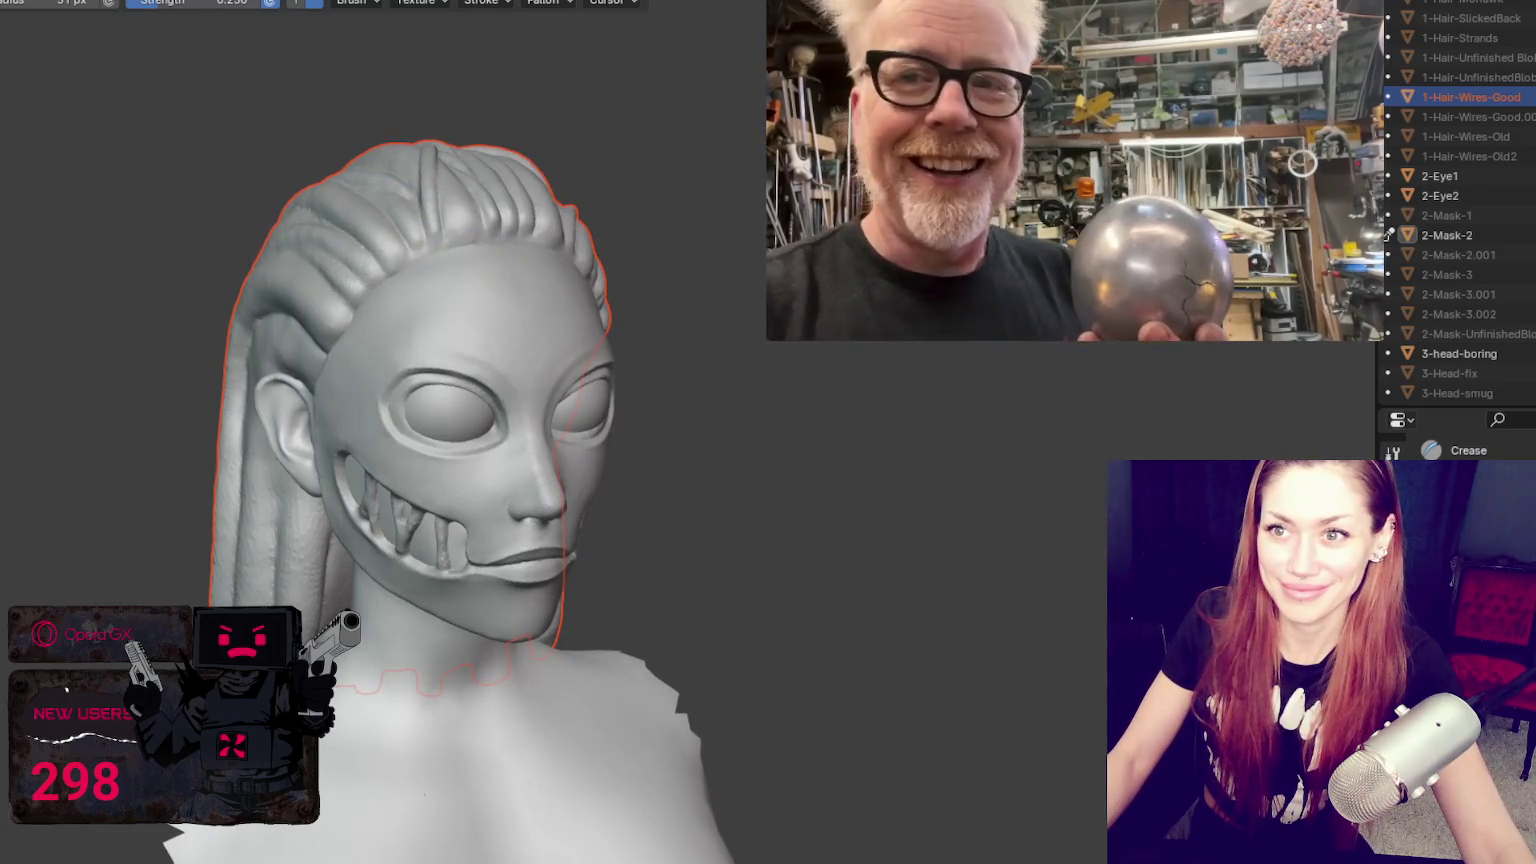
pyautogui.hotkey('ctrl', 'pageup')
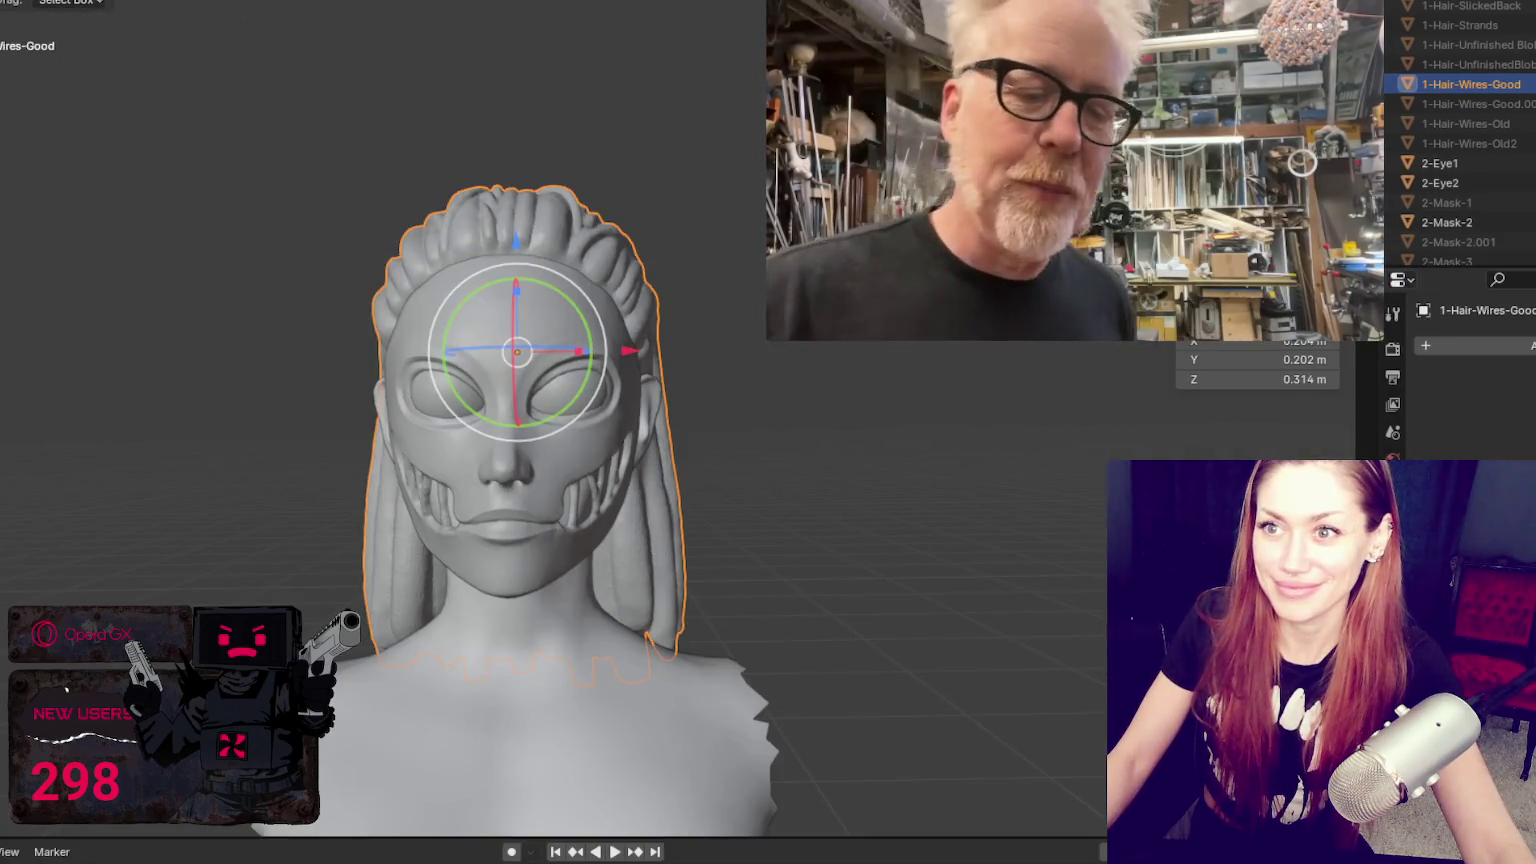
pyautogui.moveTo(468, 316)
pyautogui.mouseDown(button='middle')
pyautogui.moveTo(418, 364)
pyautogui.moveTo(298, 320)
pyautogui.mouseUp(button='middle')
pyautogui.scroll(2, 418, 364)
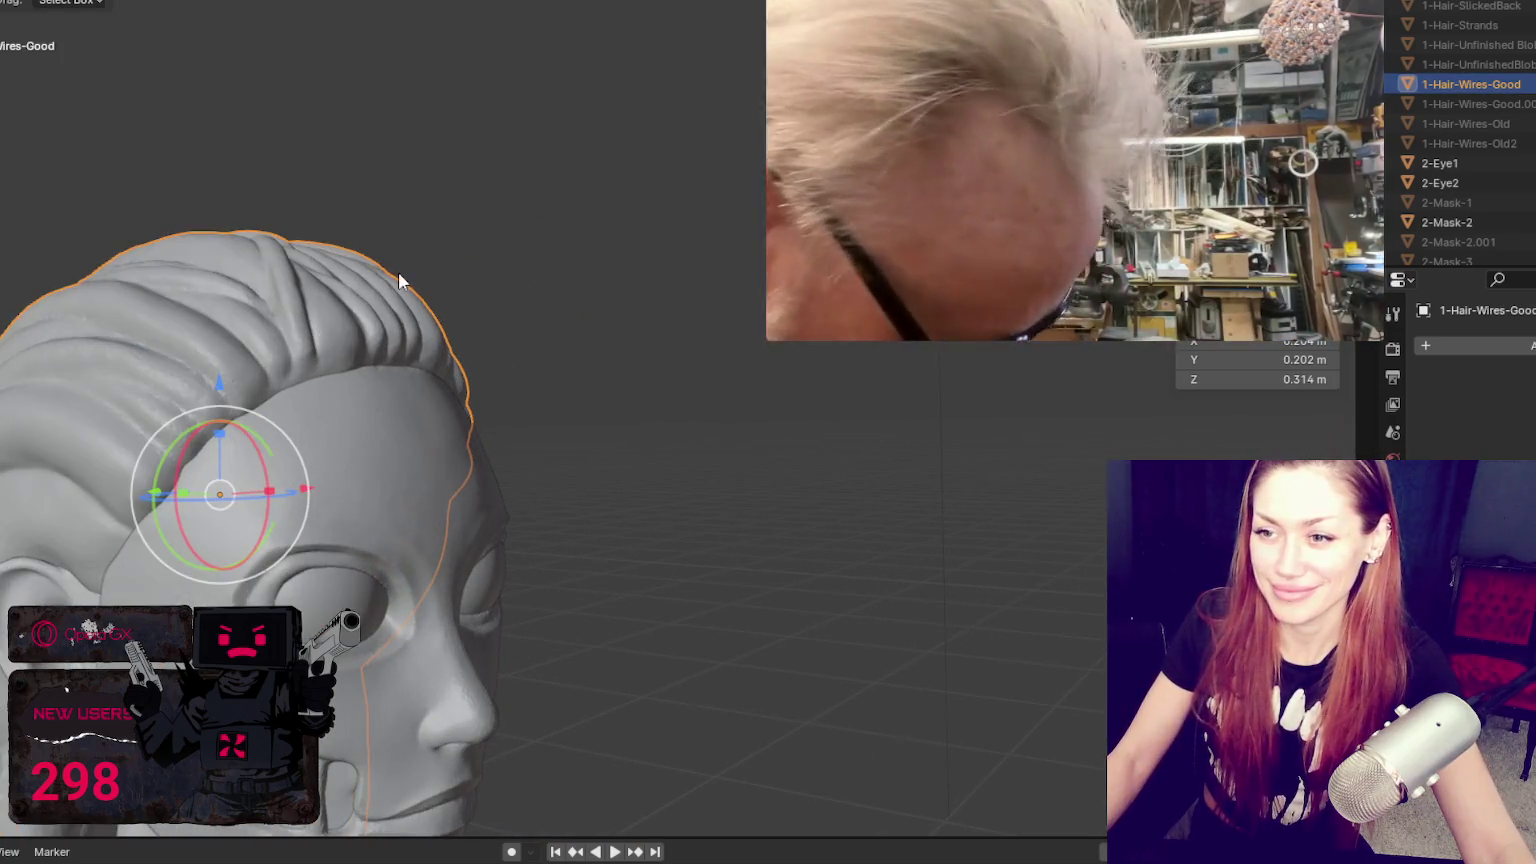
pyautogui.hotkey('ctrl', 'pagedown')
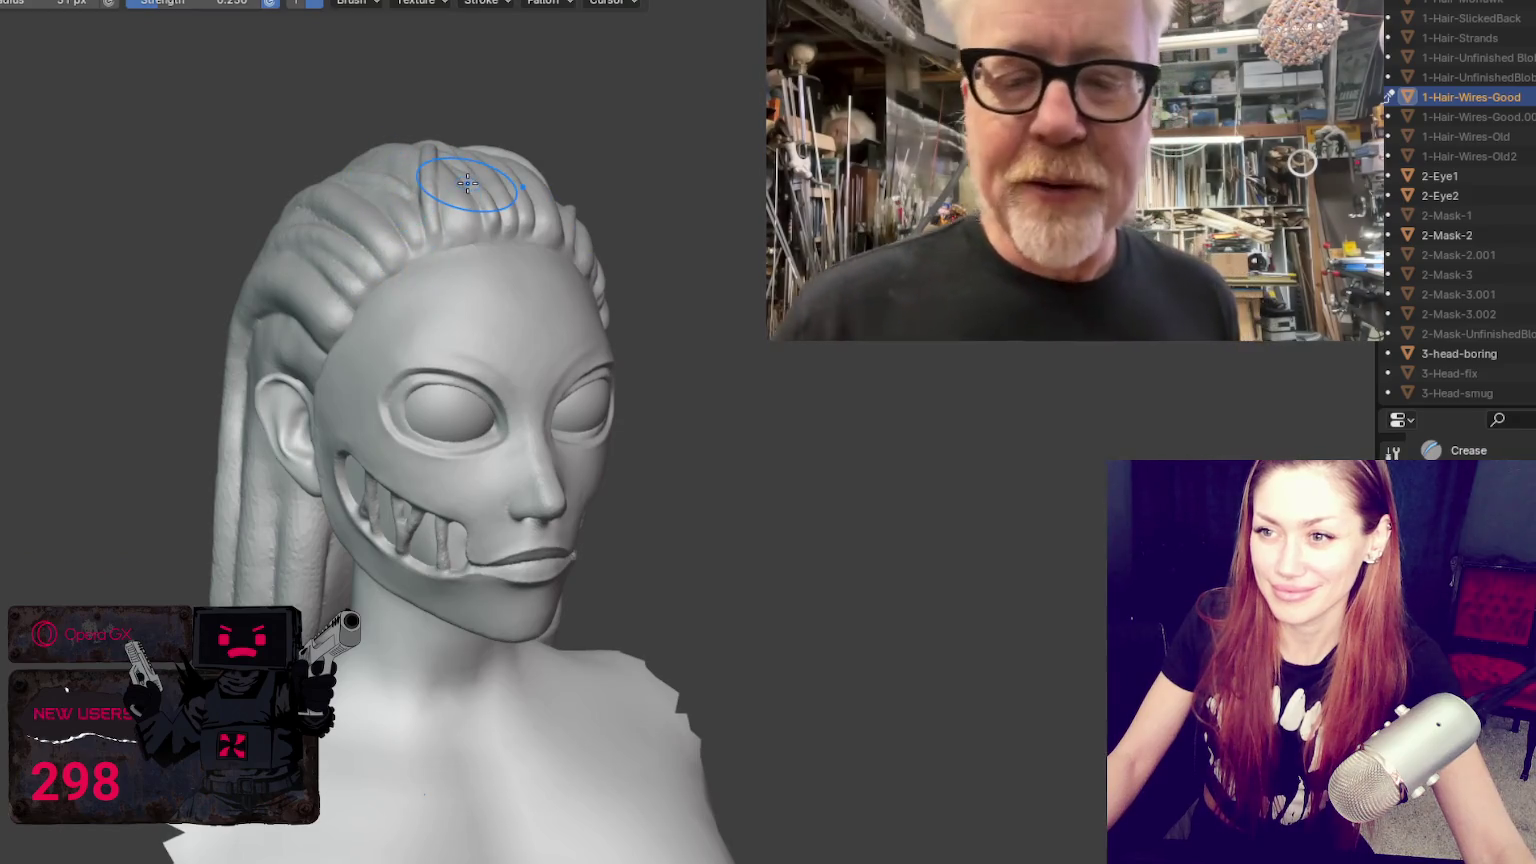
# Step: Orbit around the braided hair from side, three-quarter and front views
pyautogui.moveTo(487, 252); pyautogui.dragTo(559, 291, button='middle')
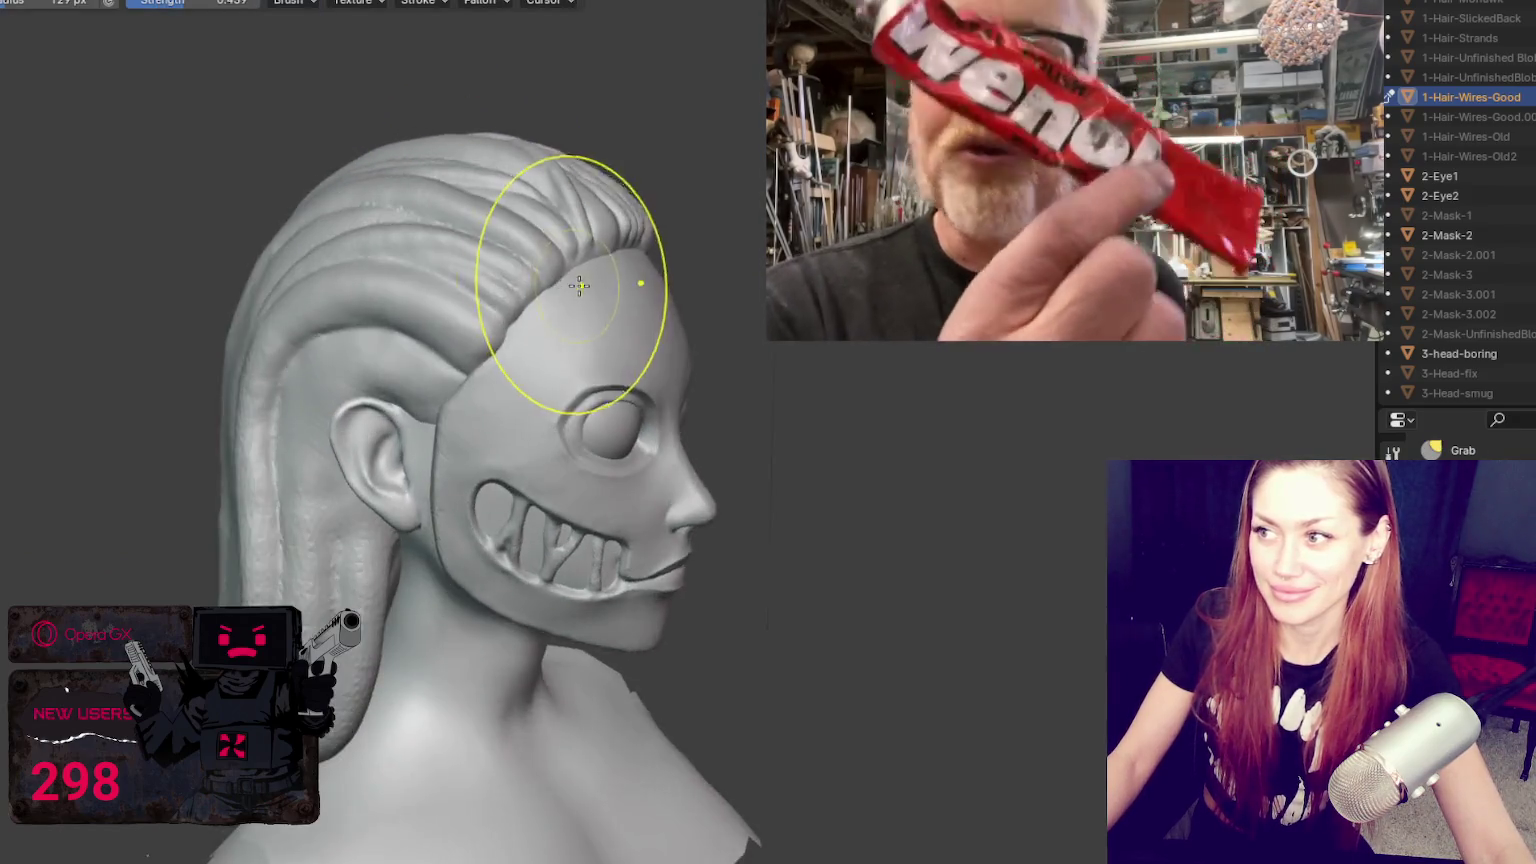
pyautogui.scroll(3, 315, 456)
pyautogui.moveTo(315, 456)
pyautogui.mouseDown(button='middle')
pyautogui.moveTo(478, 343)
pyautogui.moveTo(462, 307)
pyautogui.mouseUp(button='middle')
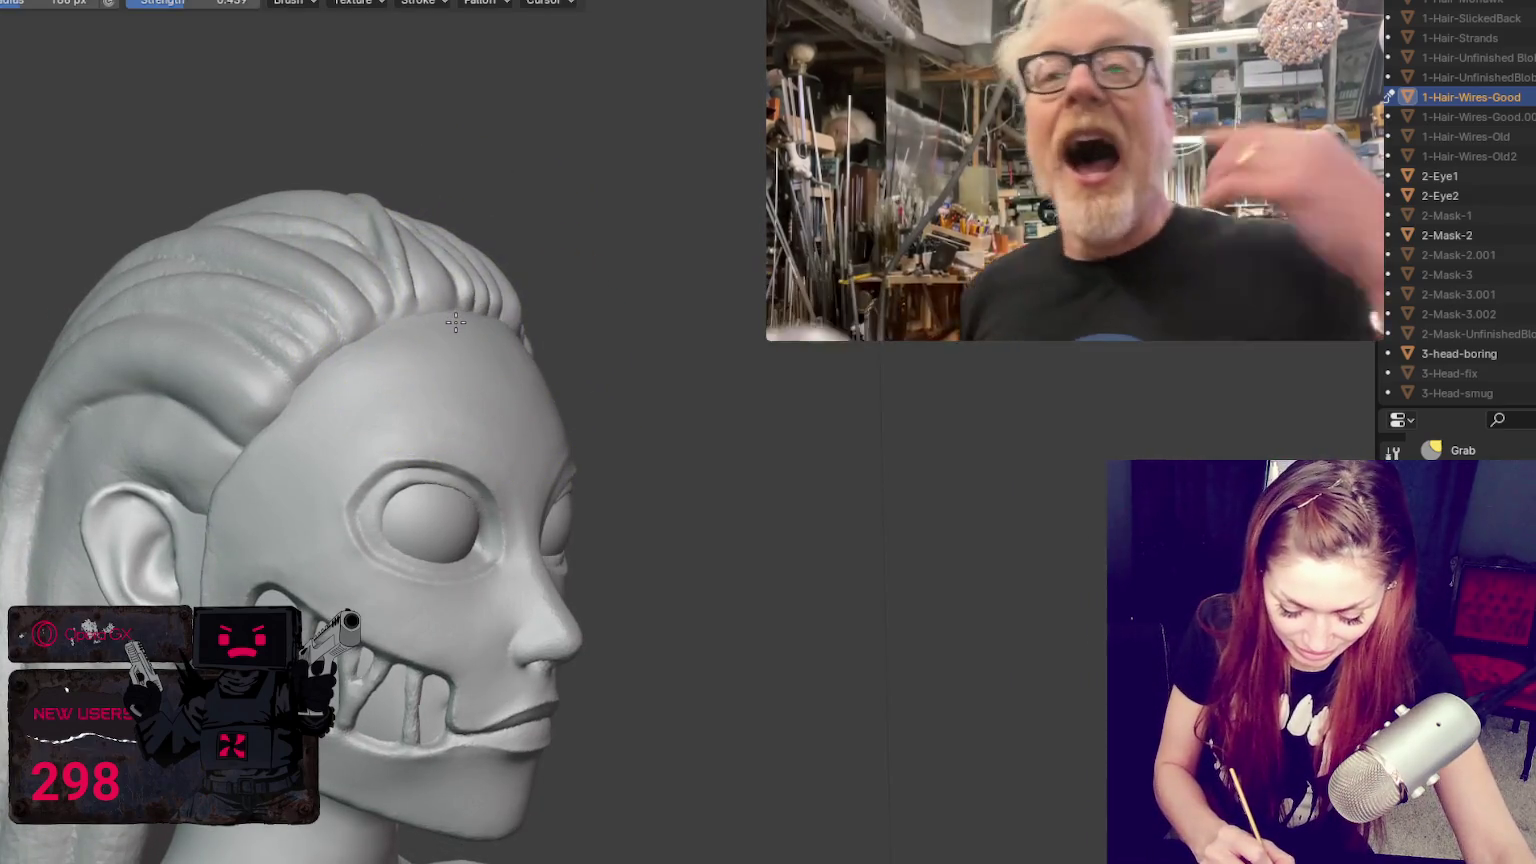
pyautogui.moveTo(1074, 170)
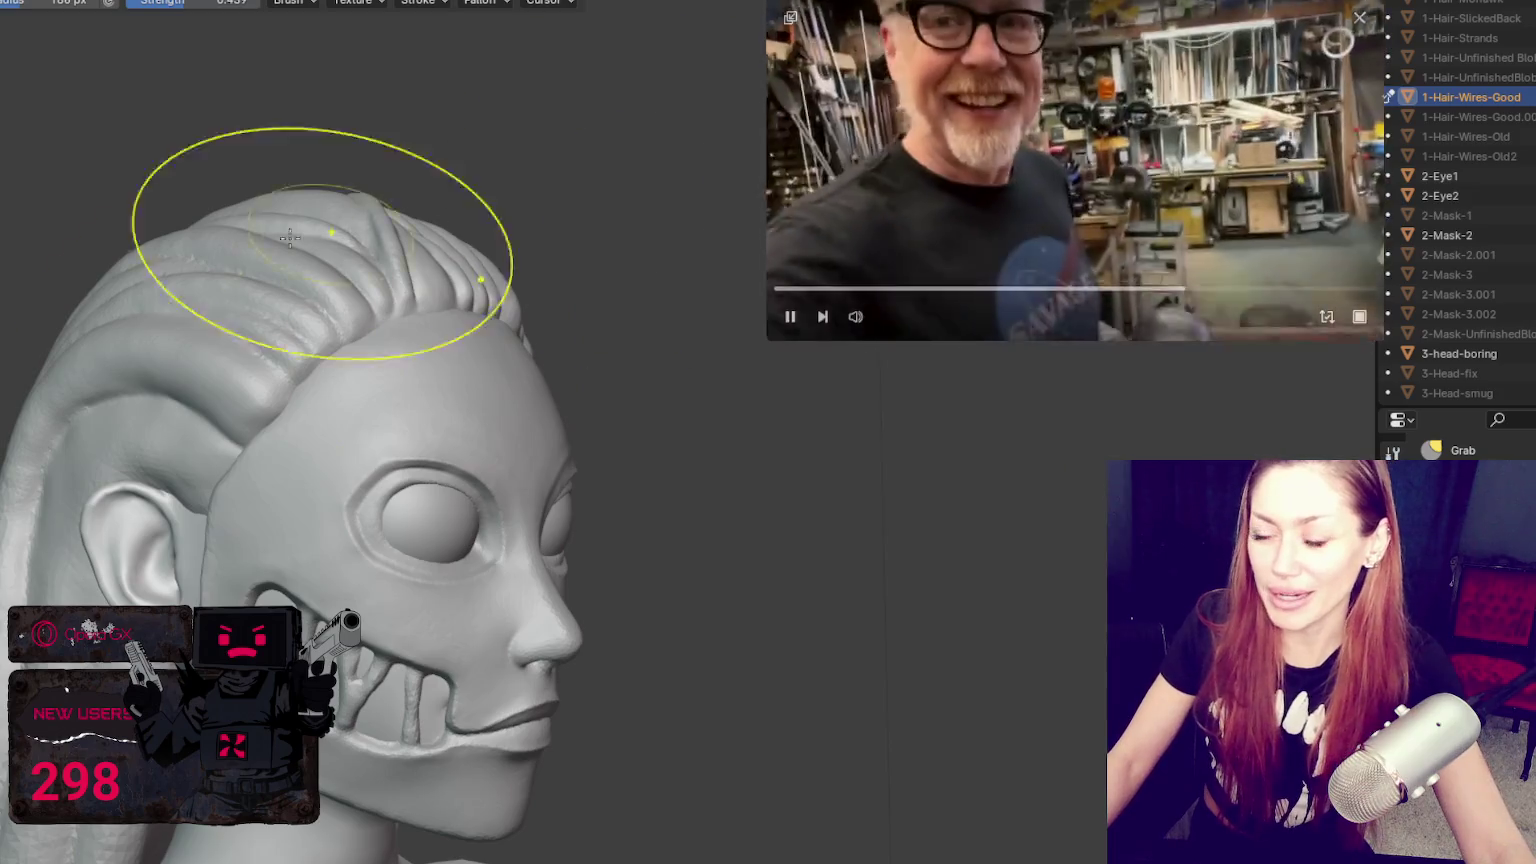
pyautogui.moveTo(264, 336); pyautogui.dragTo(244, 425, button='middle')
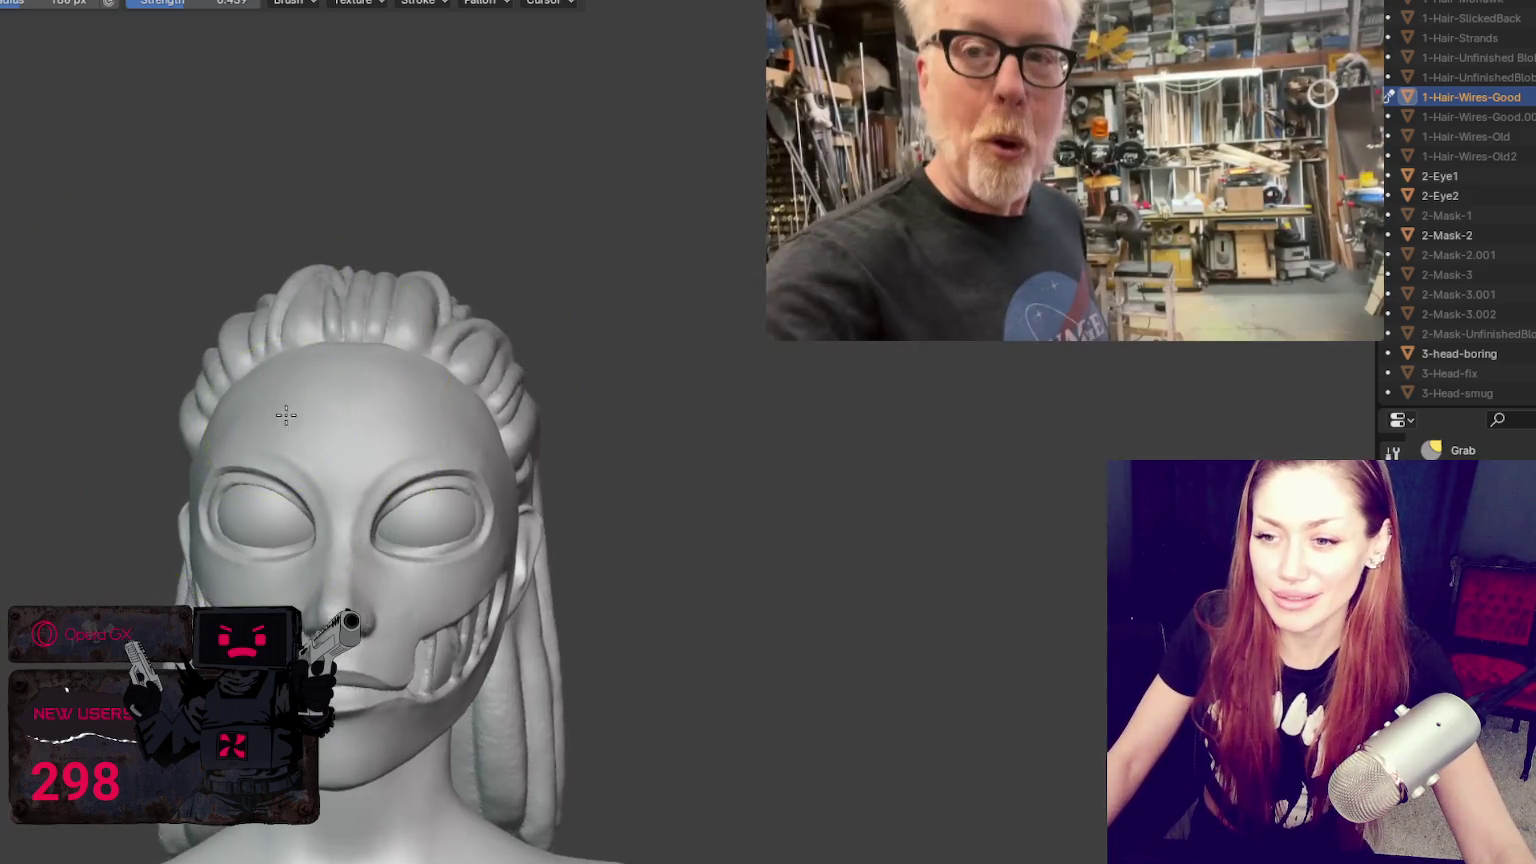
pyautogui.scroll(3, 480, 449)
pyautogui.scroll(2, 480, 449)
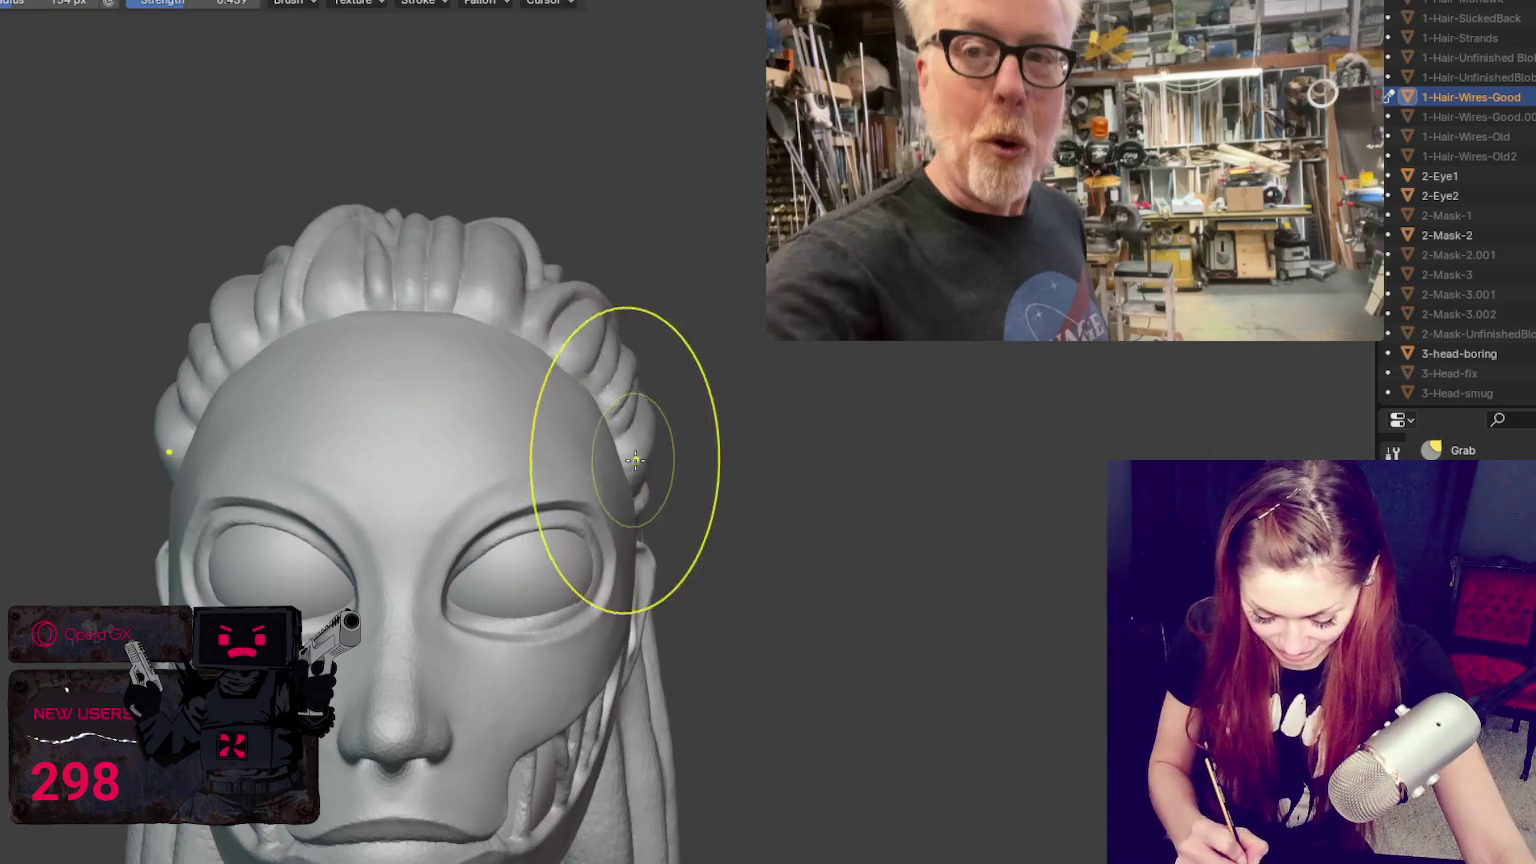
pyautogui.moveTo(630, 461); pyautogui.dragTo(564, 362, button='middle')
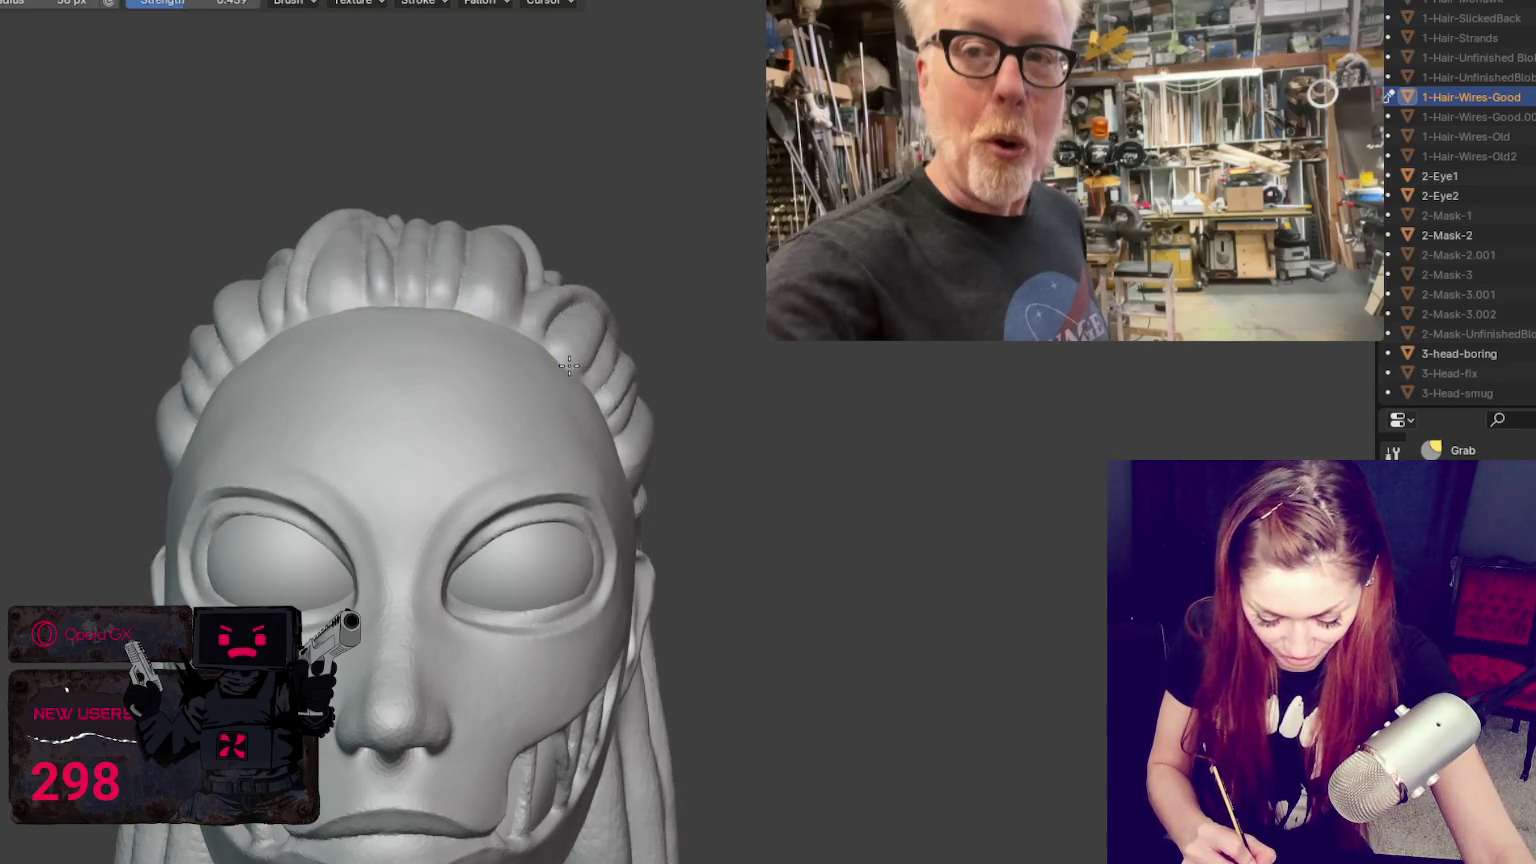
pyautogui.moveTo(568, 365); pyautogui.dragTo(762, 403, button='middle')
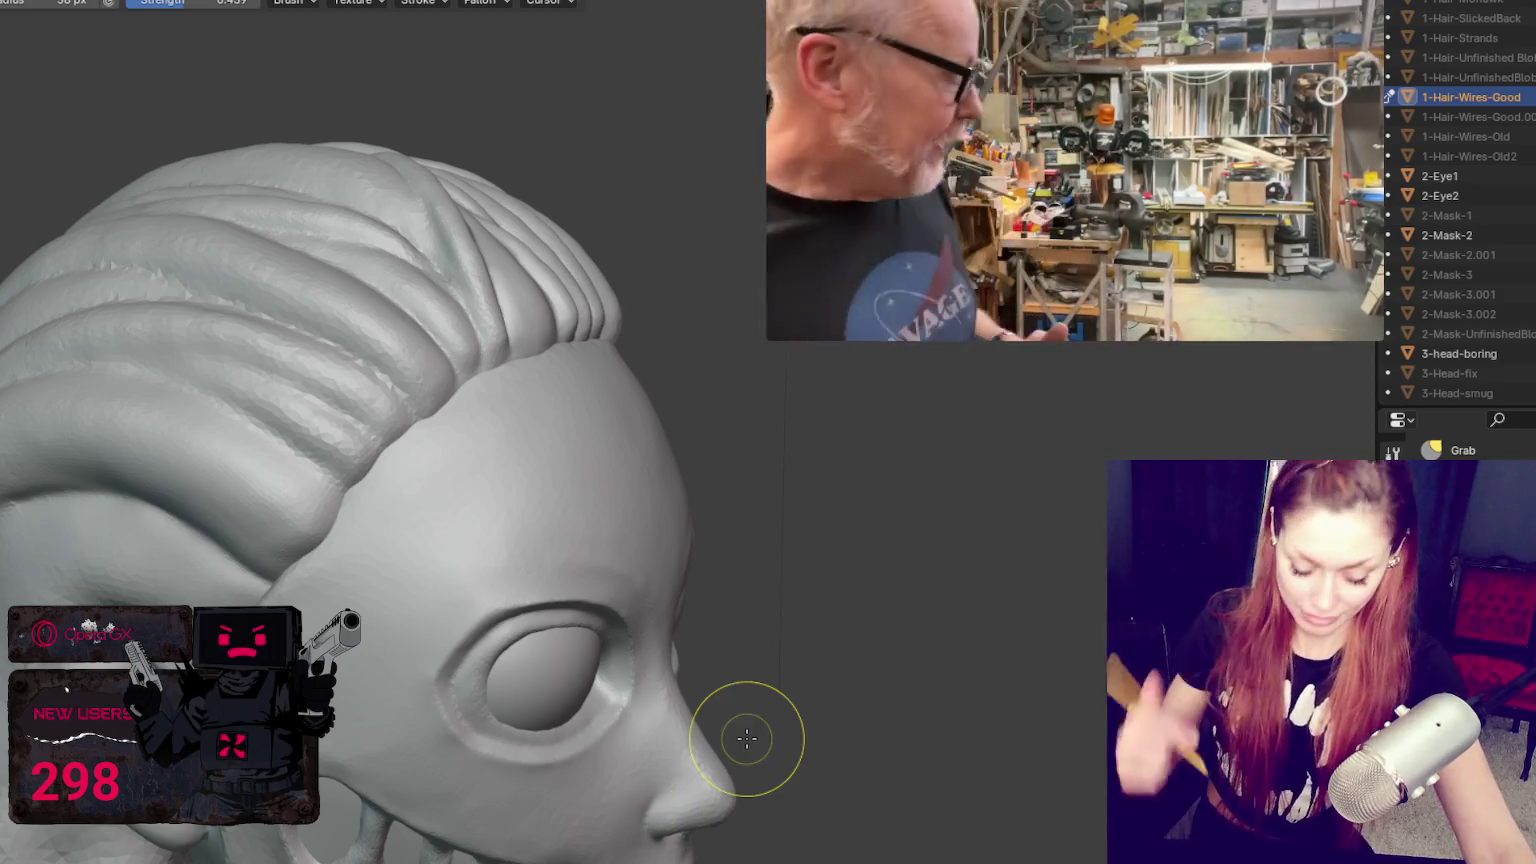
# Step: Turn the head between front and profile to inspect the side hair and ear
pyautogui.moveTo(696, 525)
pyautogui.mouseDown(button='middle')
pyautogui.moveTo(583, 550)
pyautogui.moveTo(641, 538)
pyautogui.moveTo(233, 514)
pyautogui.mouseUp(button='middle')
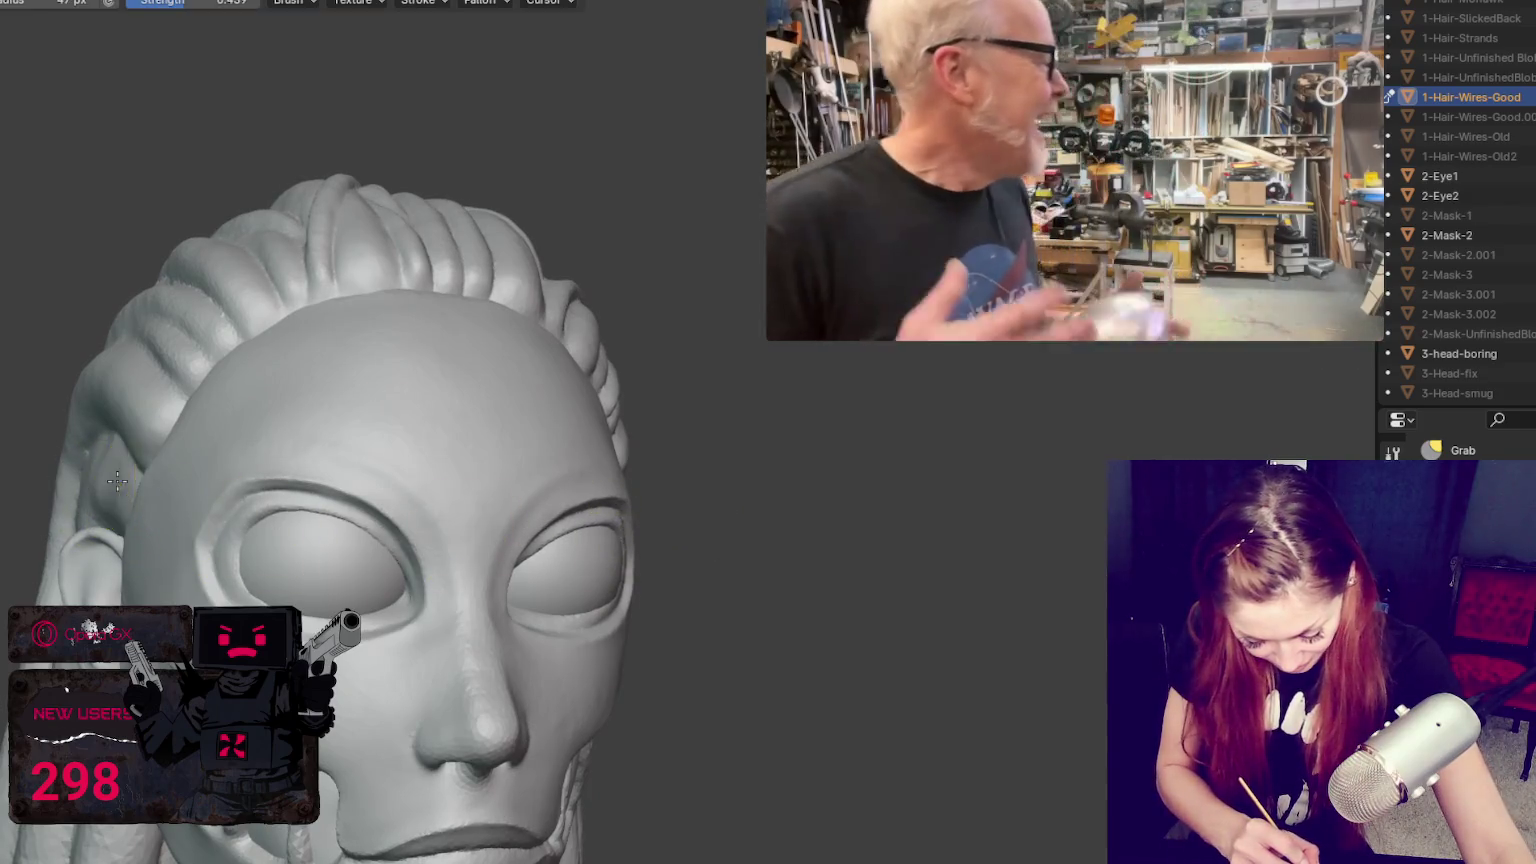
pyautogui.moveTo(117, 480); pyautogui.dragTo(118, 487, button='middle')
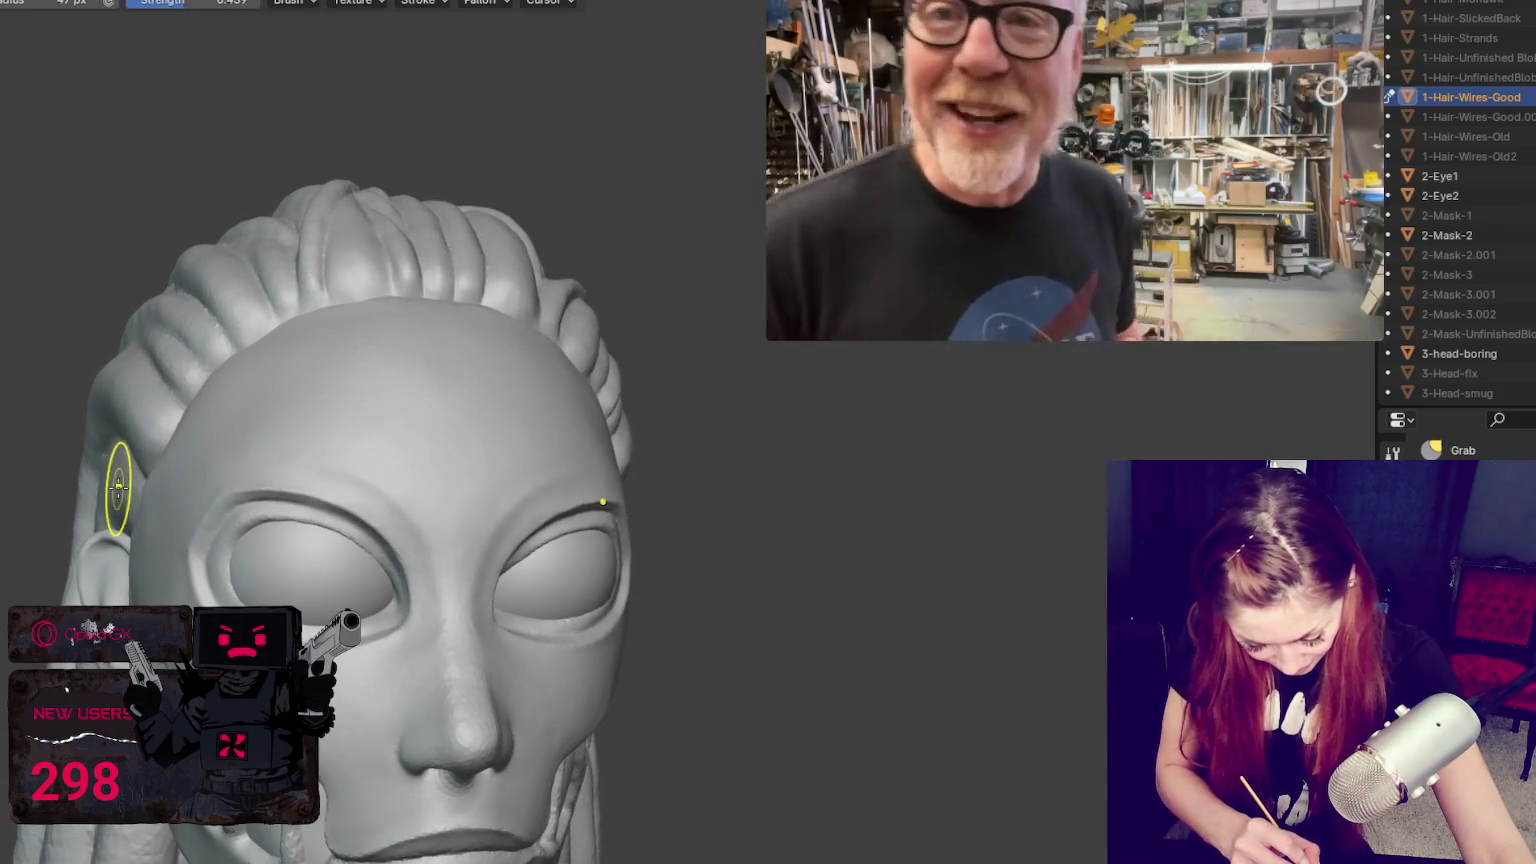
pyautogui.moveTo(118, 487); pyautogui.dragTo(136, 474, button='middle')
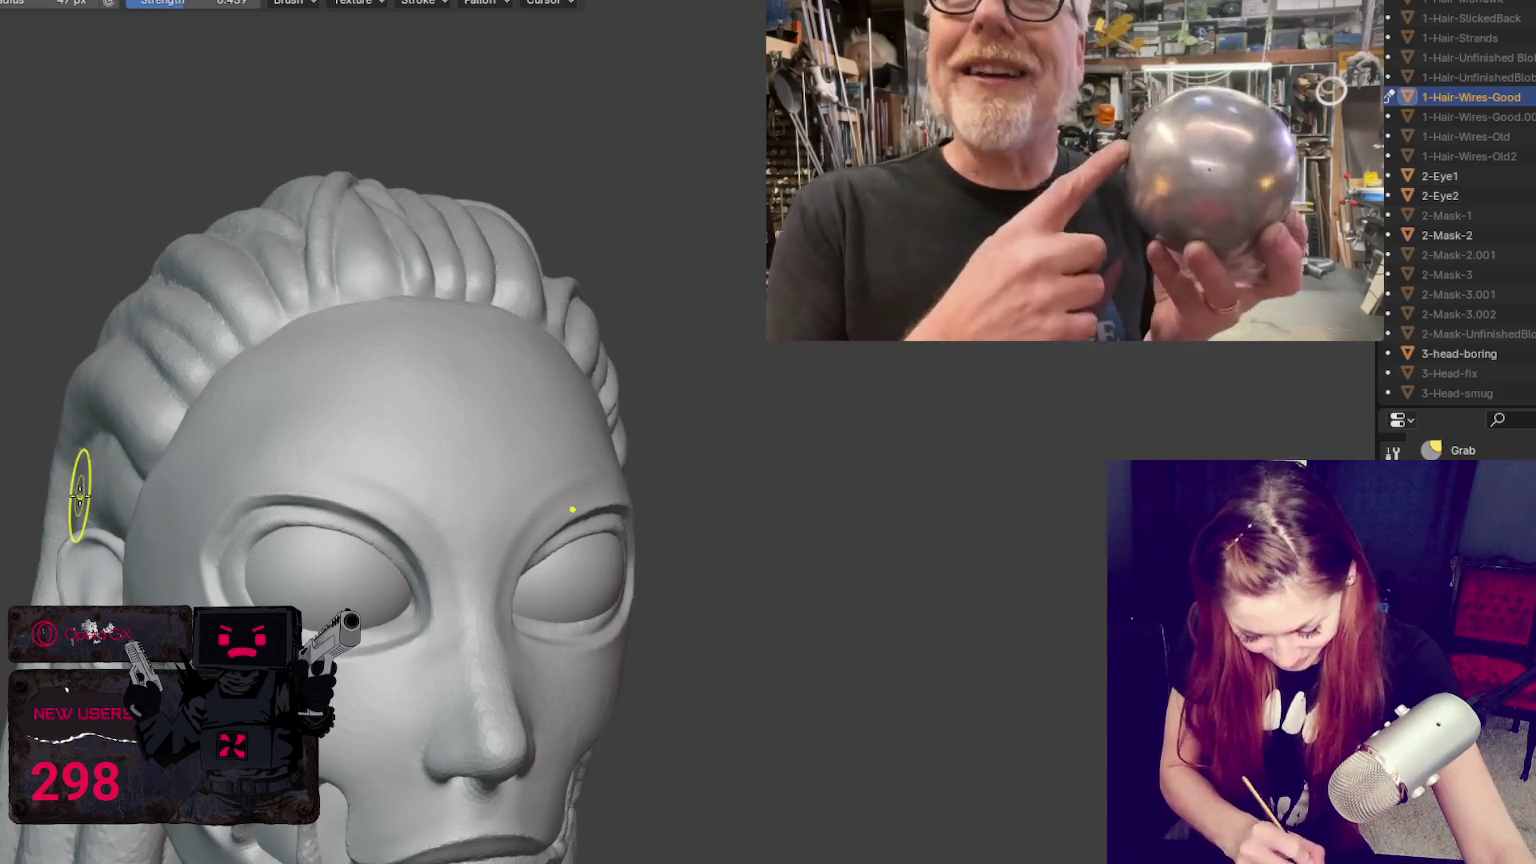
pyautogui.moveTo(80, 495); pyautogui.dragTo(553, 548, button='middle')
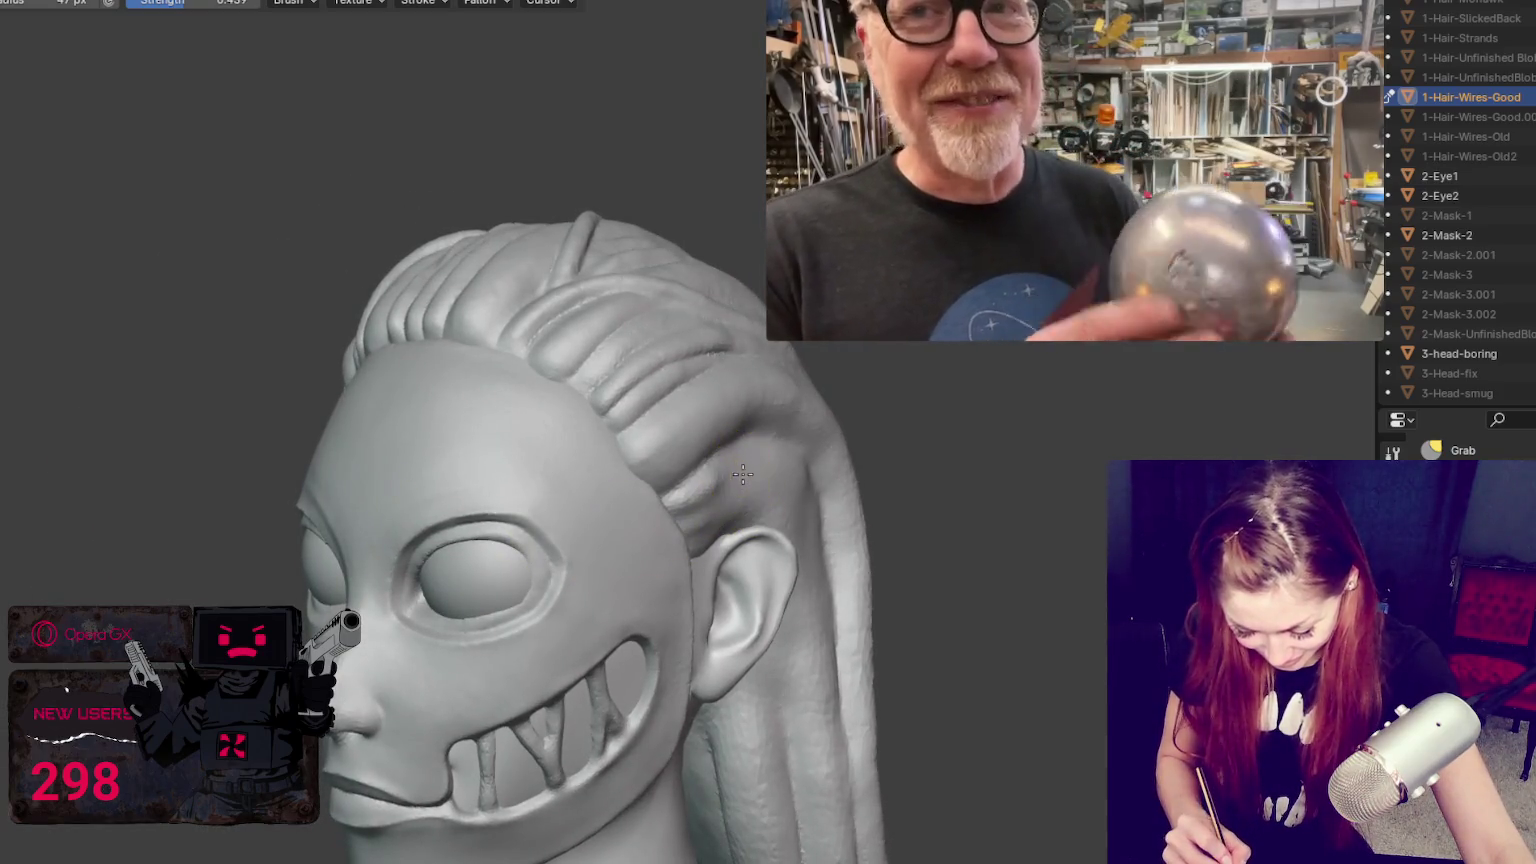
pyautogui.moveTo(747, 468); pyautogui.dragTo(811, 467, button='middle')
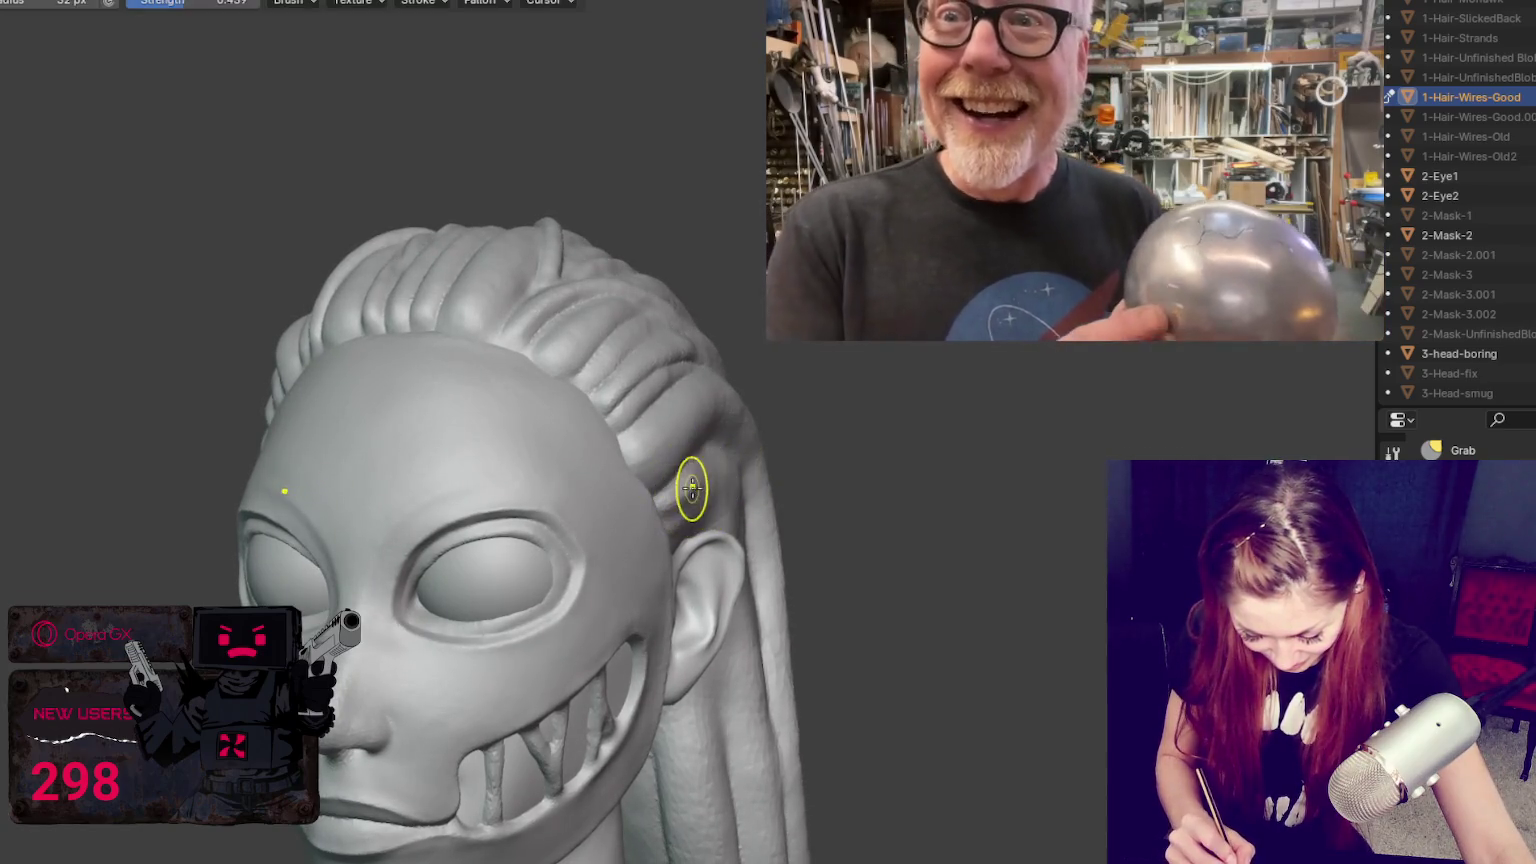
pyautogui.moveTo(704, 491); pyautogui.dragTo(641, 521, button='middle')
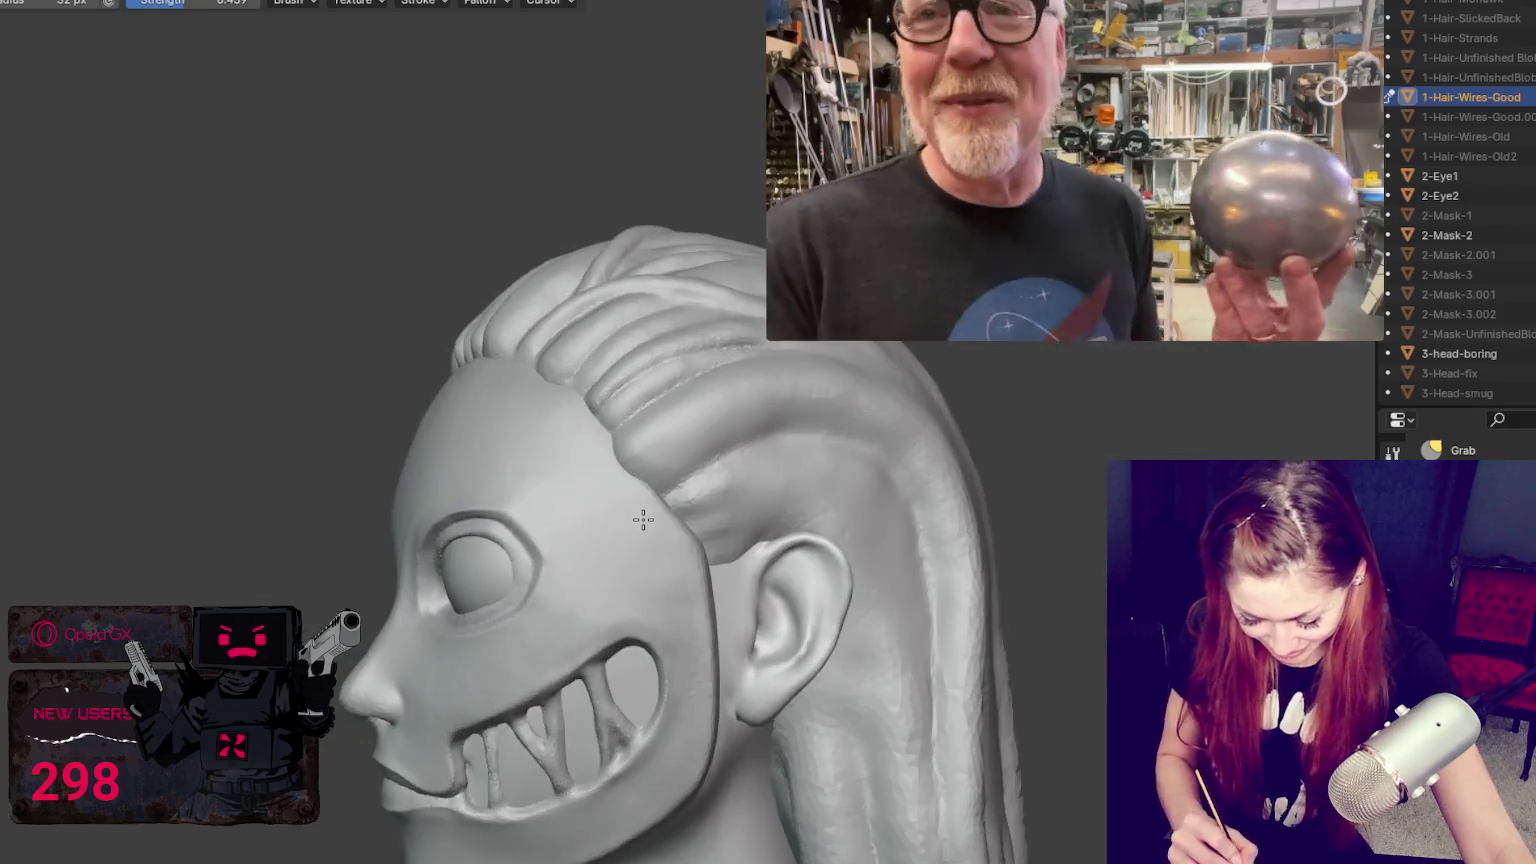
pyautogui.moveTo(872, 492); pyautogui.dragTo(875, 475)
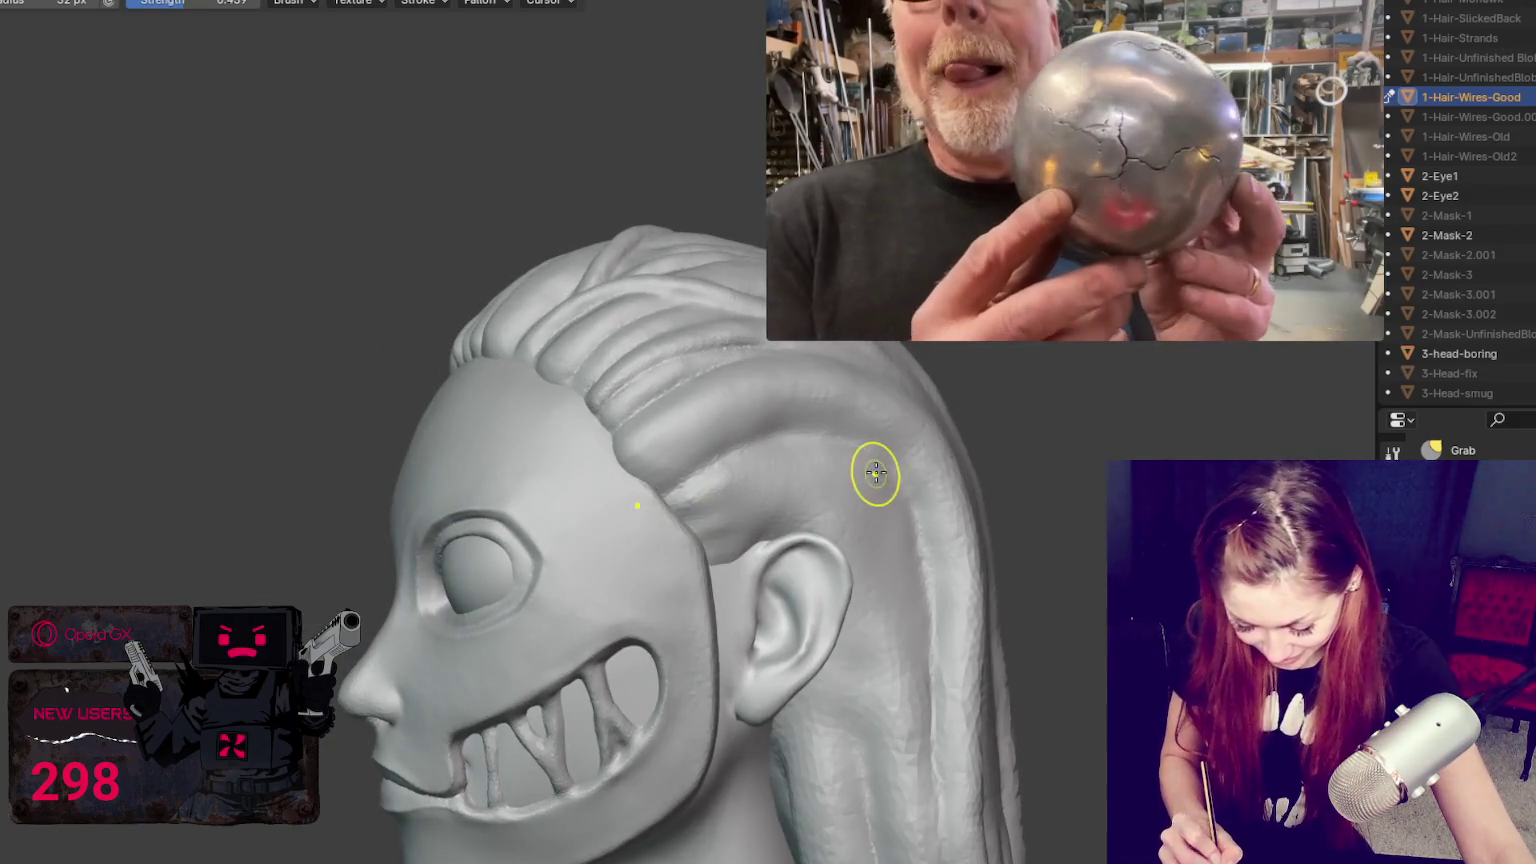
pyautogui.moveTo(755, 489); pyautogui.dragTo(759, 495, button='middle')
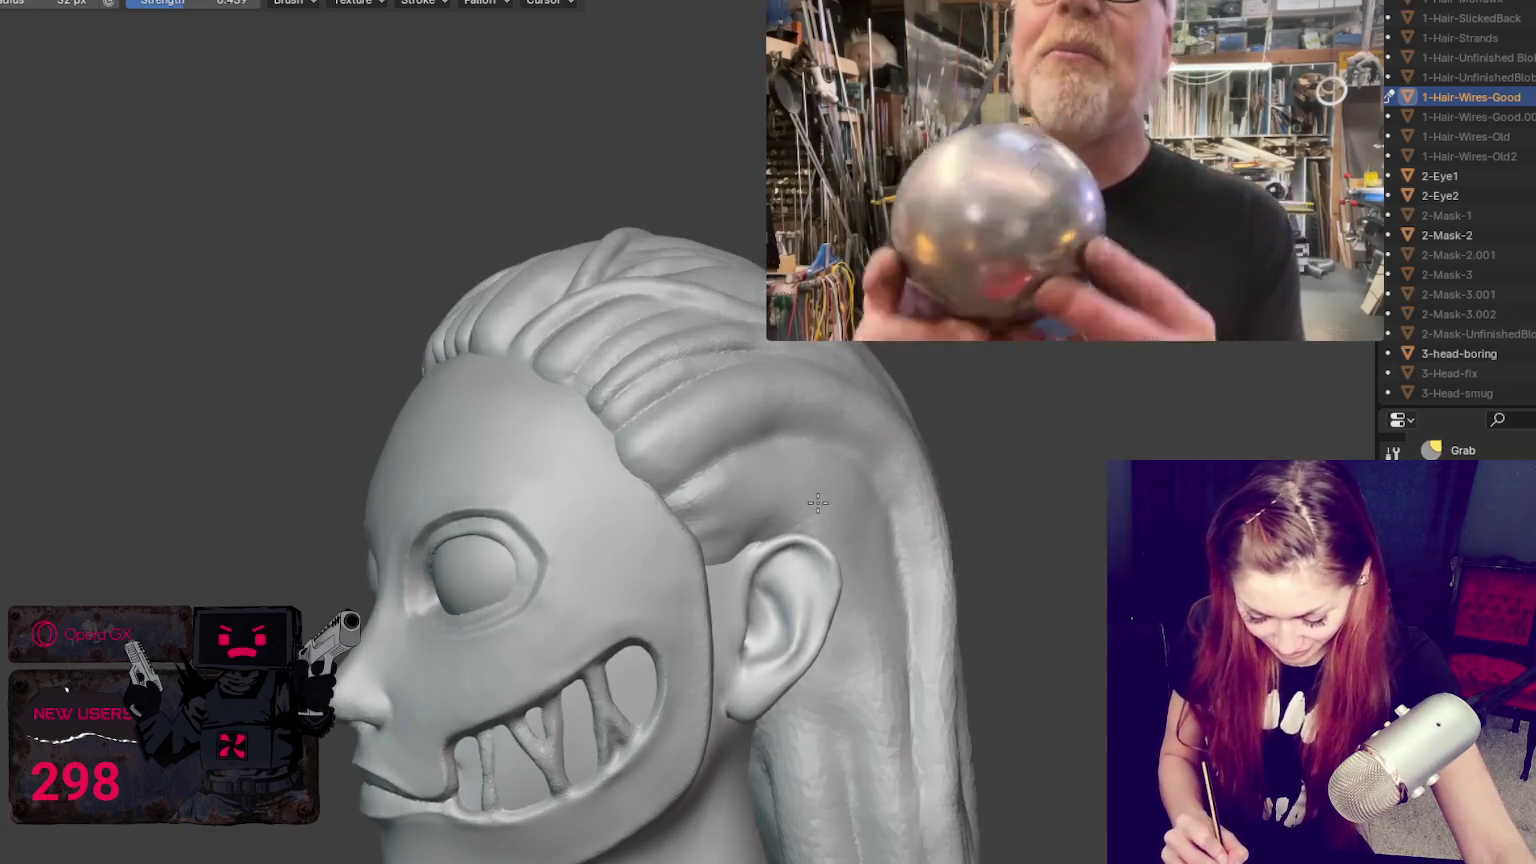
# Step: Activate the Crease brush and orbit to the hair behind the ear
pyautogui.hotkey('shift', 'c')
pyautogui.scroll(2, 759, 497)
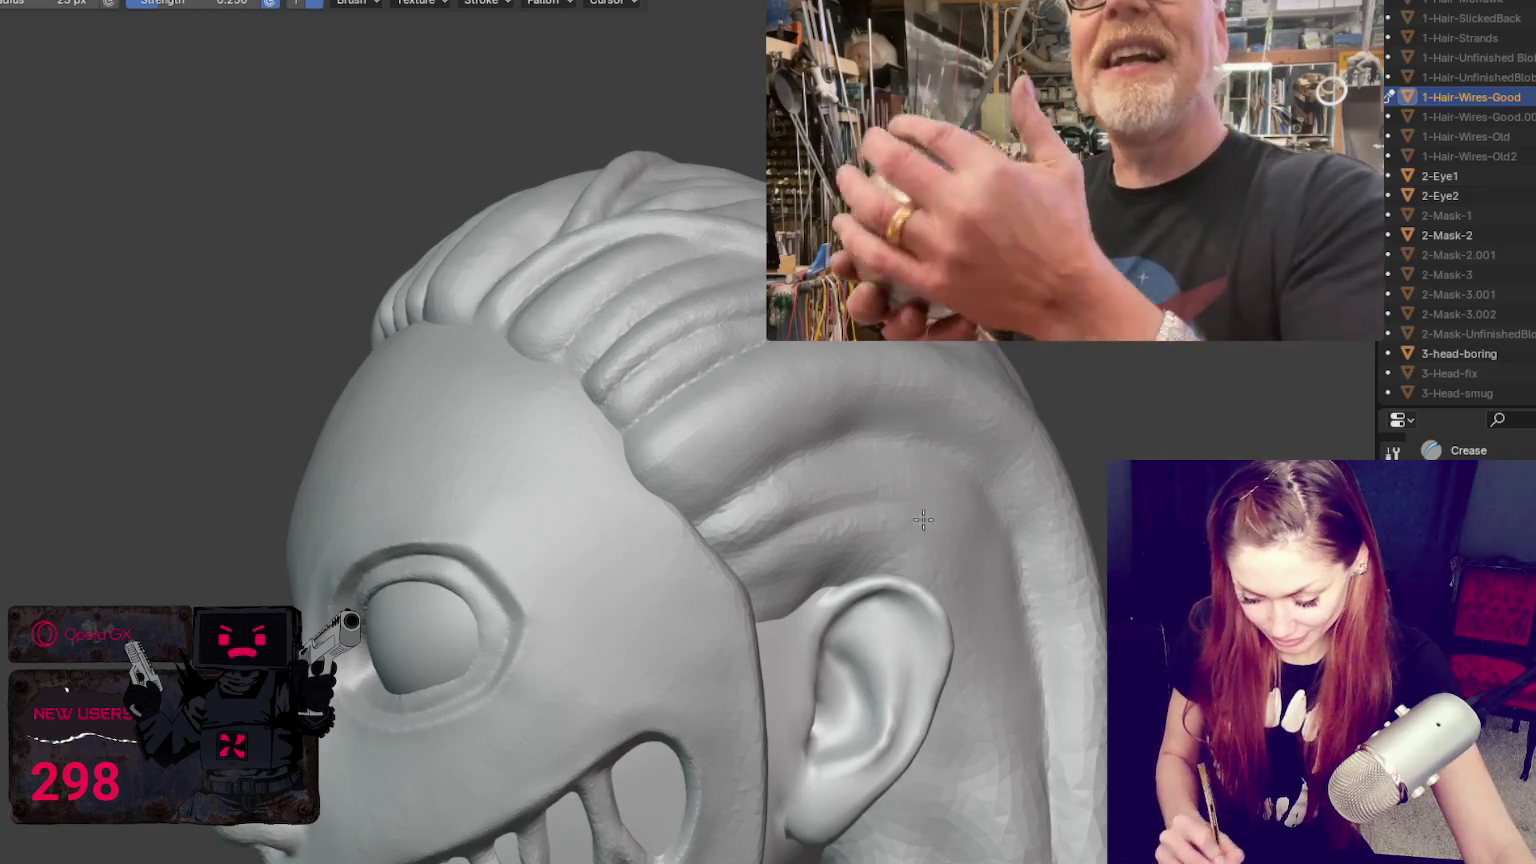
pyautogui.moveTo(1100, 20)
pyautogui.mouseDown()
pyautogui.moveTo(1096, 60)
pyautogui.moveTo(1125, 55)
pyautogui.mouseUp()
pyautogui.click(1130, 8)
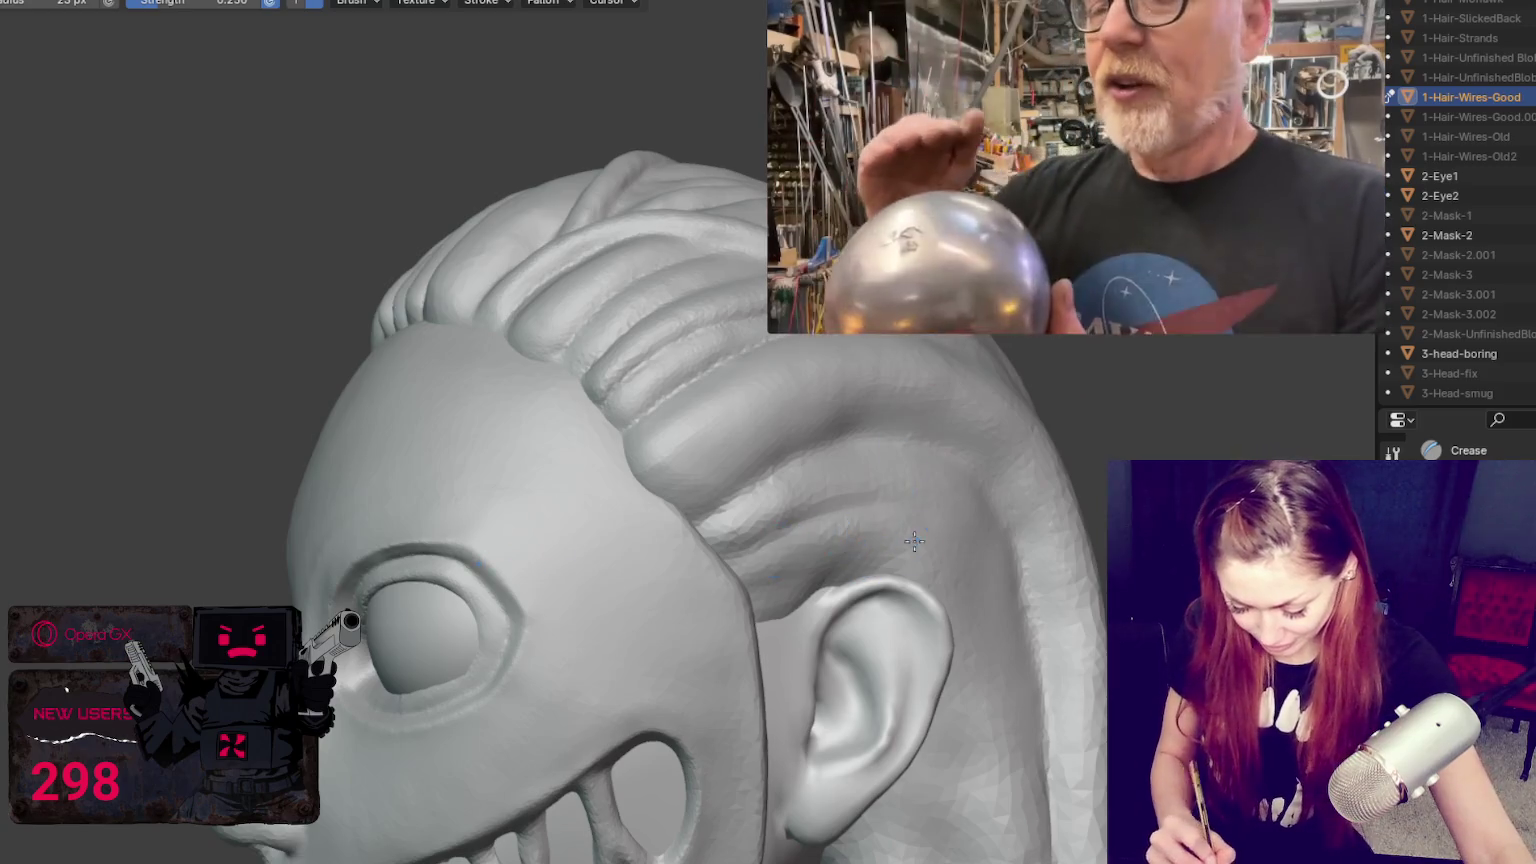
pyautogui.moveTo(911, 533); pyautogui.dragTo(919, 549, button='middle')
pyautogui.moveTo(1060, 250); pyautogui.dragTo(1064, 244)
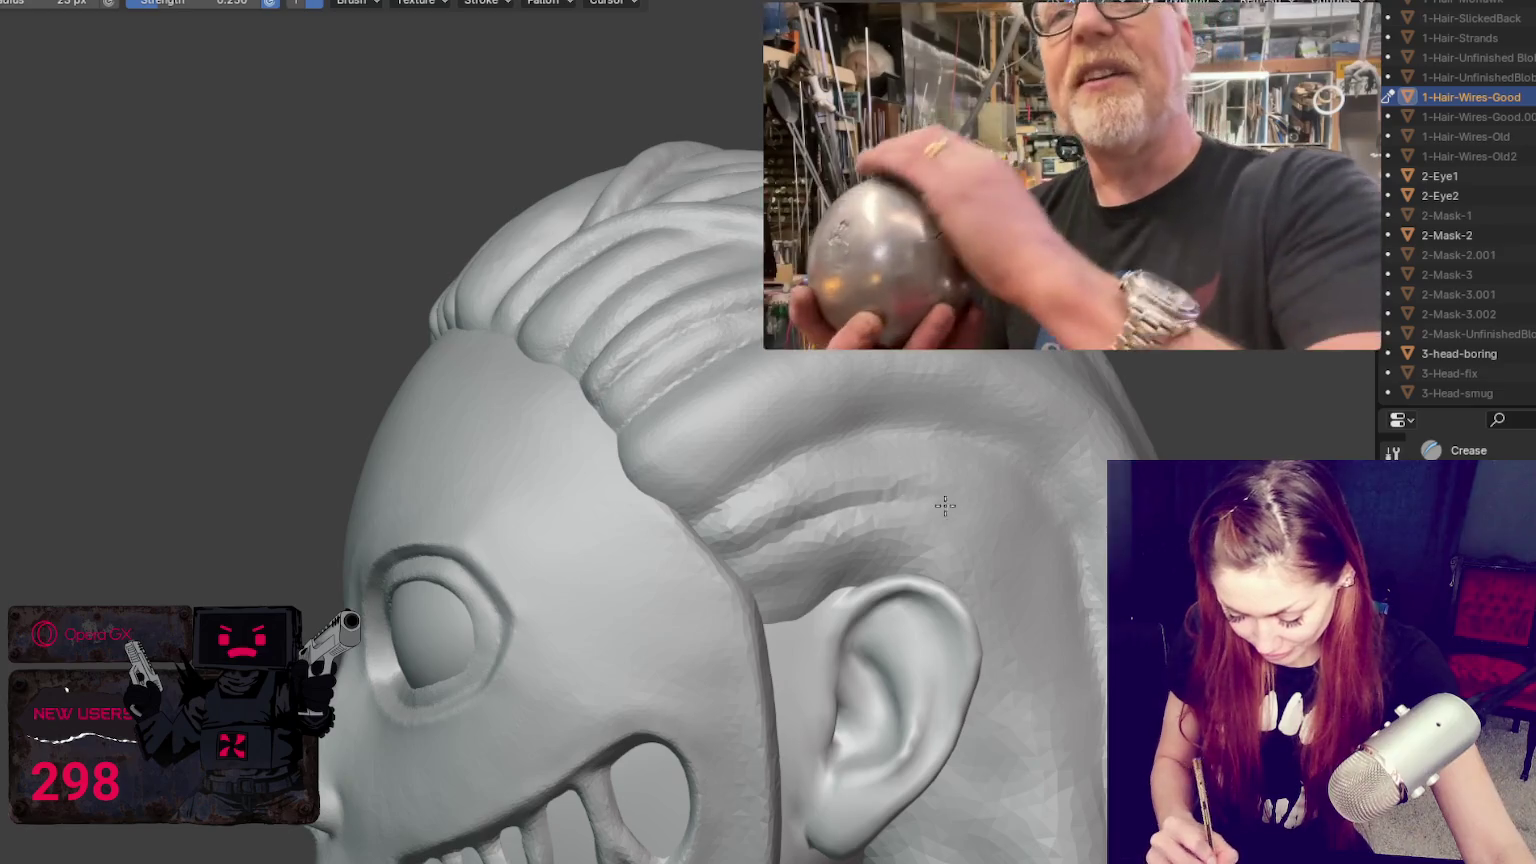
pyautogui.moveTo(987, 538); pyautogui.dragTo(936, 521, button='middle')
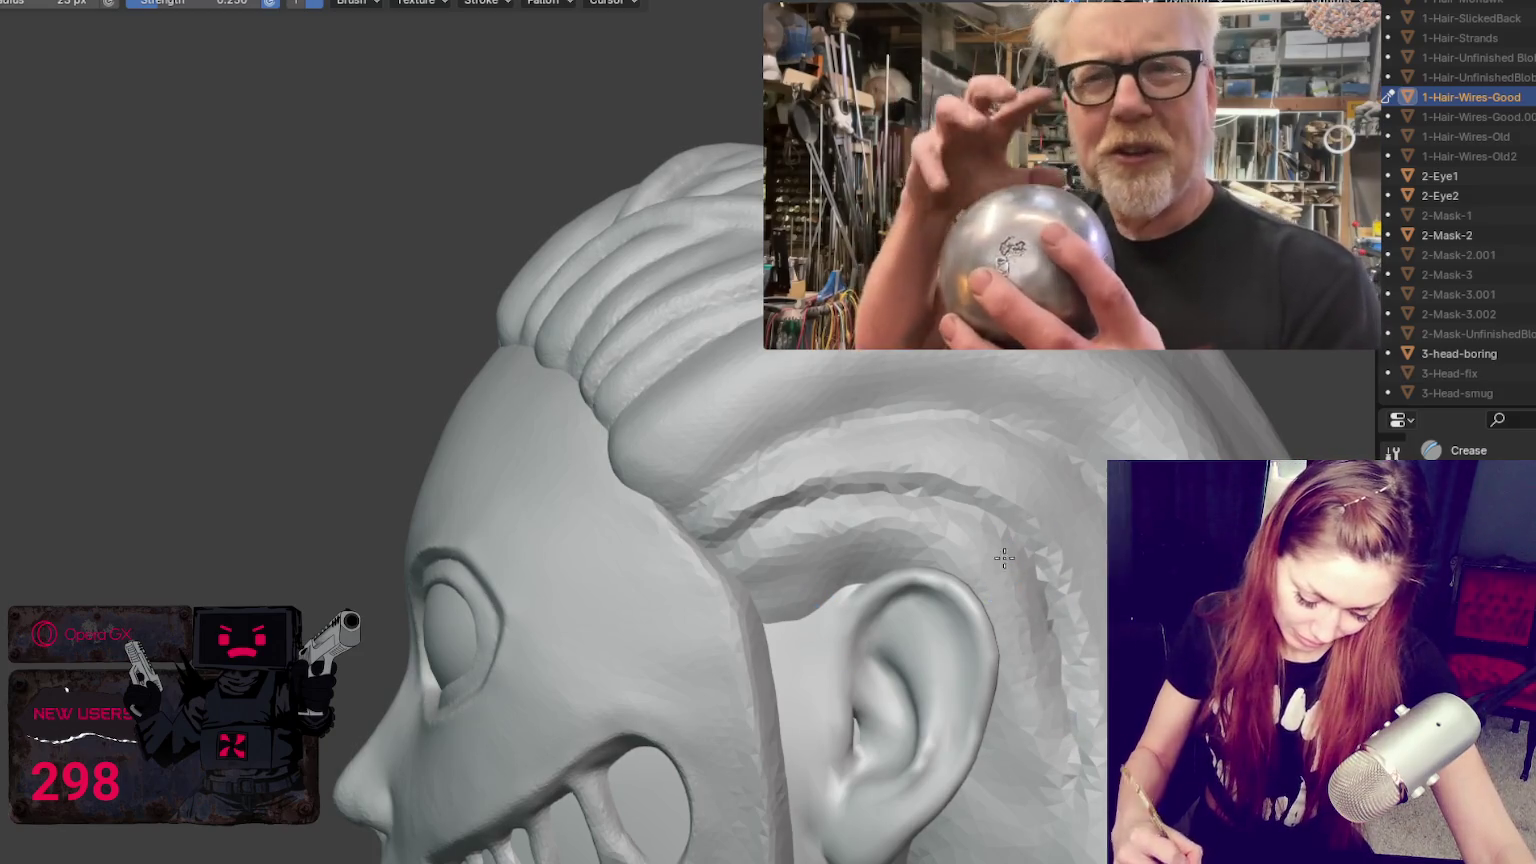
# Step: Smooth away the groove behind the ear and check it from the opposite side view
pyautogui.keyDown('shift'); pyautogui.moveTo(1036, 553); pyautogui.dragTo(740, 530); pyautogui.keyUp('shift')
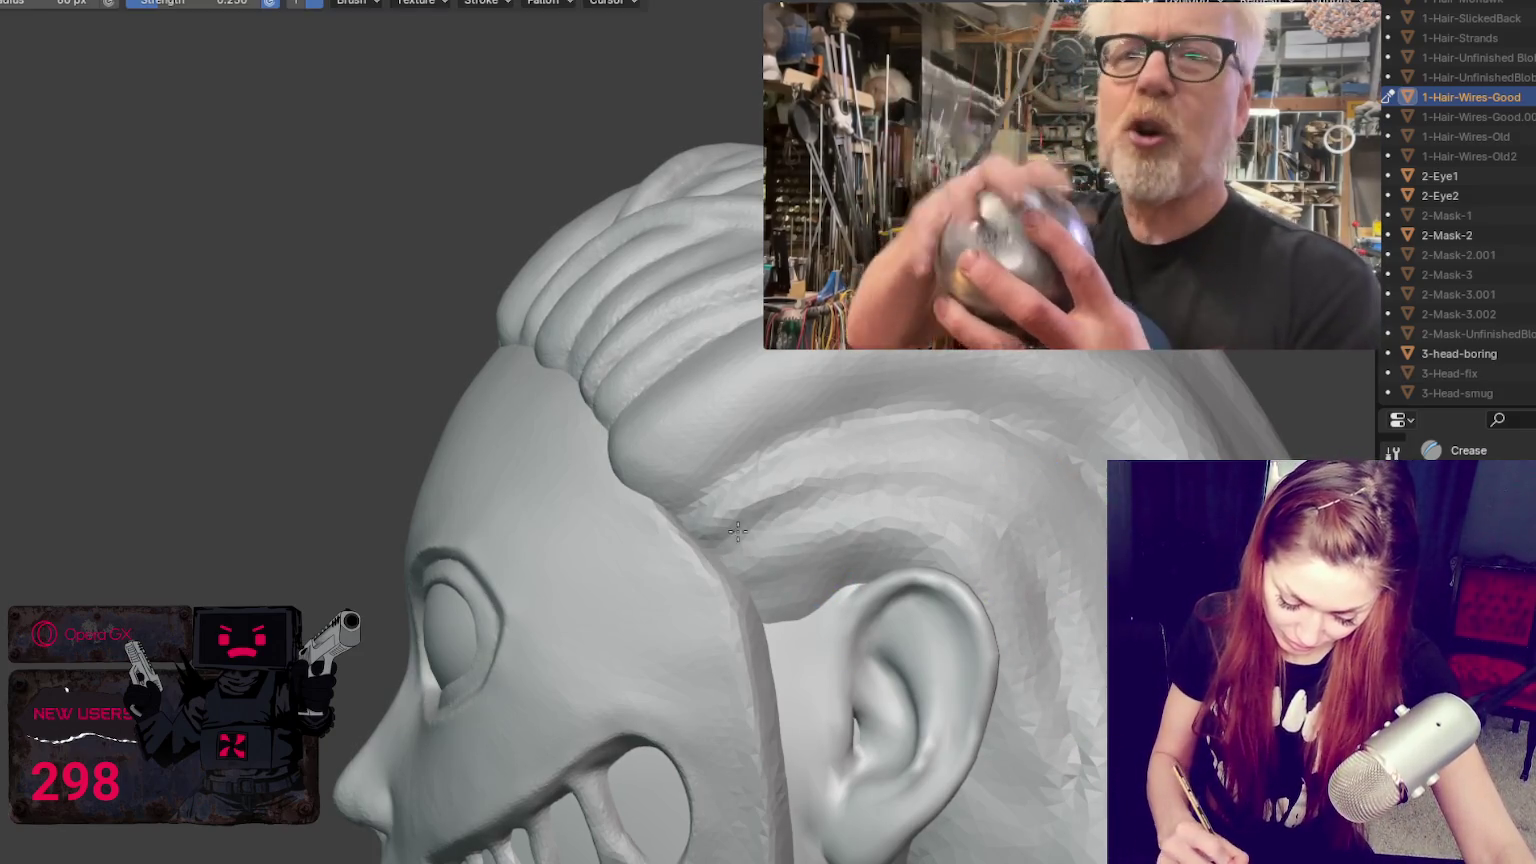
pyautogui.moveTo(1017, 671); pyautogui.dragTo(1083, 726, button='middle')
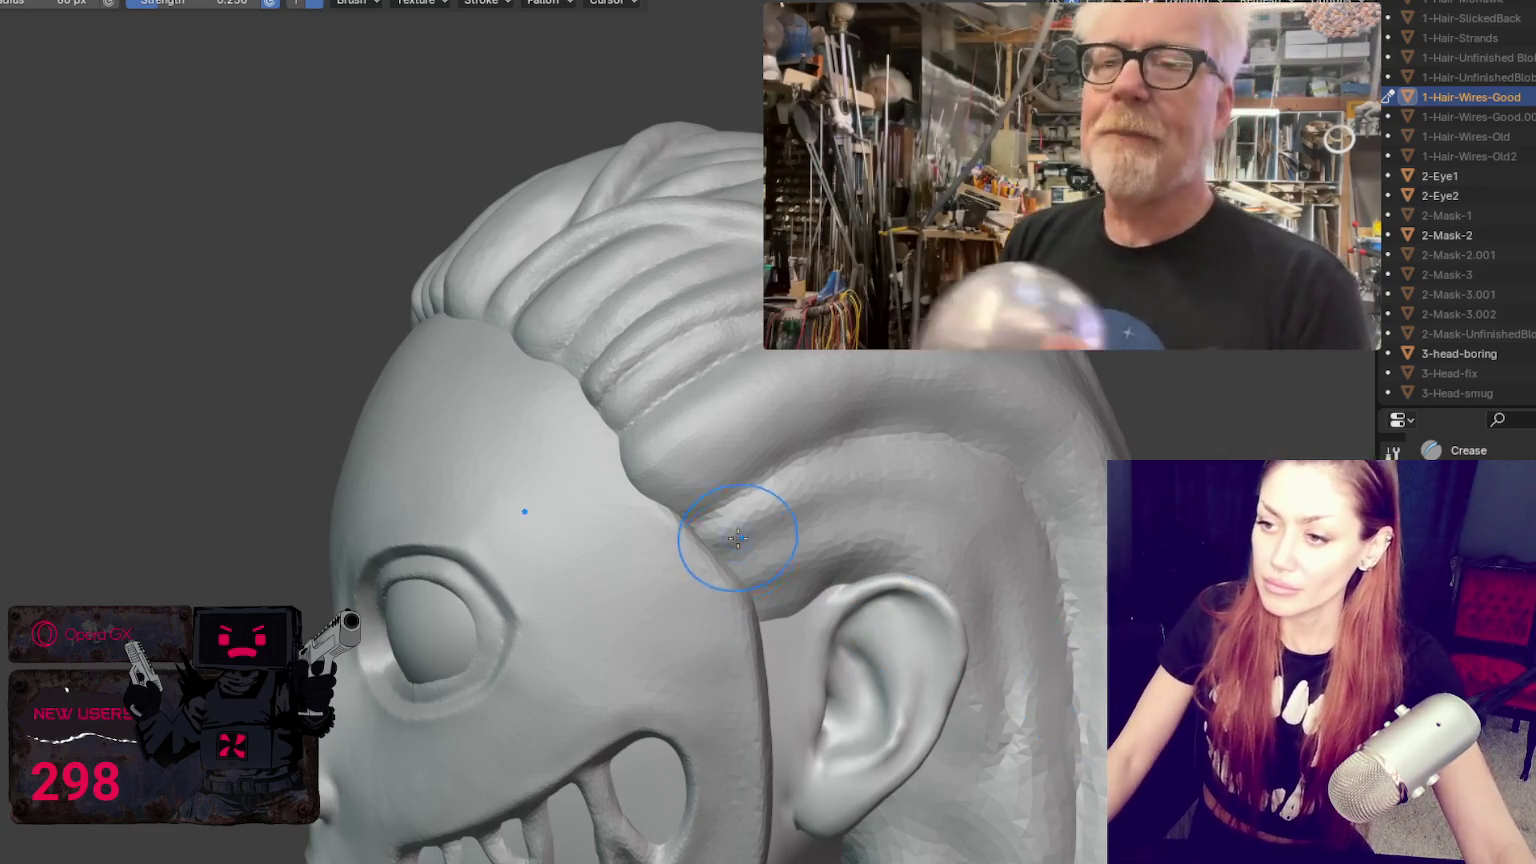
pyautogui.moveTo(738, 548); pyautogui.dragTo(782, 681, button='middle')
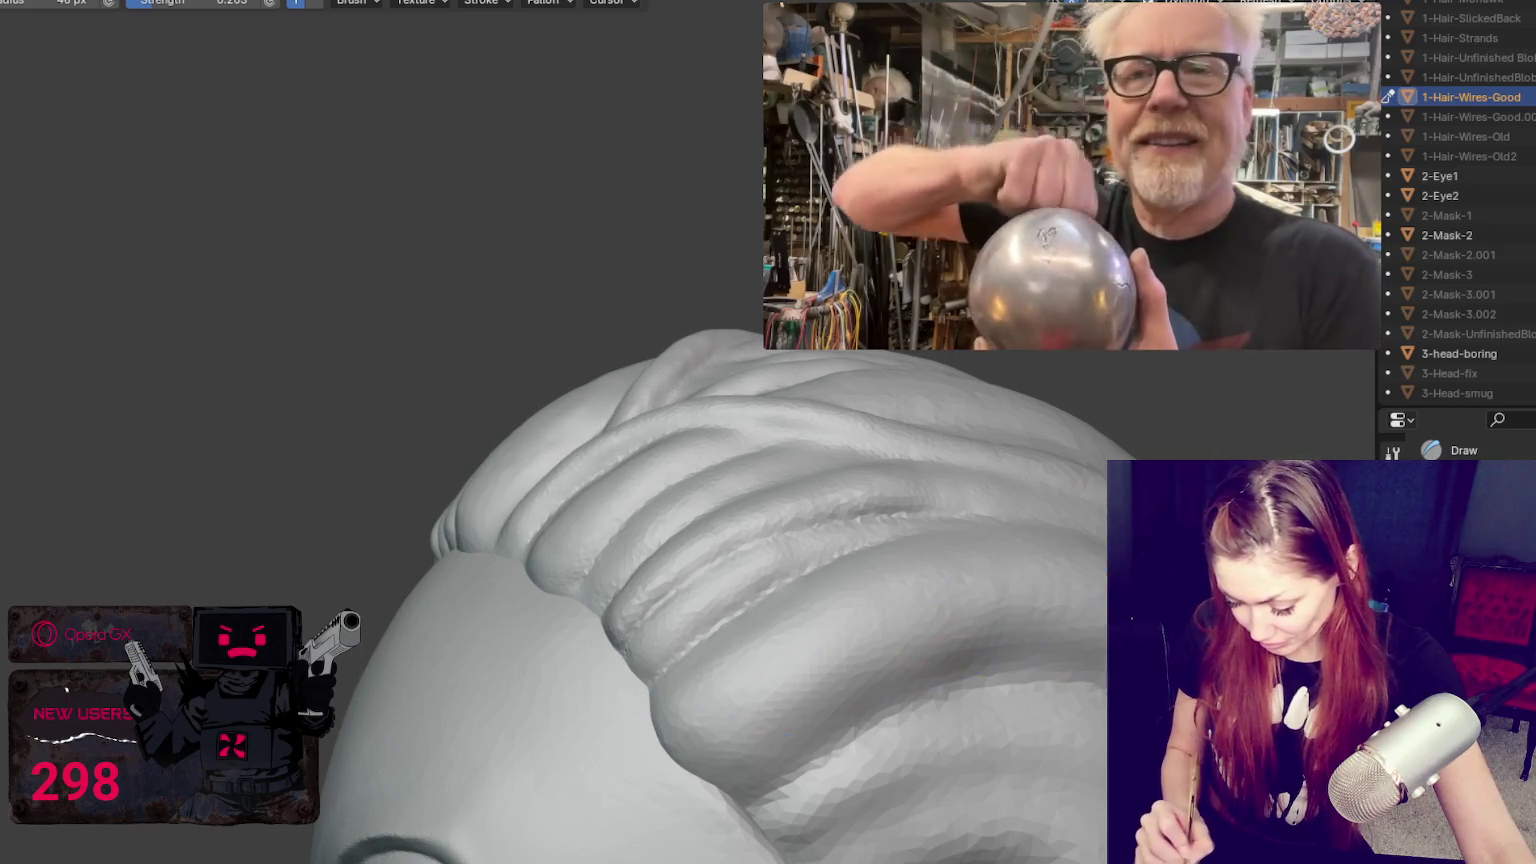
pyautogui.moveTo(782, 681); pyautogui.dragTo(760, 690, button='middle')
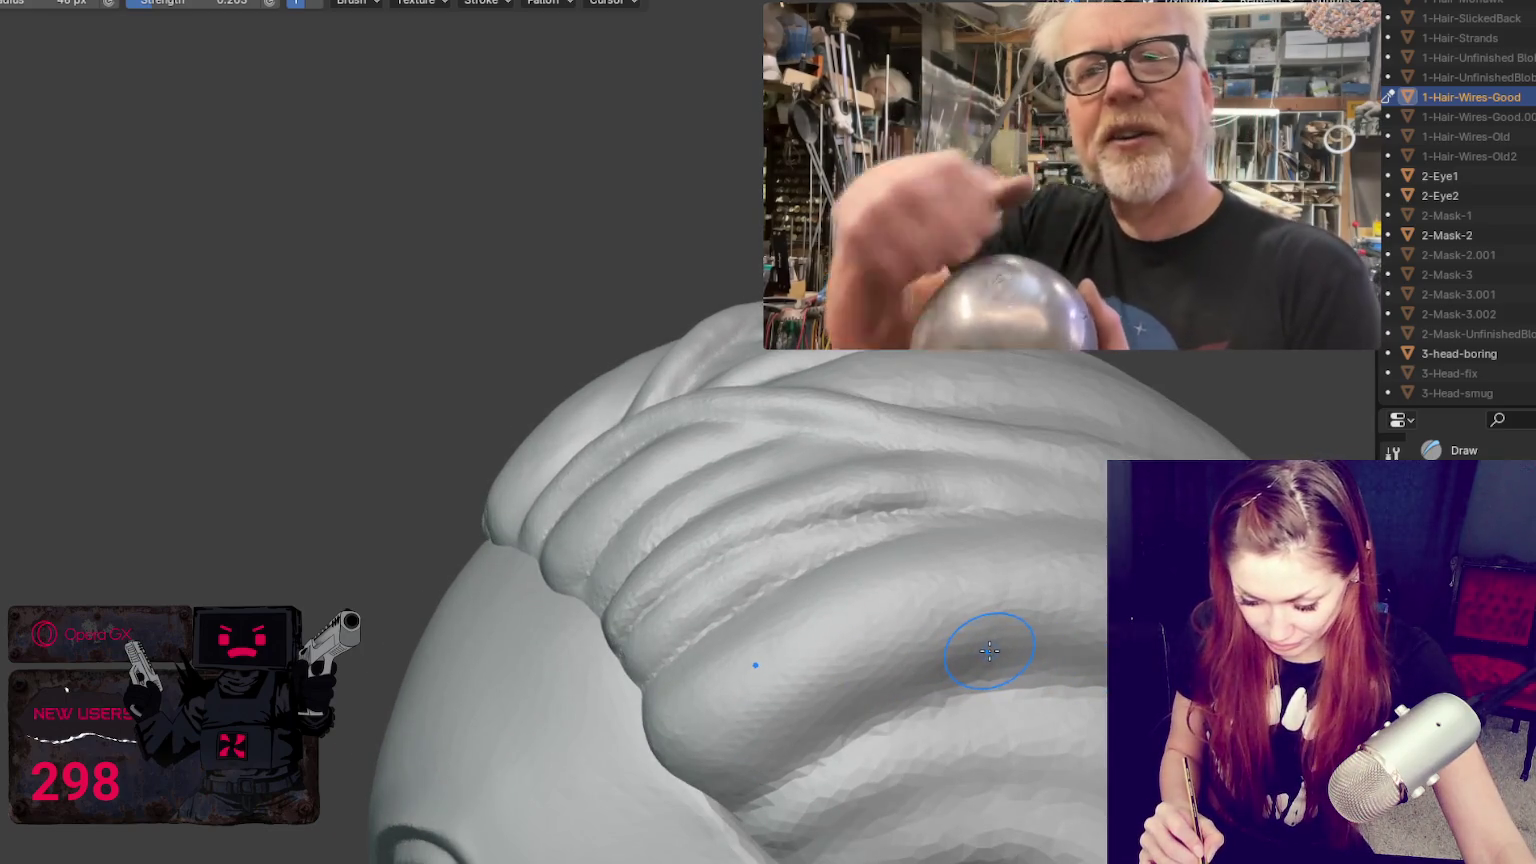
pyautogui.press('ctrl+KP_3')
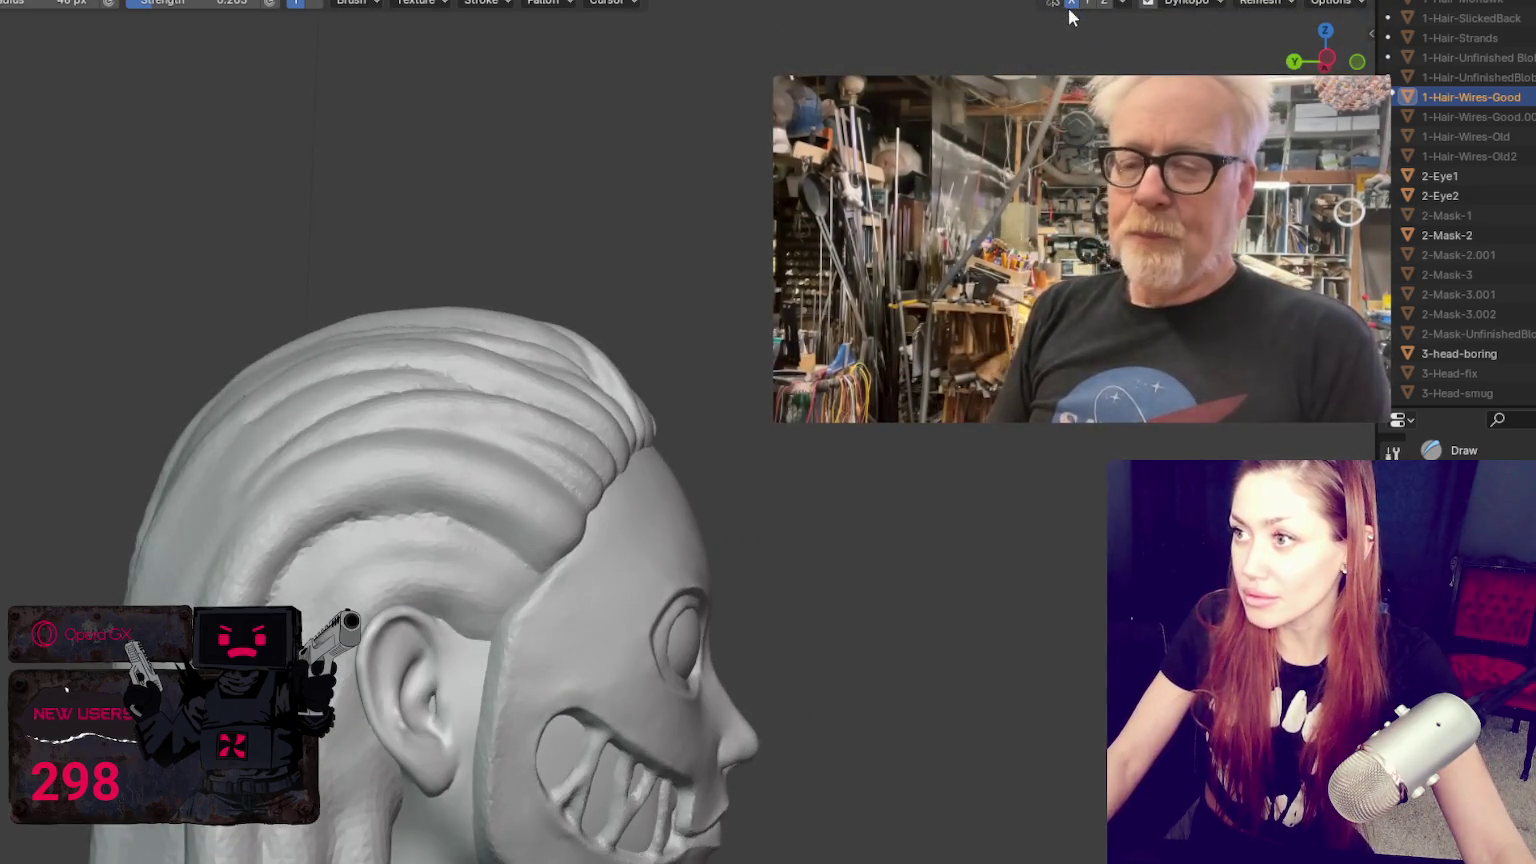
# Step: Switch to the Grab brush and shrink its radius to about 50 px
pyautogui.press('KP_1')
pyautogui.moveTo(496, 425)
pyautogui.mouseDown(button='middle')
pyautogui.moveTo(562, 428)
pyautogui.moveTo(404, 476)
pyautogui.mouseUp(button='middle')
pyautogui.moveTo(724, 534)
pyautogui.mouseDown(button='middle')
pyautogui.moveTo(357, 360)
pyautogui.moveTo(542, 446)
pyautogui.moveTo(450, 450)
pyautogui.mouseUp(button='middle')
pyautogui.press('g')
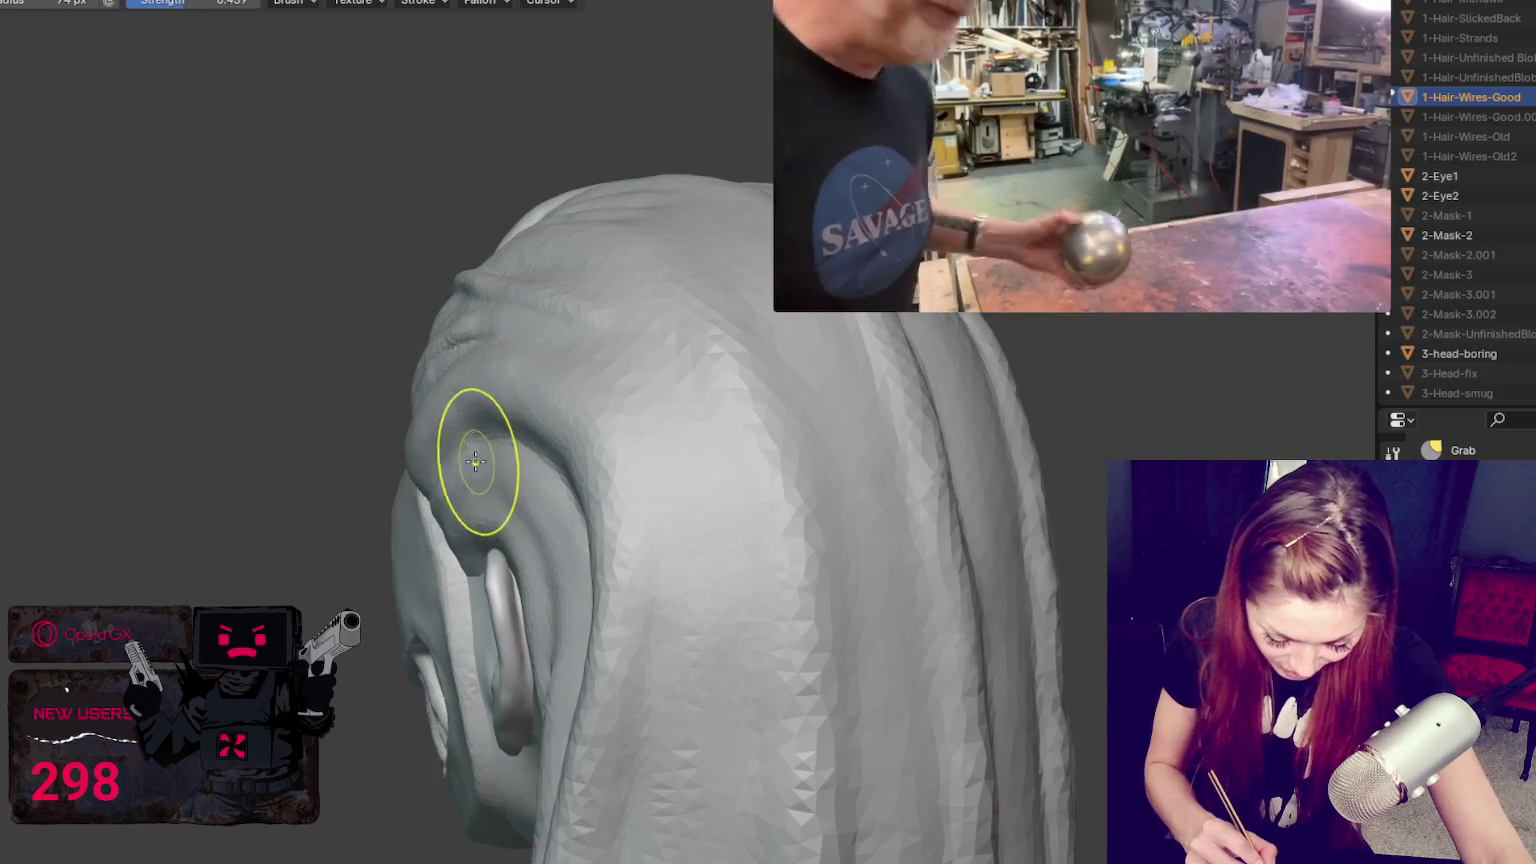
pyautogui.press('f')
pyautogui.click(439, 405)
pyautogui.moveTo(525, 401)
pyautogui.mouseDown(button='middle')
pyautogui.moveTo(474, 404)
pyautogui.moveTo(538, 405)
pyautogui.mouseUp(button='middle')
pyautogui.scroll(4, 739, 462)
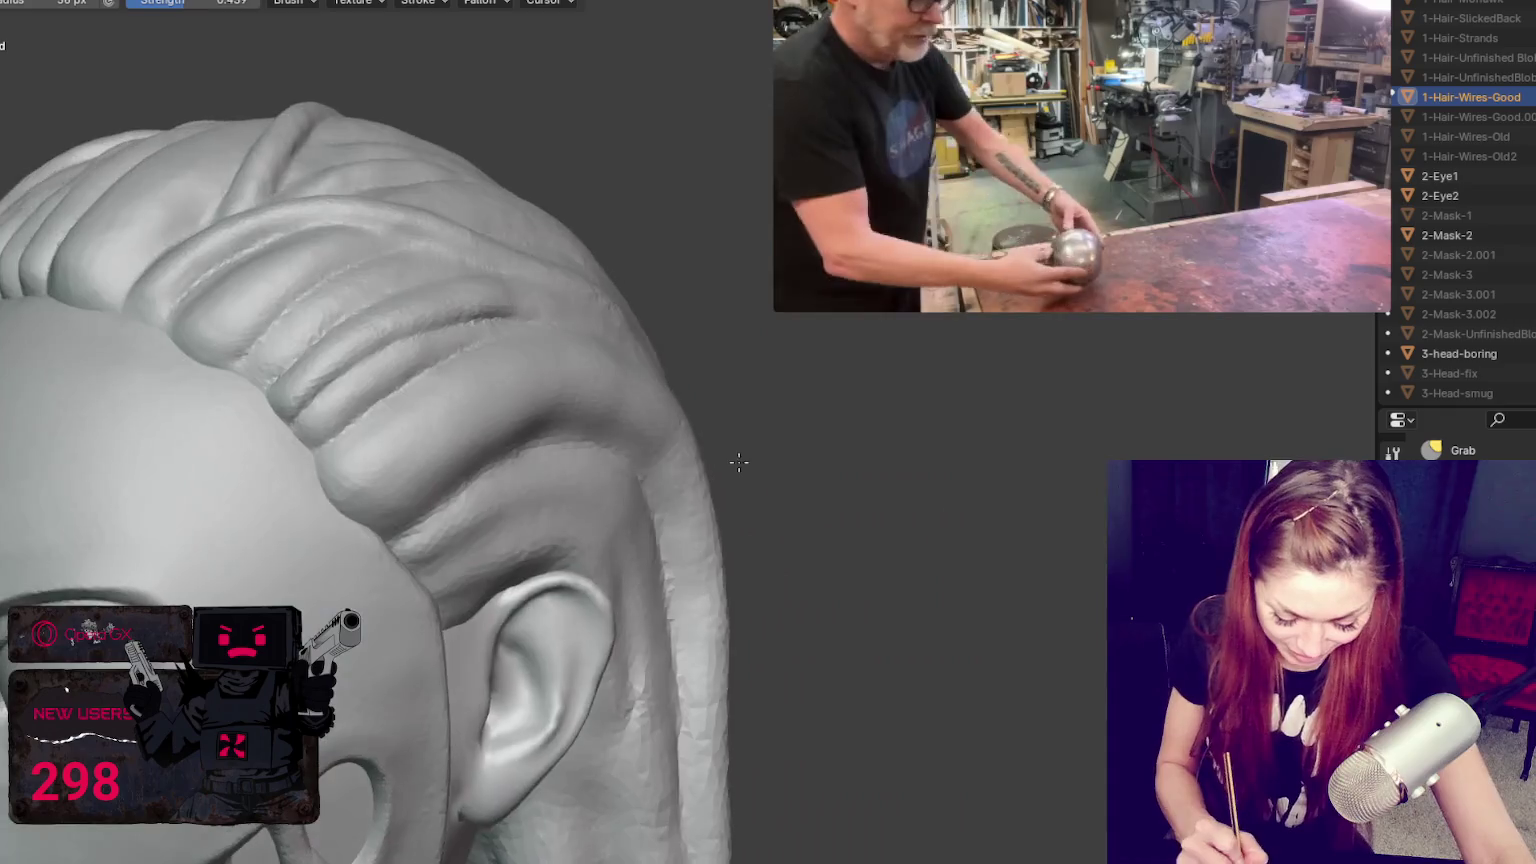
# Step: Try the Crease brush at about 41 px, then return to Grab and orbit to the back hair
pyautogui.hotkey('shift', 'c')
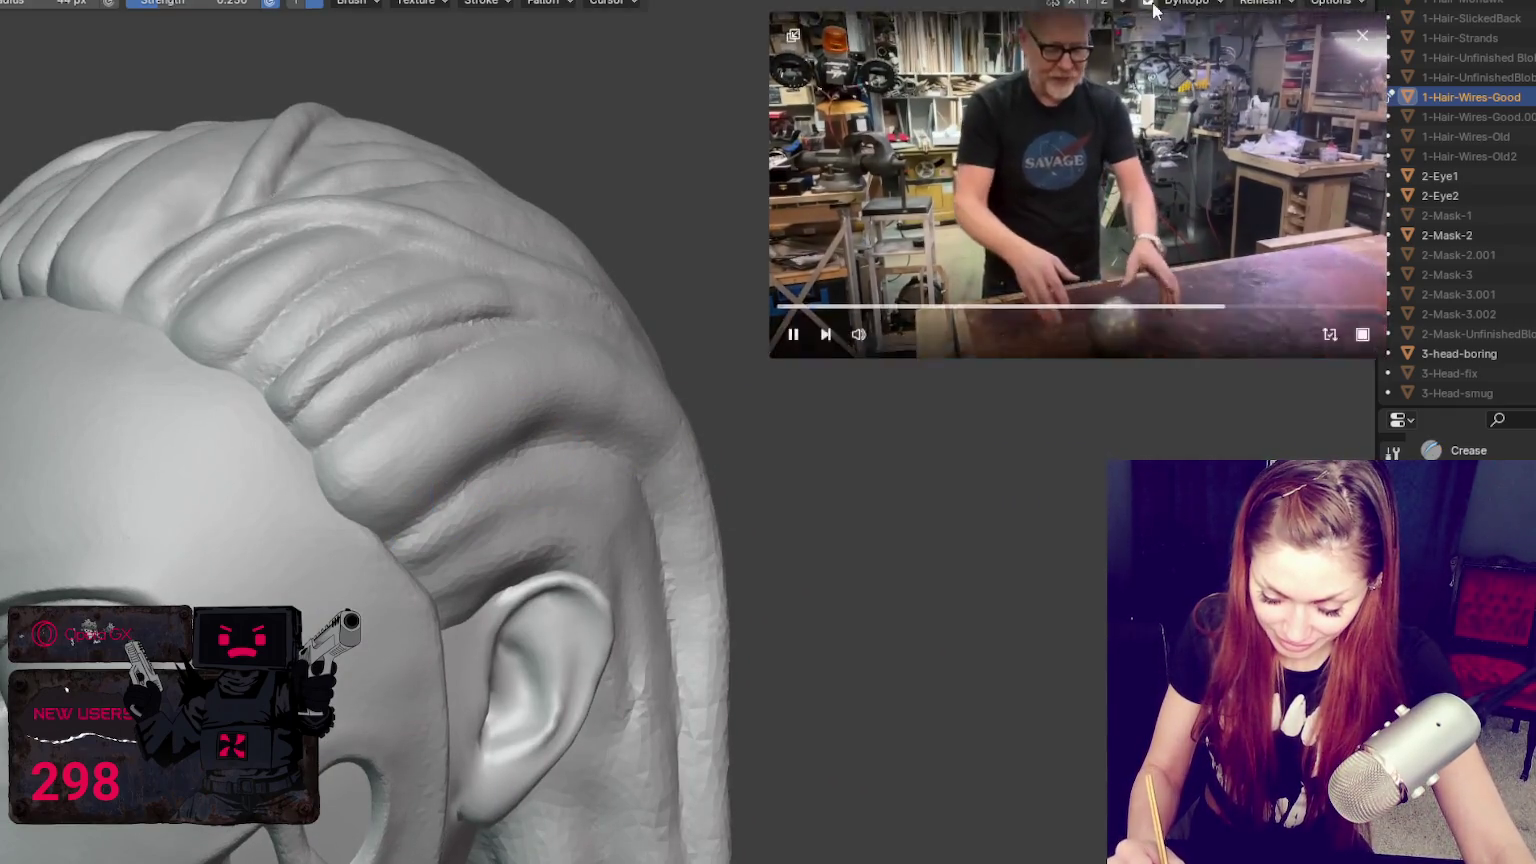
pyautogui.moveTo(420, 460); pyautogui.dragTo(346, 464, button='middle')
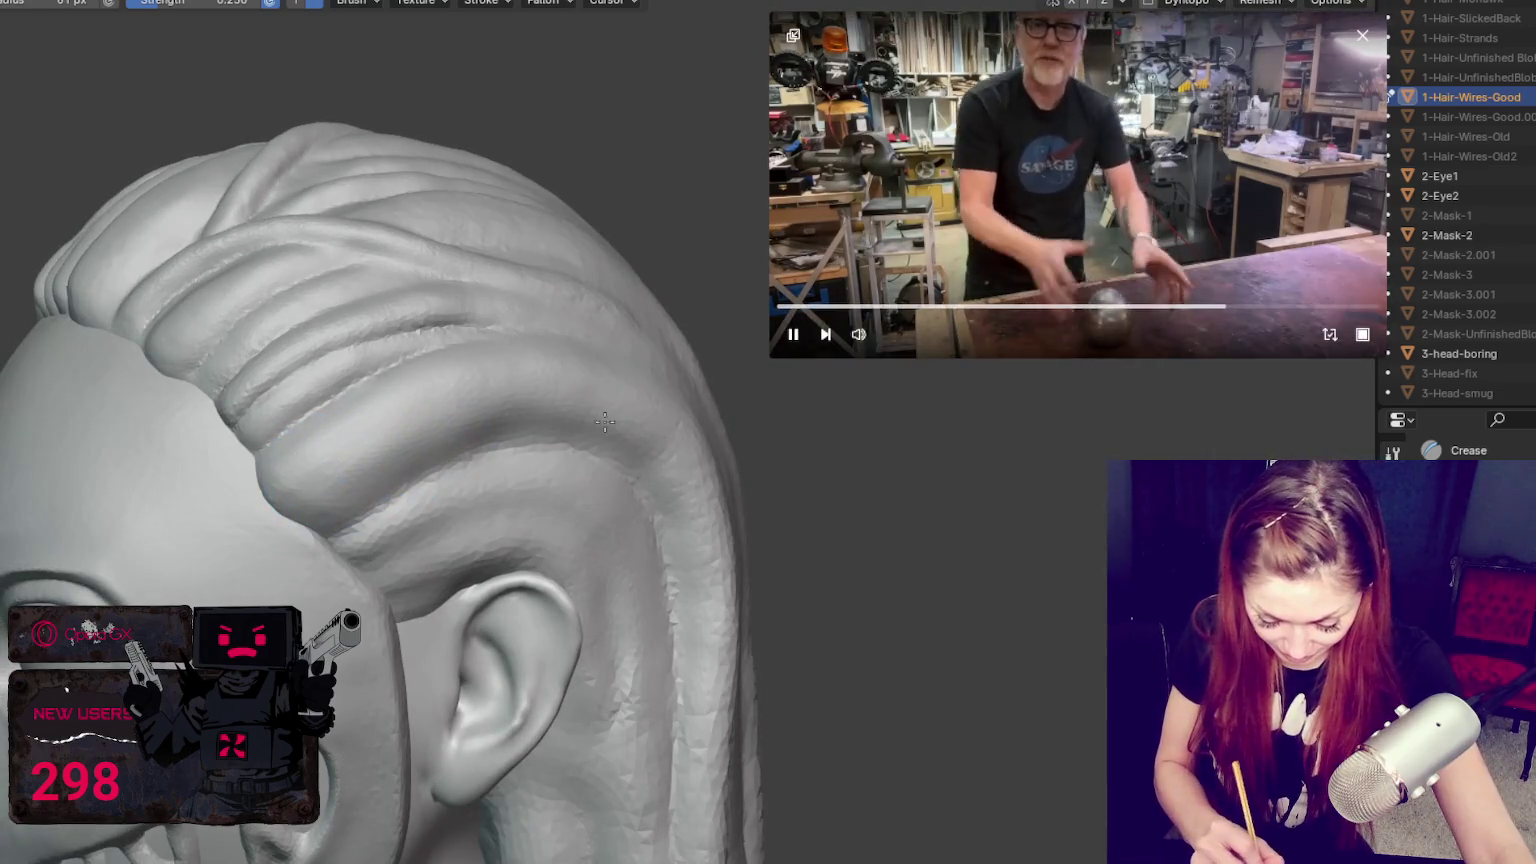
pyautogui.press('f')
pyautogui.click(460, 430)
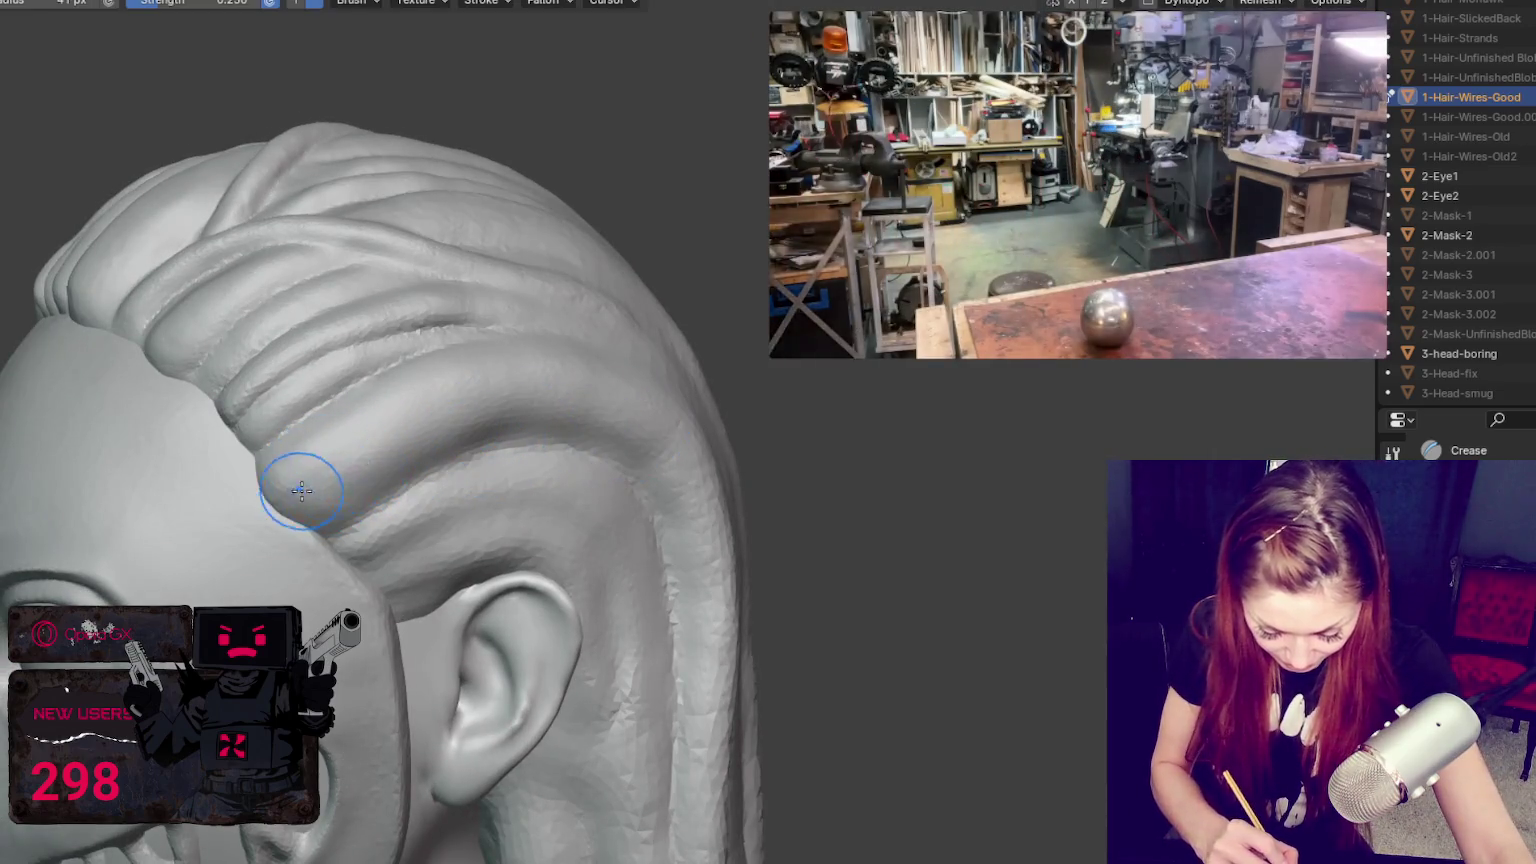
pyautogui.press('g')
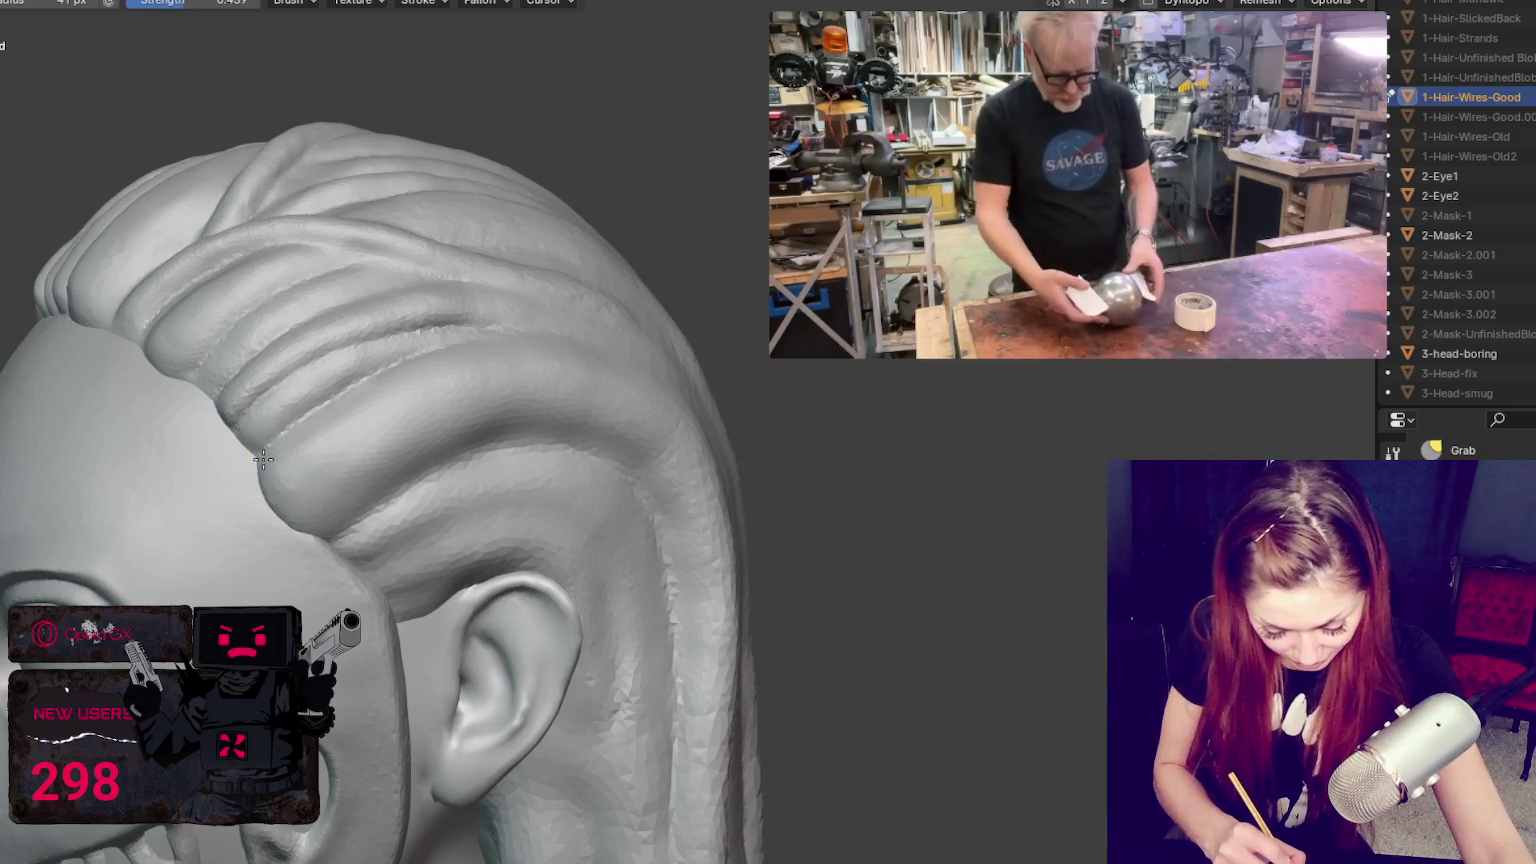
pyautogui.moveTo(327, 532)
pyautogui.mouseDown(button='middle')
pyautogui.moveTo(491, 488)
pyautogui.moveTo(358, 557)
pyautogui.mouseUp(button='middle')
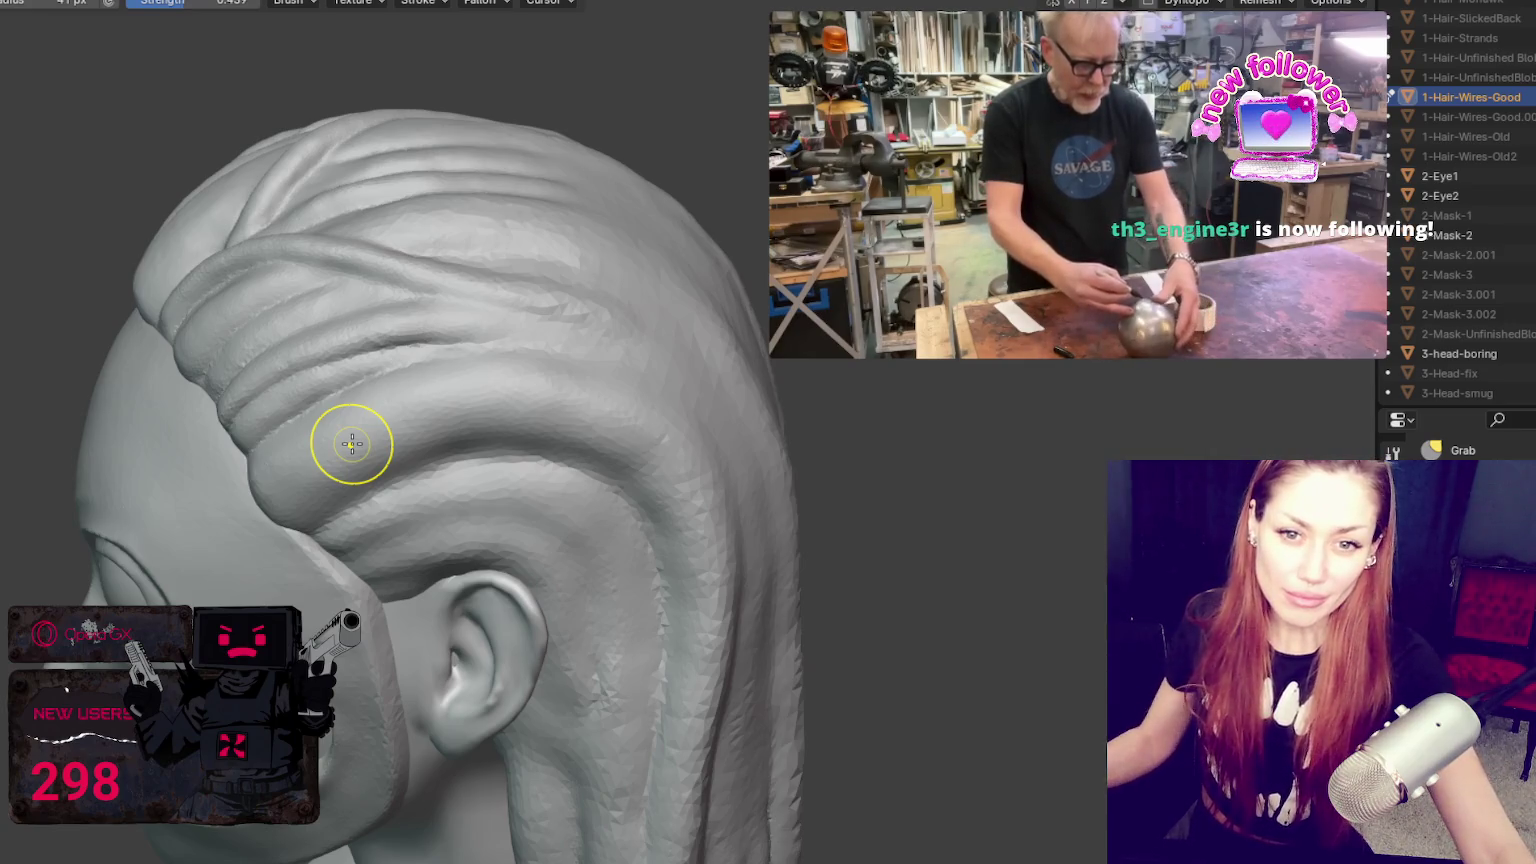
pyautogui.scroll(-5, 351, 444)
pyautogui.moveTo(446, 353)
pyautogui.mouseDown(button='middle')
pyautogui.moveTo(426, 334)
pyautogui.moveTo(535, 366)
pyautogui.mouseUp(button='middle')
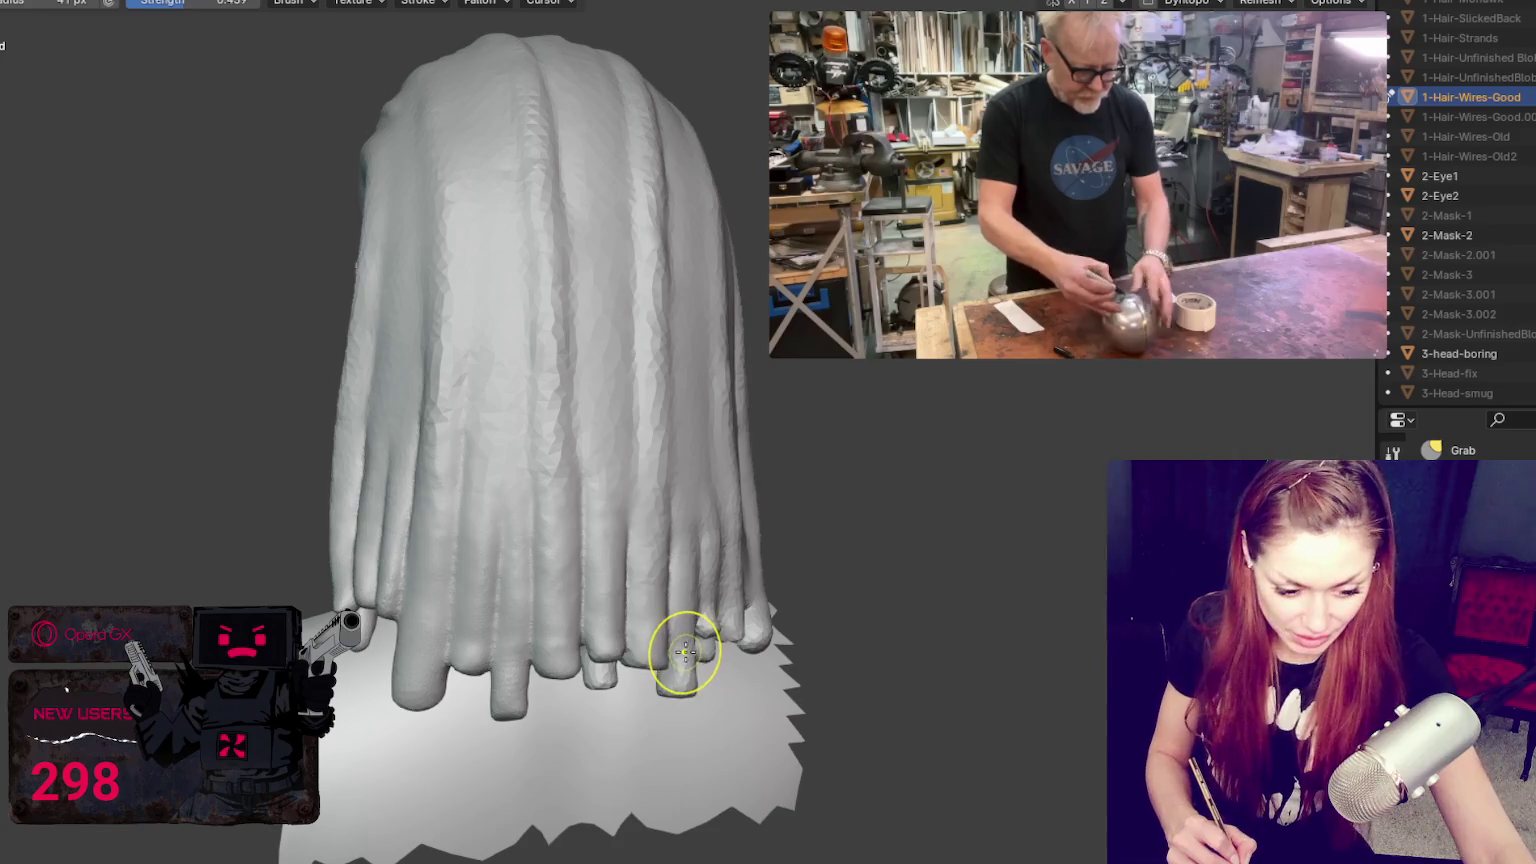
pyautogui.press('f')
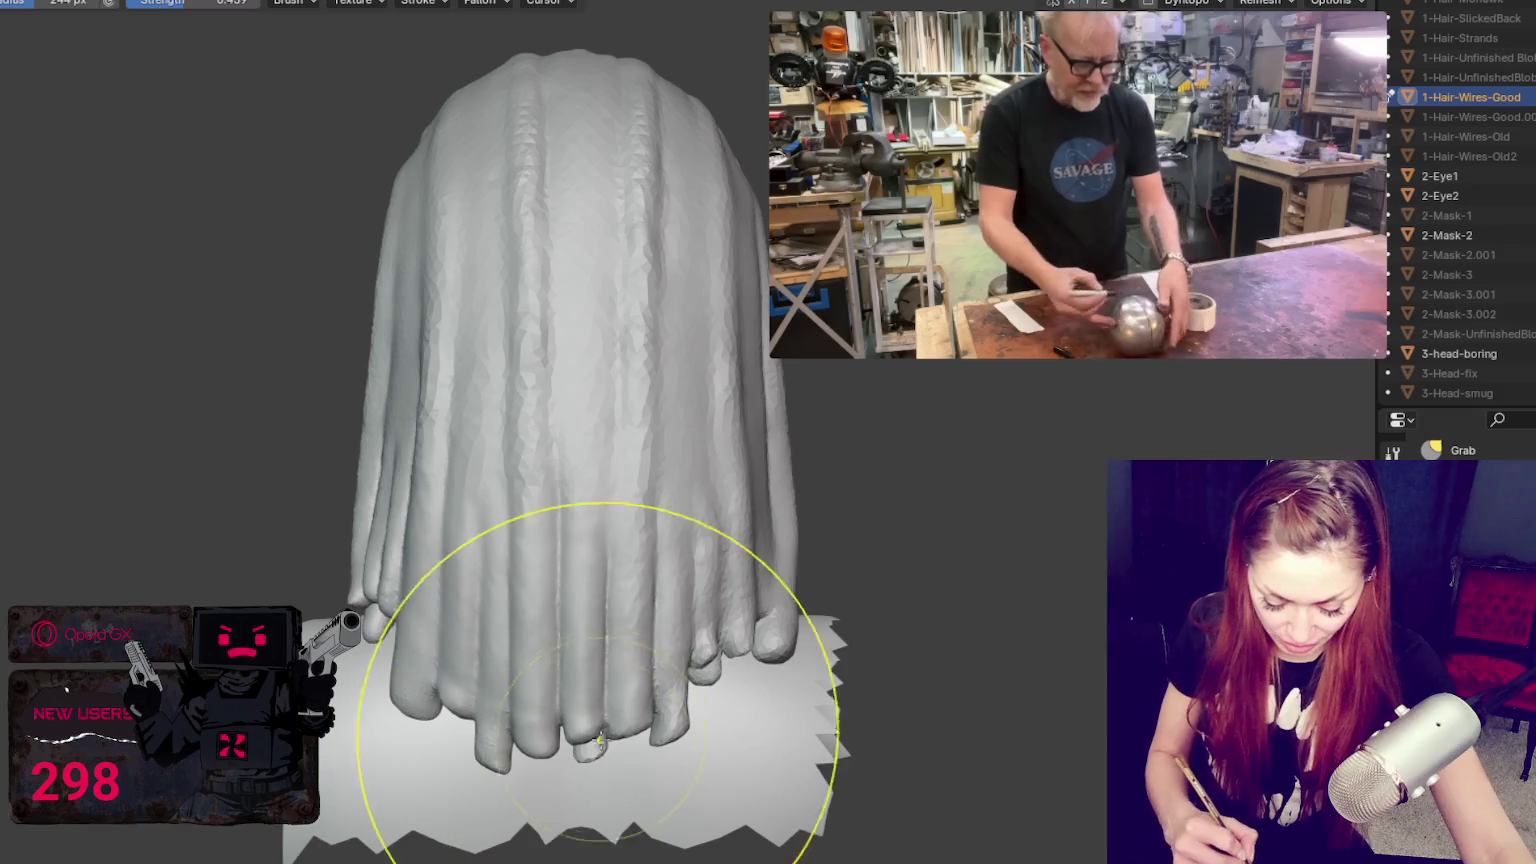
pyautogui.press('f')
pyautogui.click(641, 662)
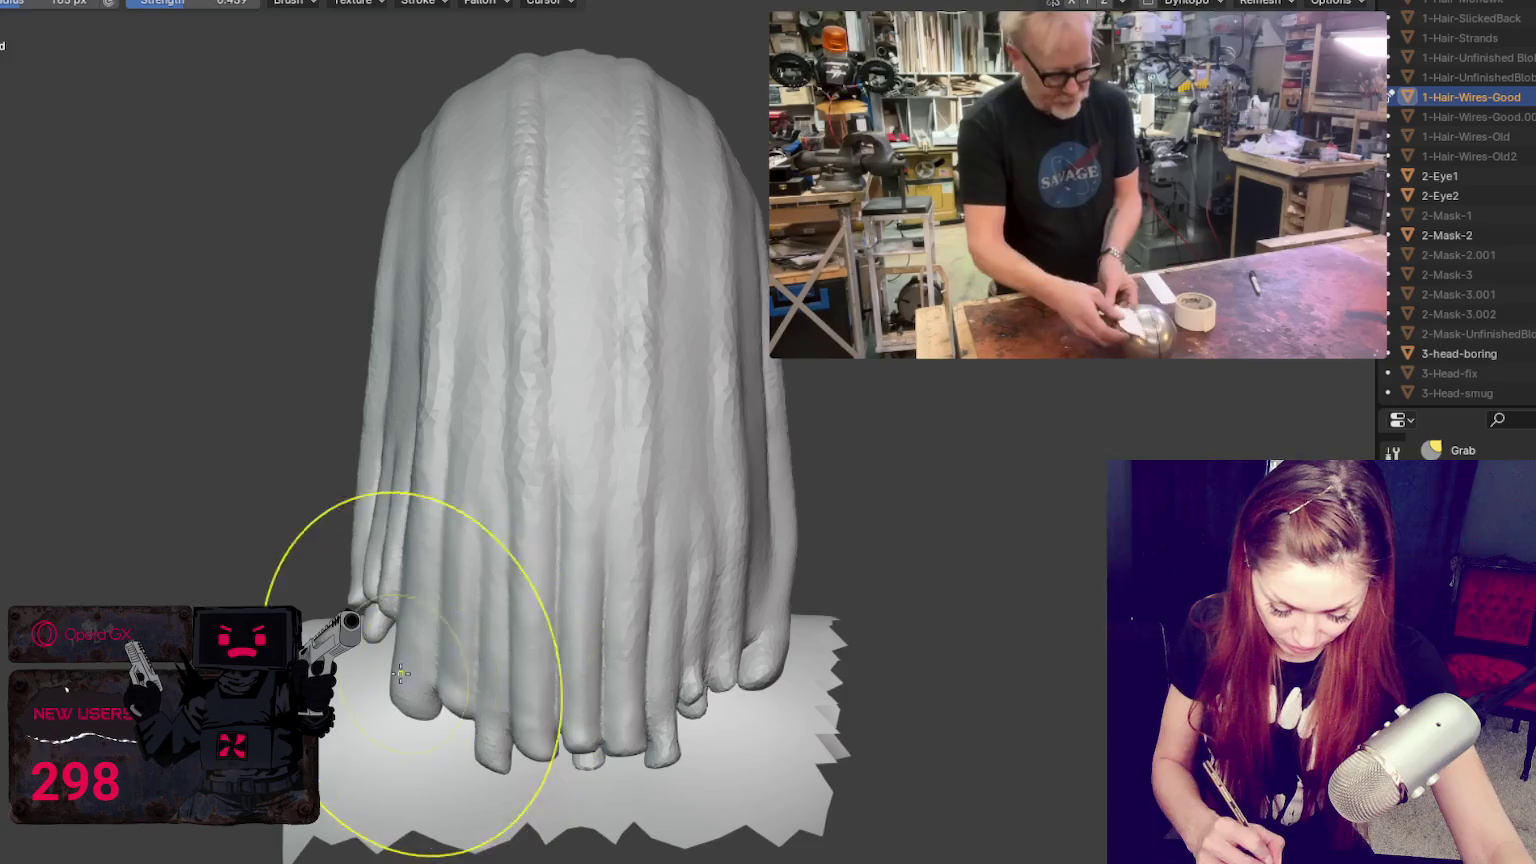
pyautogui.press('f')
pyautogui.click(421, 703)
pyautogui.moveTo(397, 708); pyautogui.dragTo(442, 718)
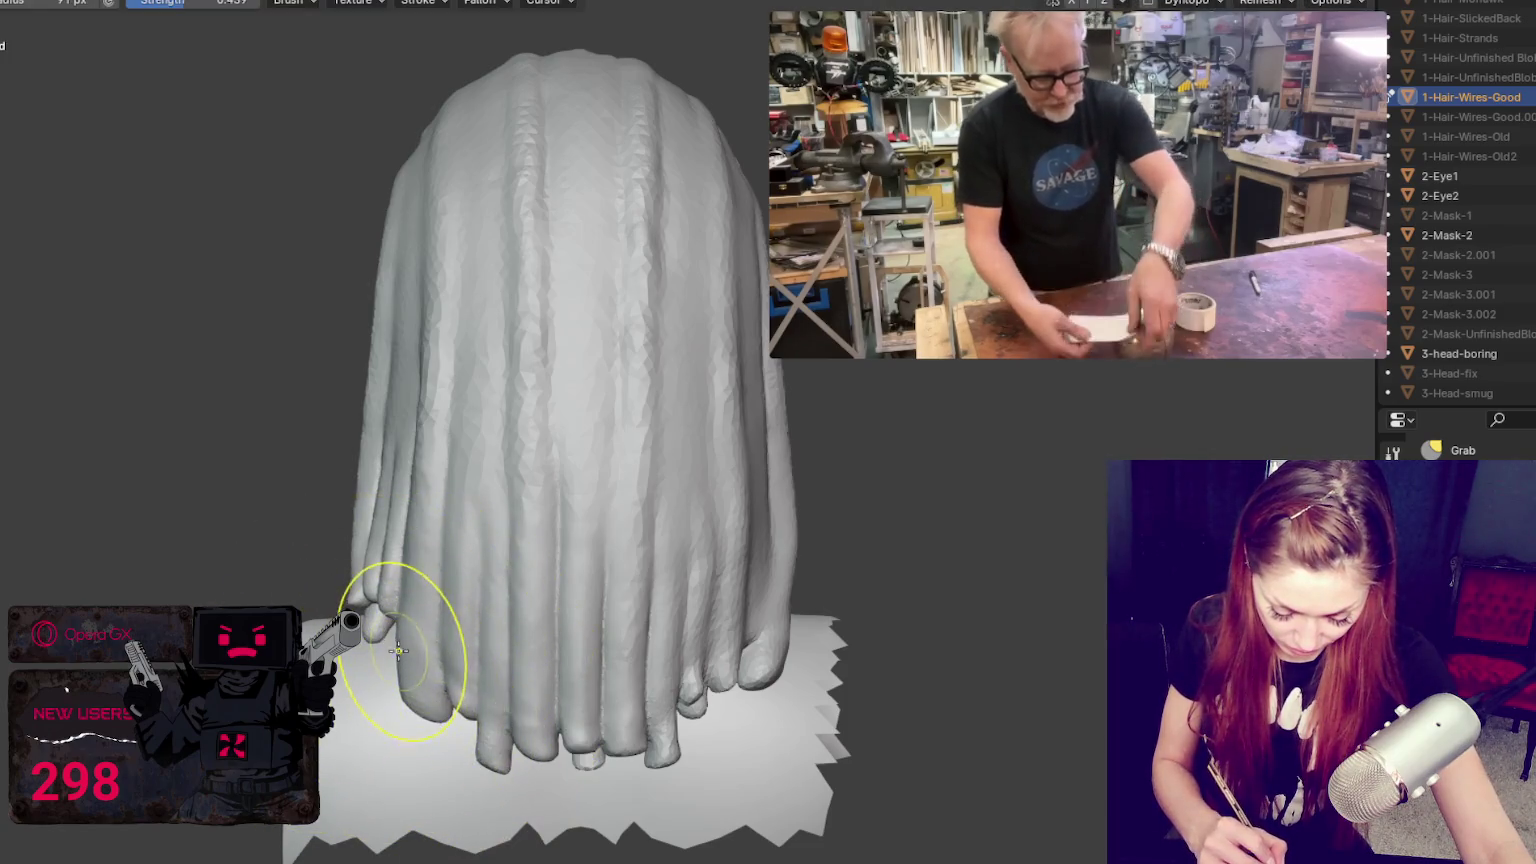
pyautogui.moveTo(714, 690); pyautogui.dragTo(688, 742)
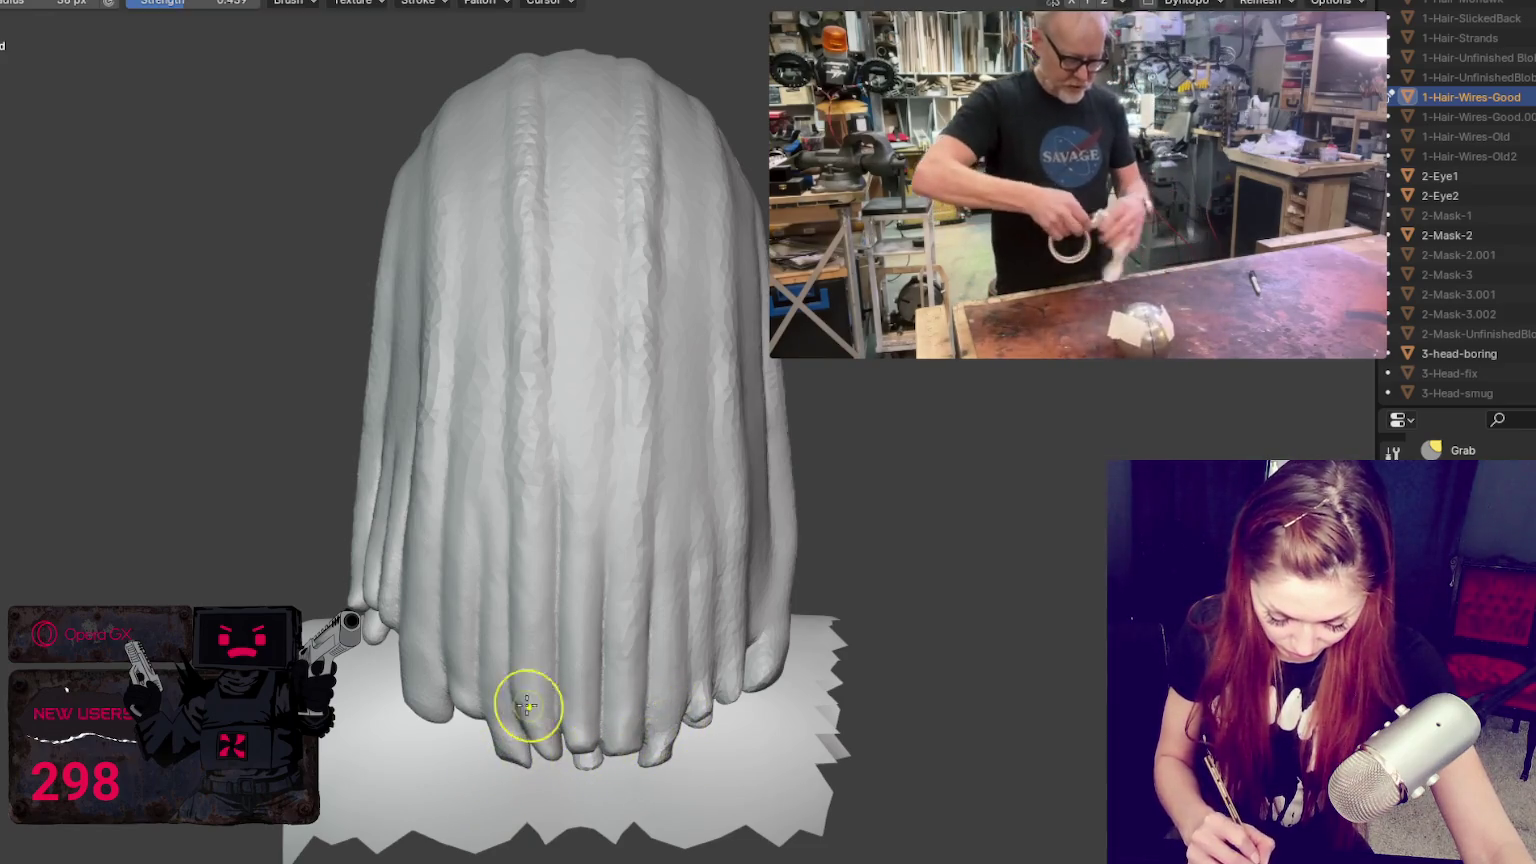
pyautogui.press('f')
pyautogui.click(413, 672)
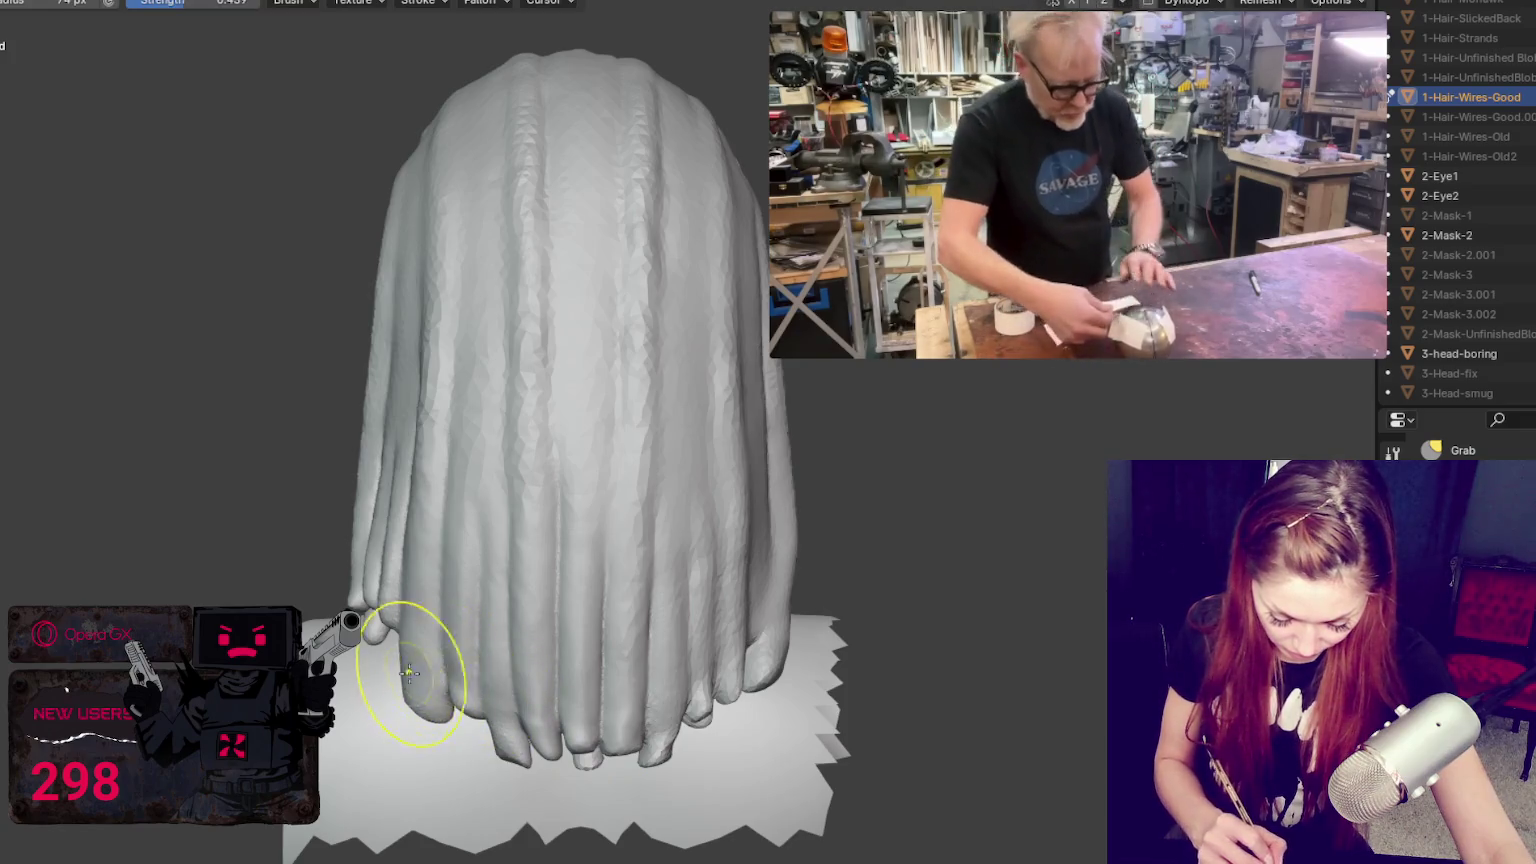
pyautogui.moveTo(419, 668); pyautogui.dragTo(423, 642)
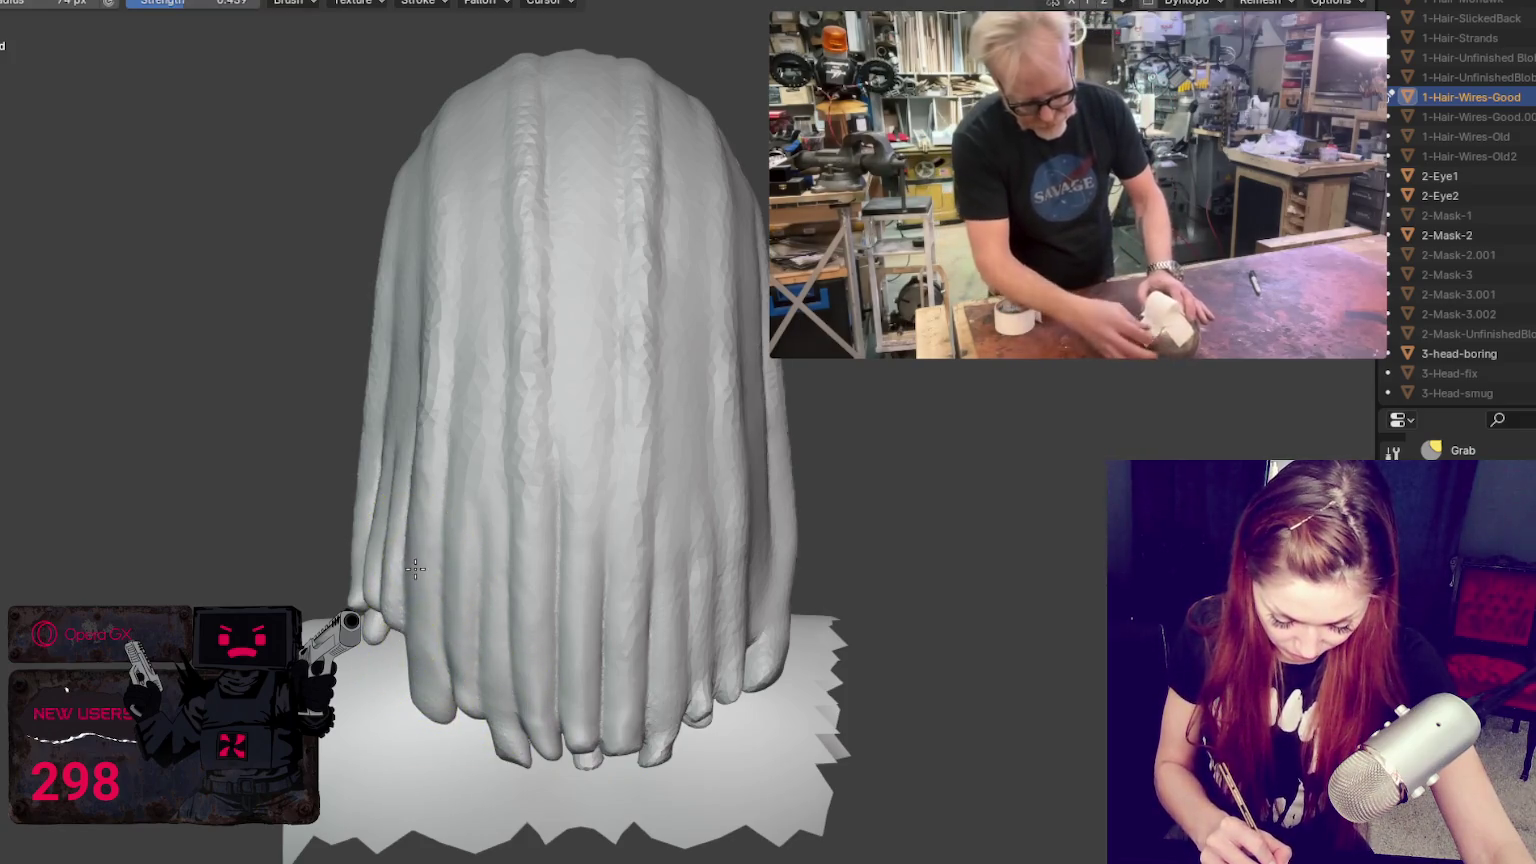
pyautogui.moveTo(761, 651); pyautogui.dragTo(729, 692)
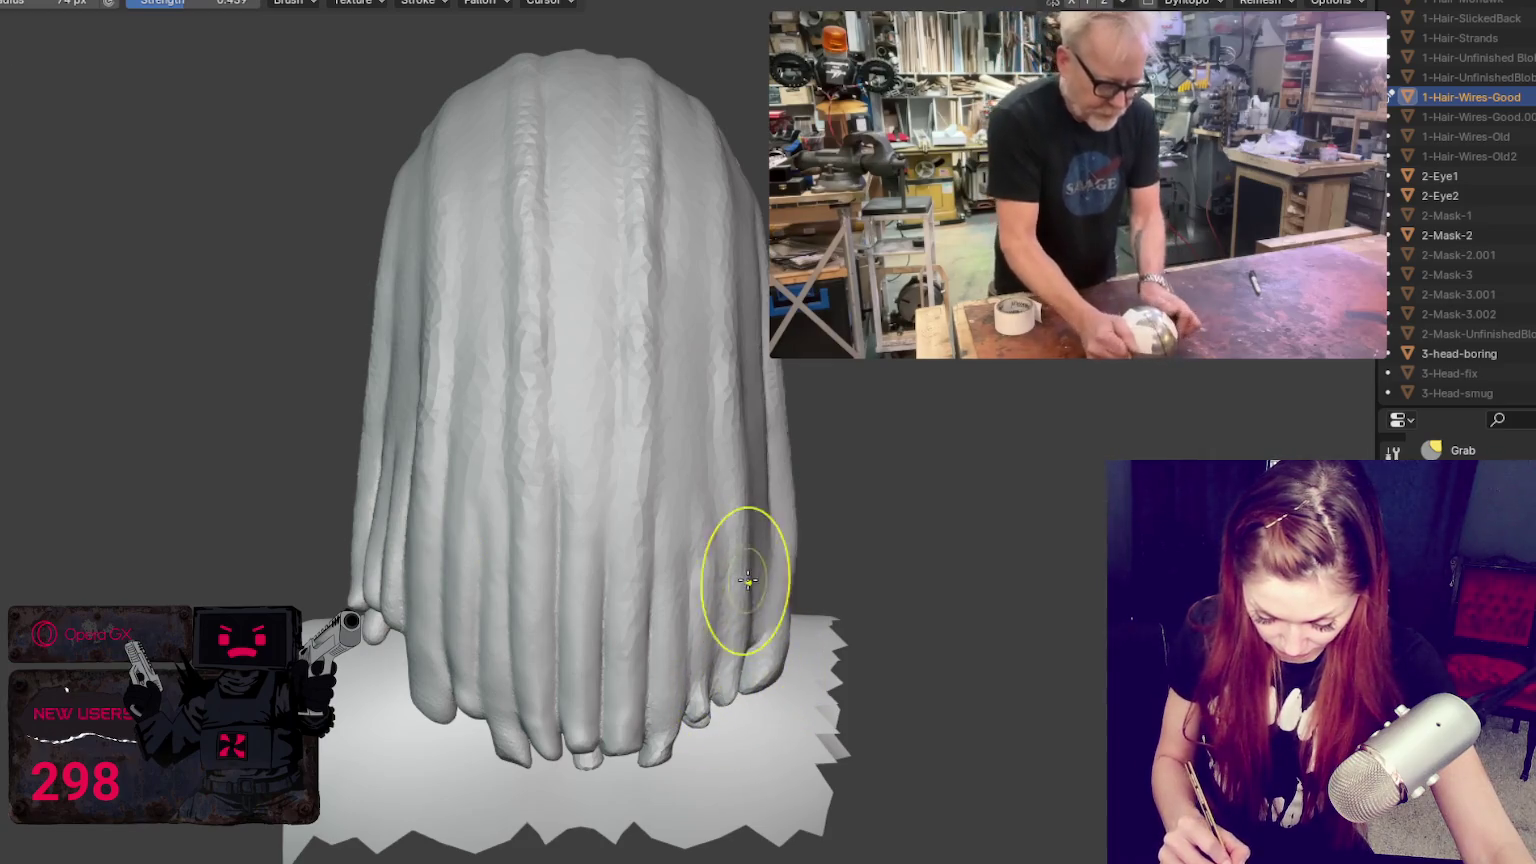
pyautogui.moveTo(748, 581); pyautogui.dragTo(652, 668, button='middle')
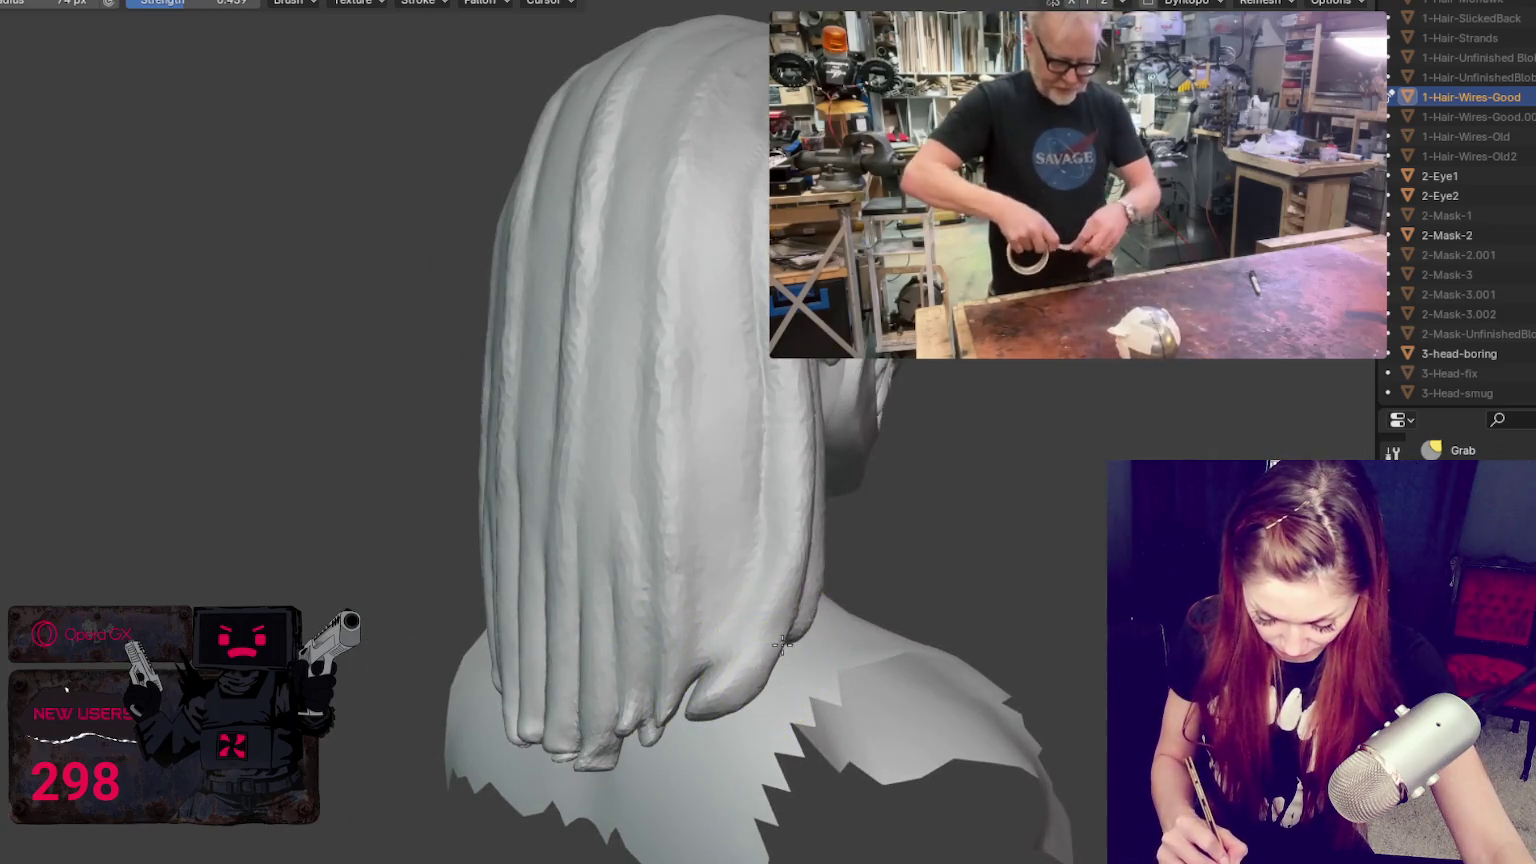
pyautogui.moveTo(779, 646); pyautogui.dragTo(711, 627, button='middle')
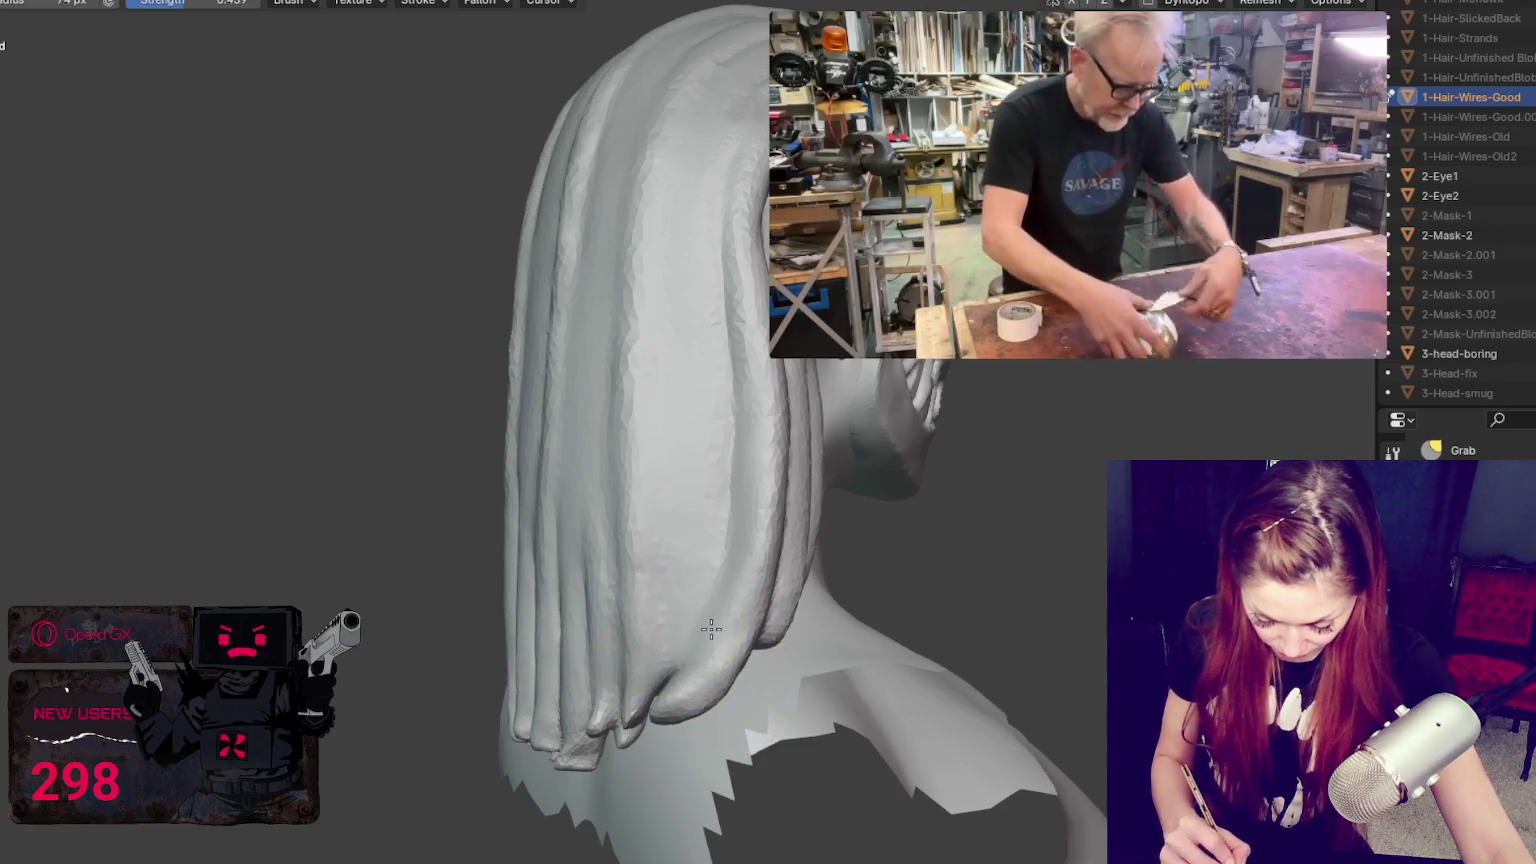
pyautogui.moveTo(712, 638)
pyautogui.mouseDown(button='middle')
pyautogui.moveTo(612, 670)
pyautogui.moveTo(598, 643)
pyautogui.mouseUp(button='middle')
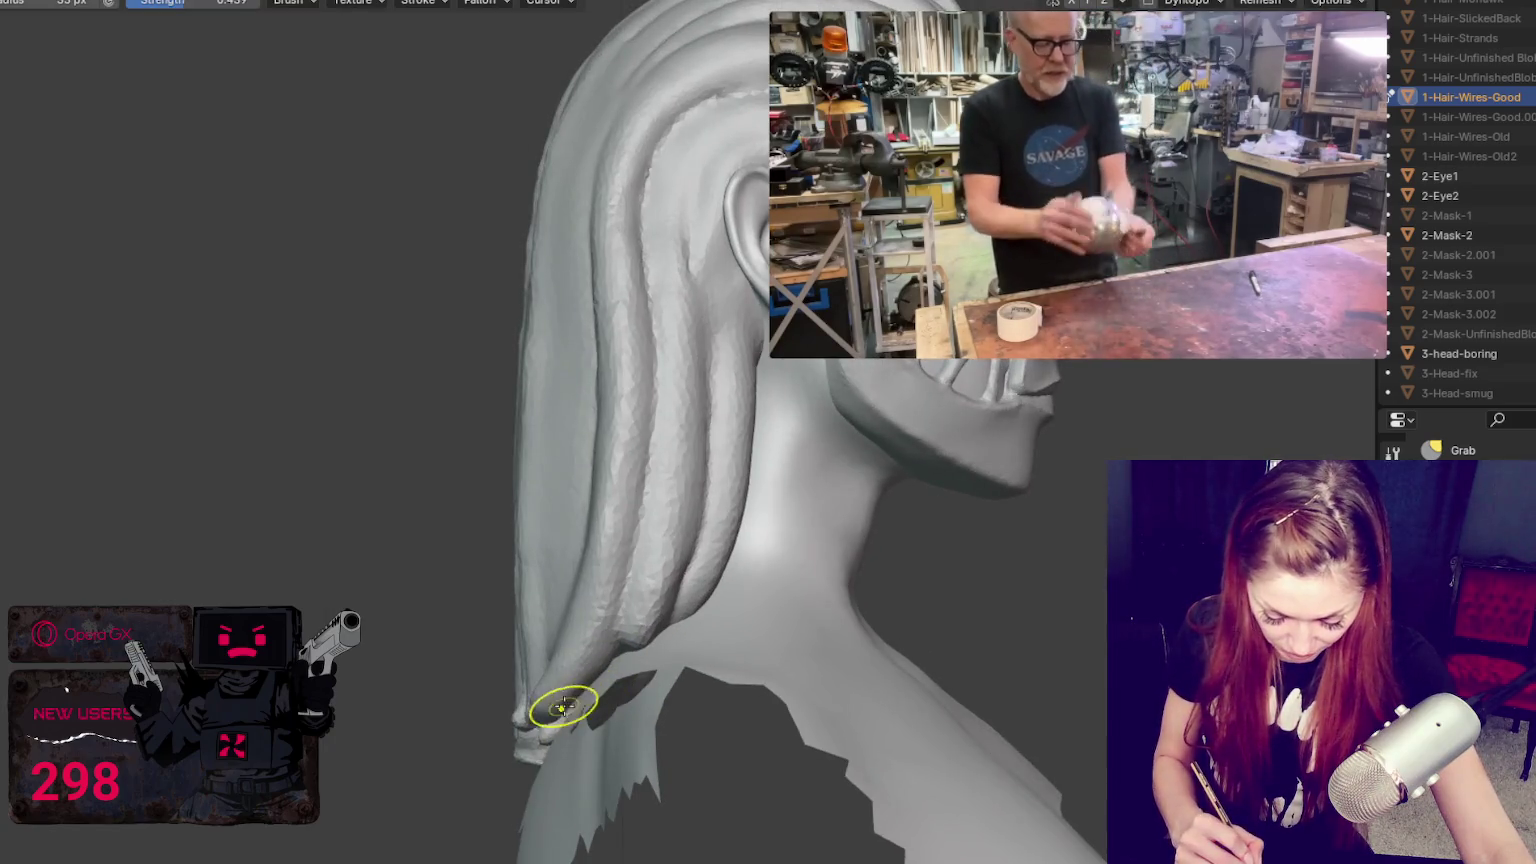
pyautogui.moveTo(563, 716)
pyautogui.mouseDown(button='middle')
pyautogui.moveTo(732, 675)
pyautogui.moveTo(630, 745)
pyautogui.mouseUp(button='middle')
pyautogui.scroll(2, 630, 745)
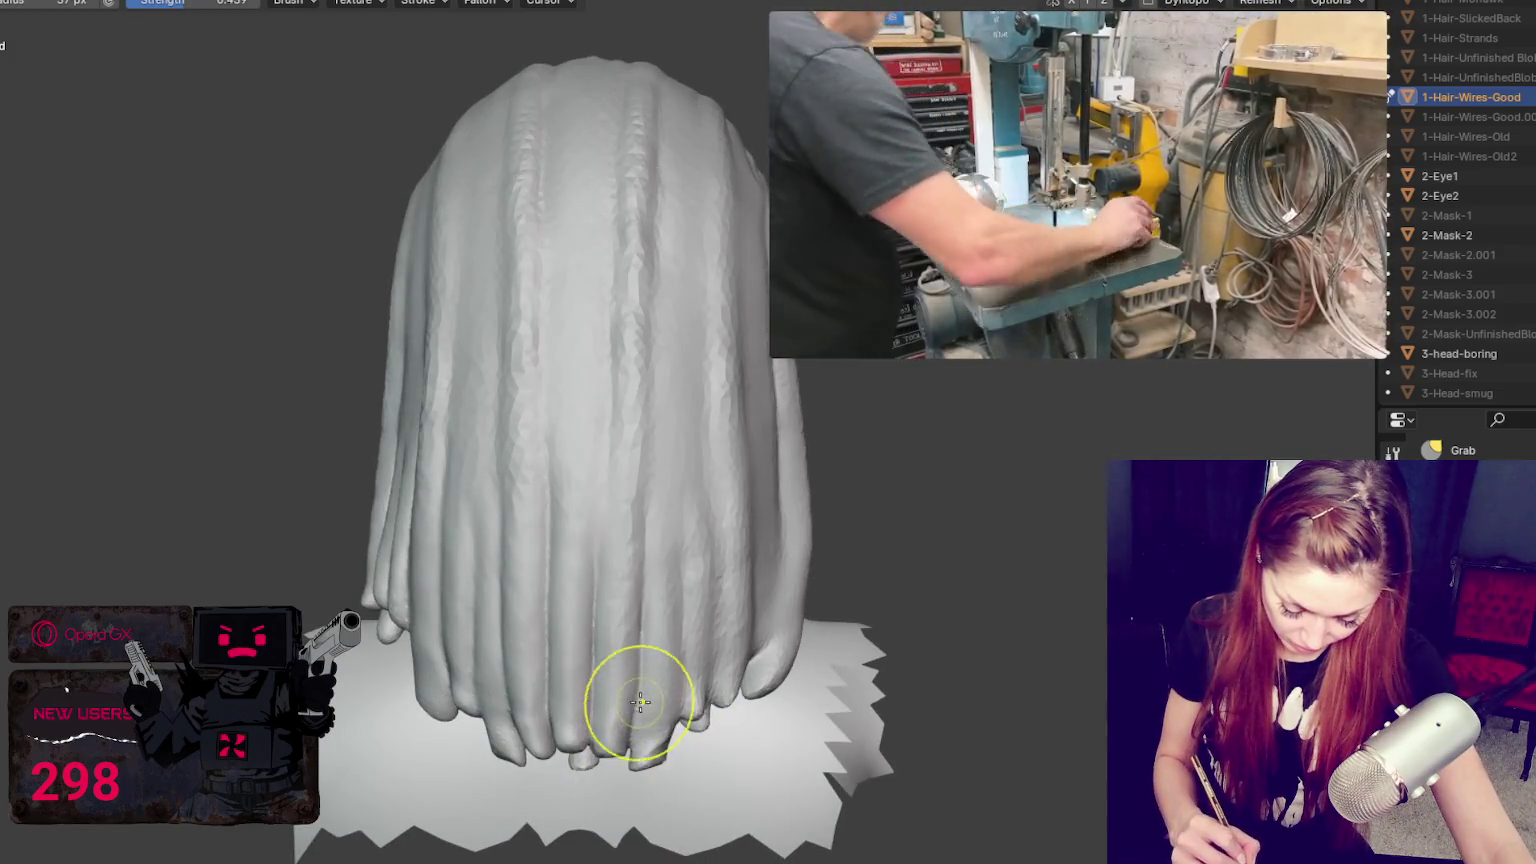
pyautogui.moveTo(560, 733)
pyautogui.mouseDown(button='middle')
pyautogui.moveTo(613, 735)
pyautogui.moveTo(617, 720)
pyautogui.mouseUp(button='middle')
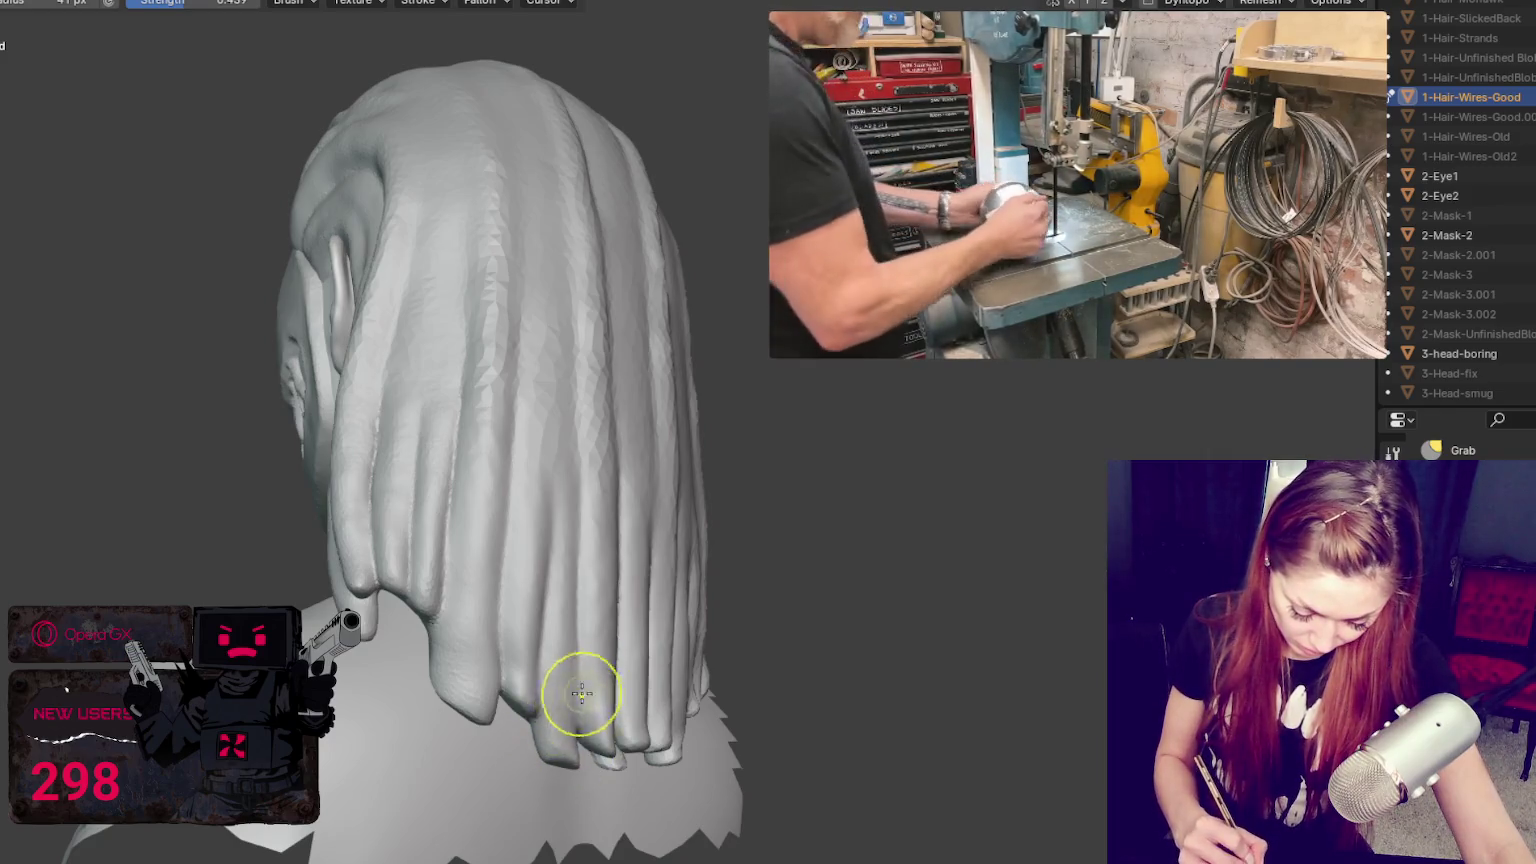
pyautogui.moveTo(575, 695); pyautogui.dragTo(577, 713, button='middle')
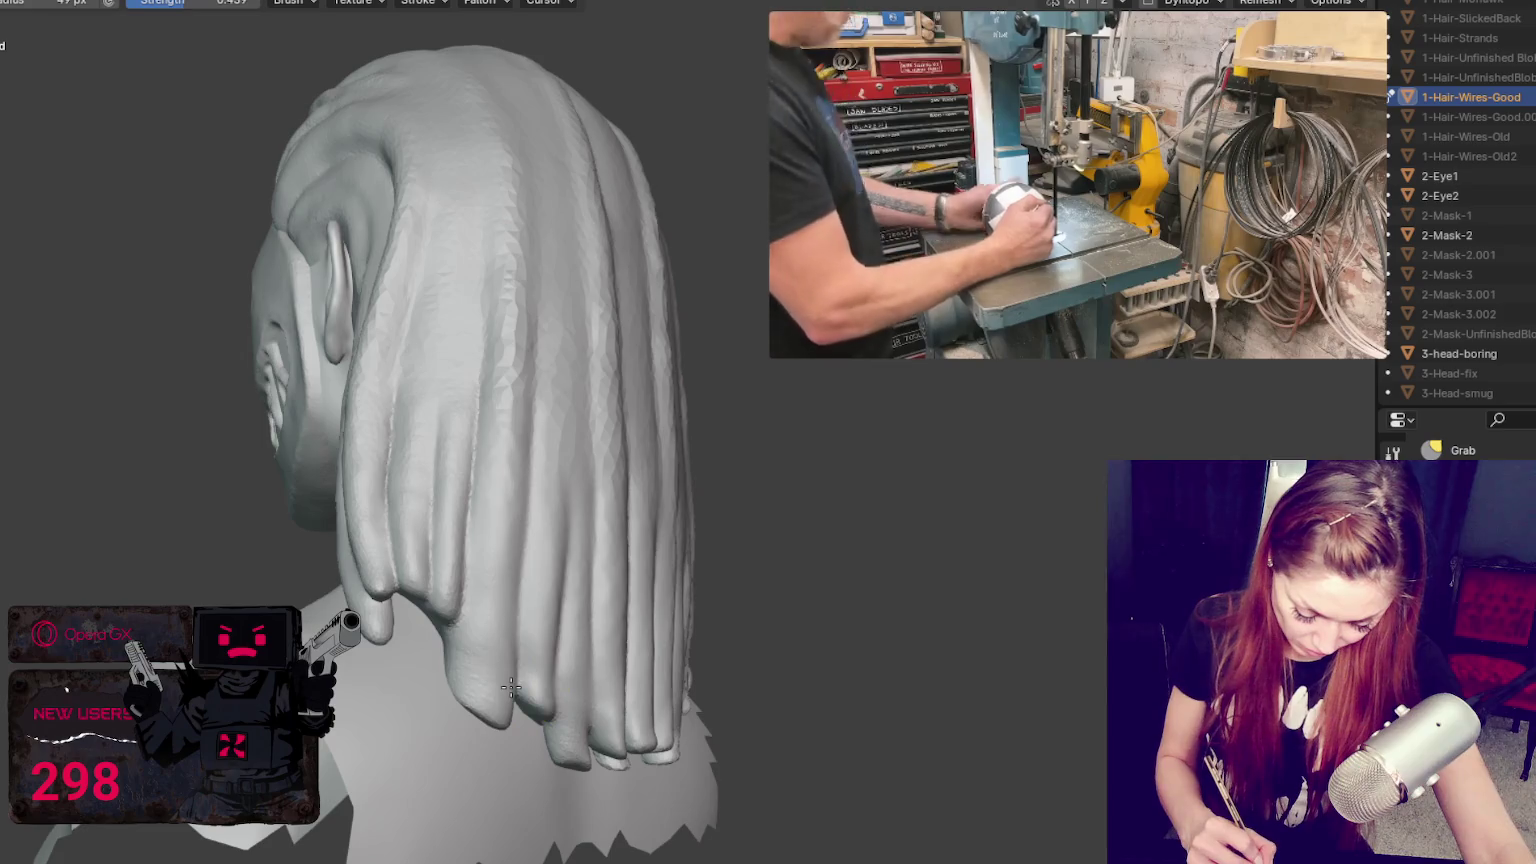
pyautogui.press('f')
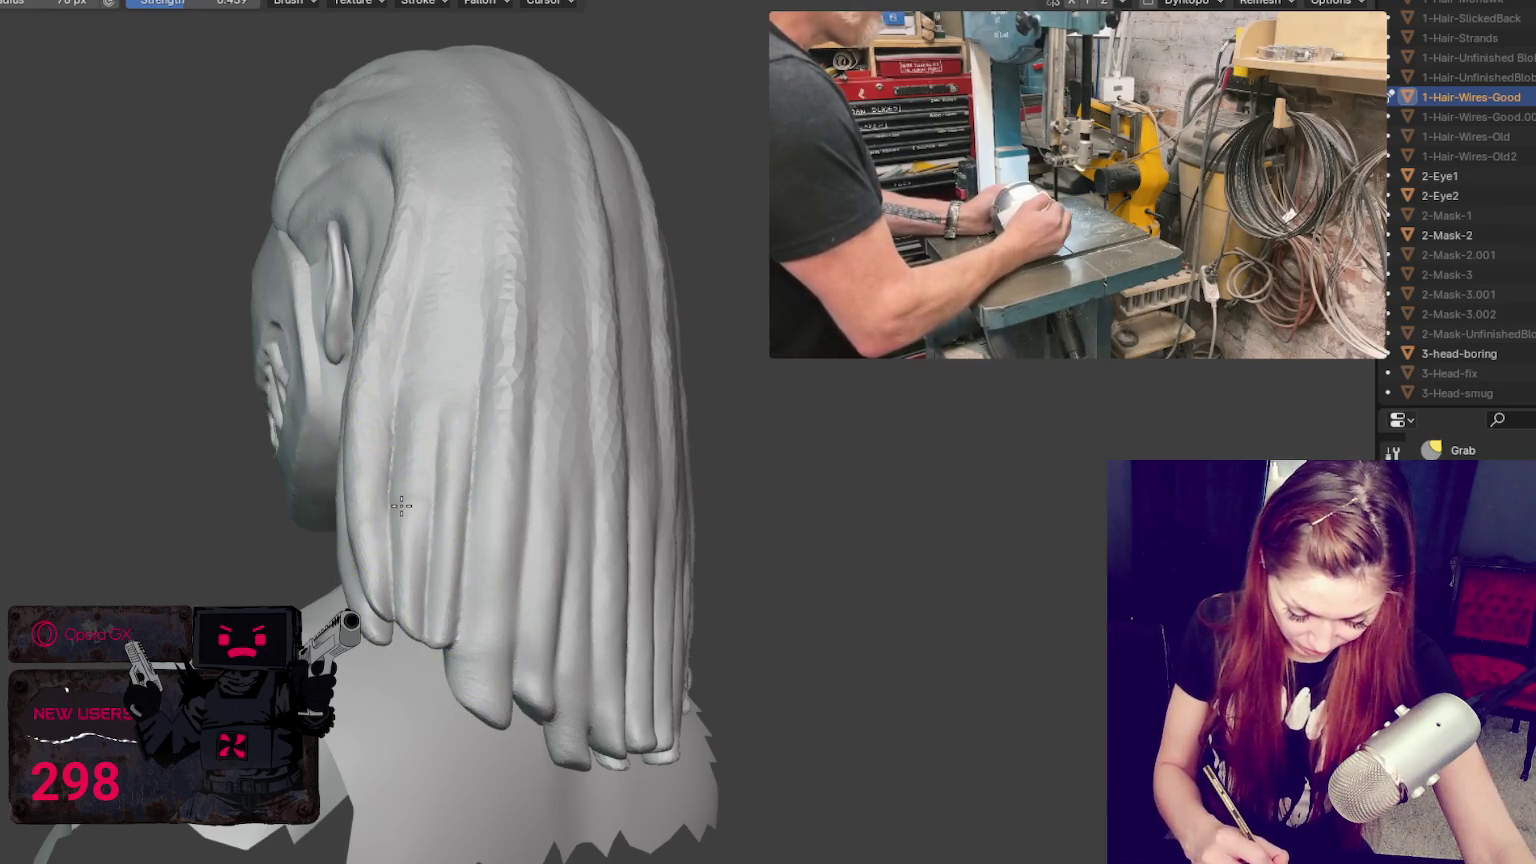
pyautogui.moveTo(398, 504); pyautogui.dragTo(476, 489, button='middle')
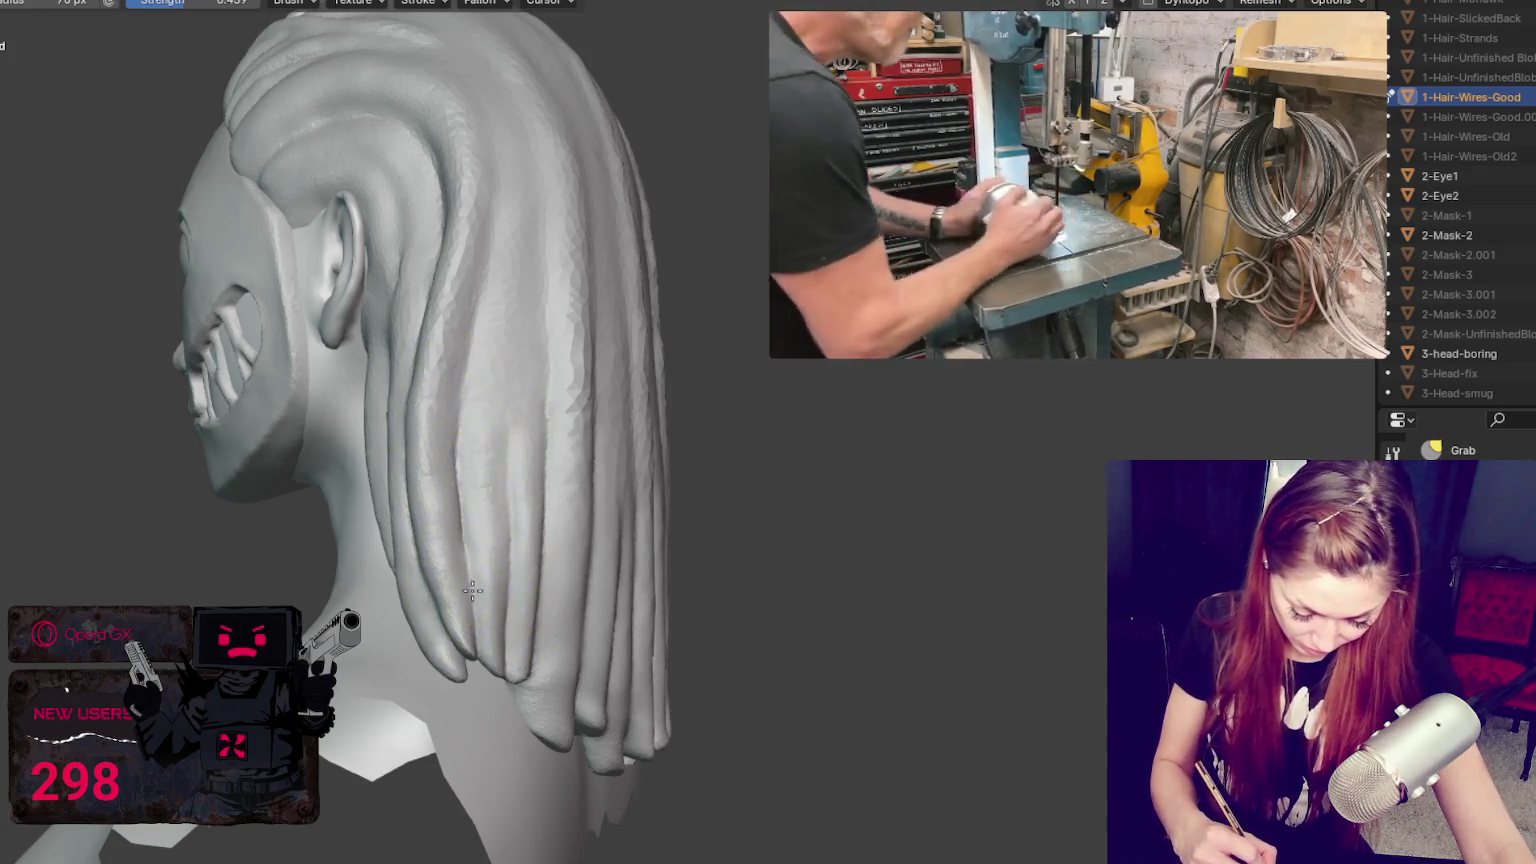
pyautogui.moveTo(566, 583); pyautogui.dragTo(544, 289, button='middle')
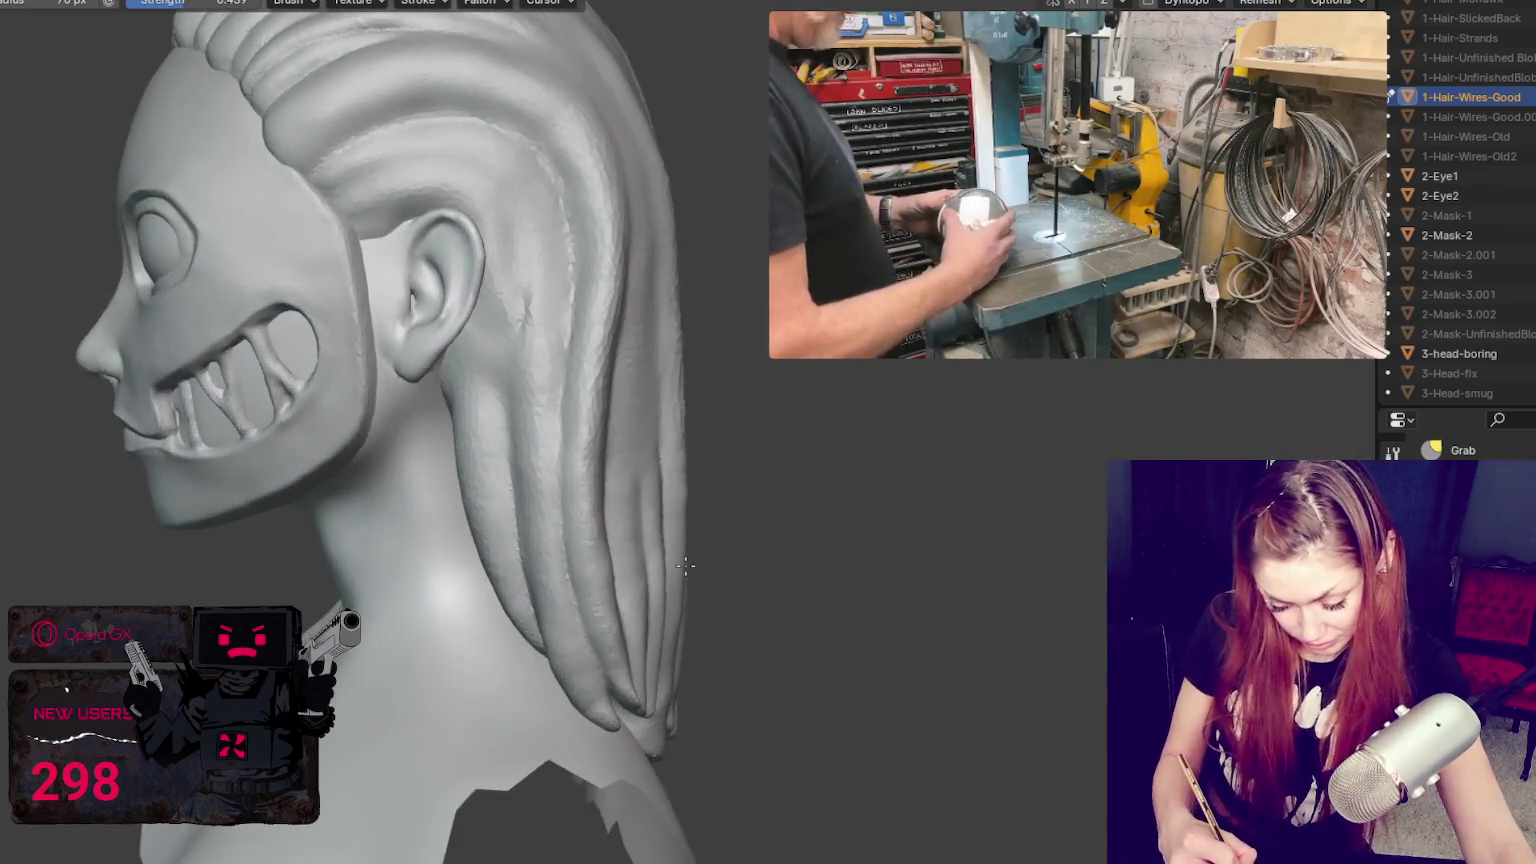
# Step: Resize the Grab brush to about 85 px and pull the upper head strands into shape
pyautogui.press('f')
pyautogui.click(504, 122)
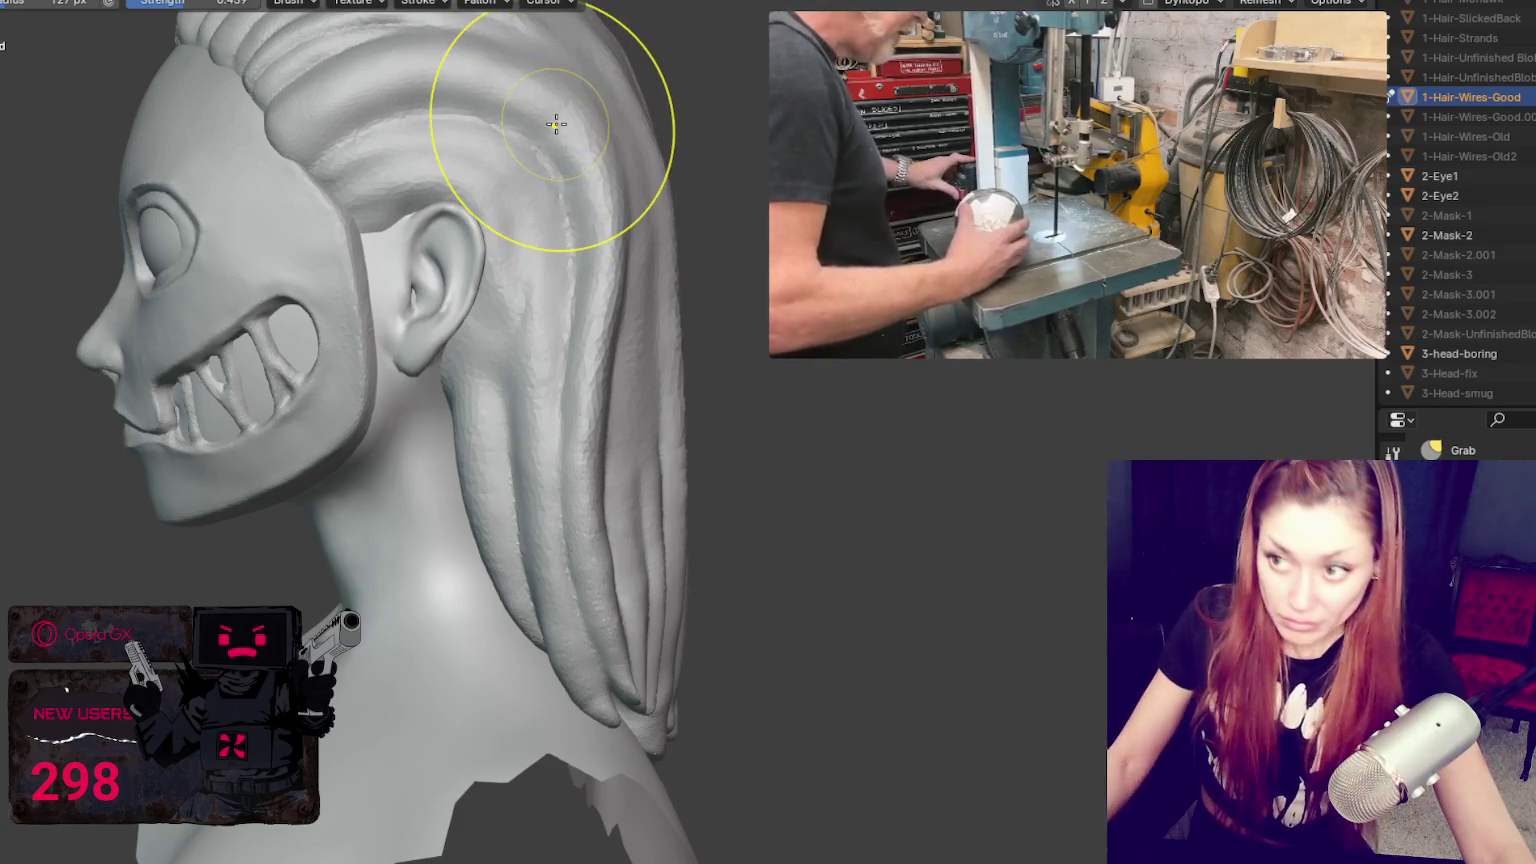
pyautogui.moveTo(555, 130)
pyautogui.mouseDown(button='middle')
pyautogui.moveTo(576, 250)
pyautogui.moveTo(502, 237)
pyautogui.mouseUp(button='middle')
pyautogui.press('f')
pyautogui.click(540, 258)
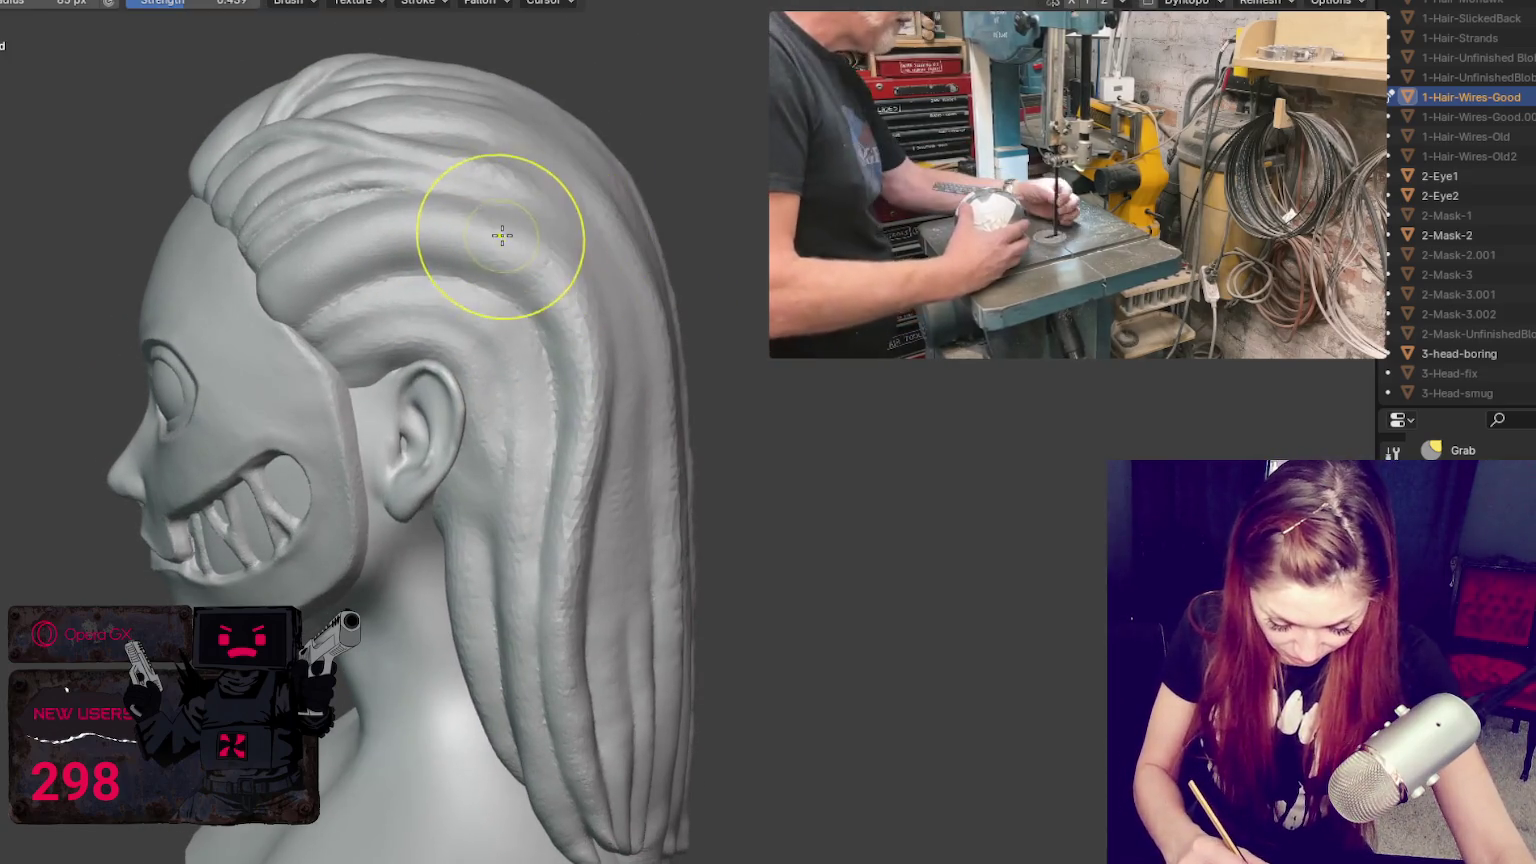
pyautogui.moveTo(504, 228); pyautogui.dragTo(504, 247)
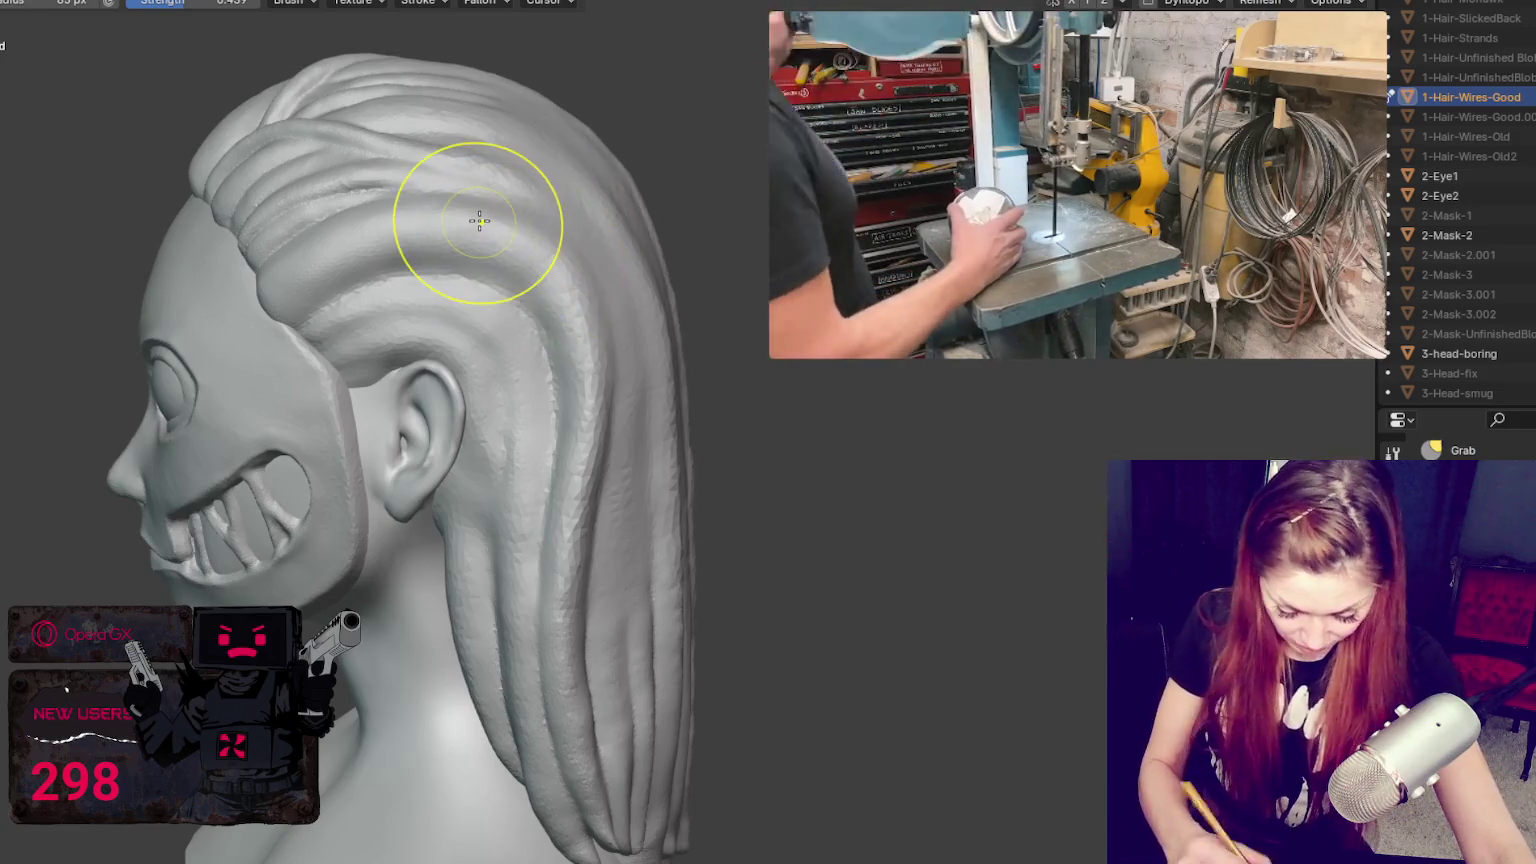
pyautogui.moveTo(524, 348); pyautogui.dragTo(540, 420, button='middle')
# Step: Switch to Crease and carve grooves between the hair strands behind the ear
pyautogui.hotkey('shift', 'c')
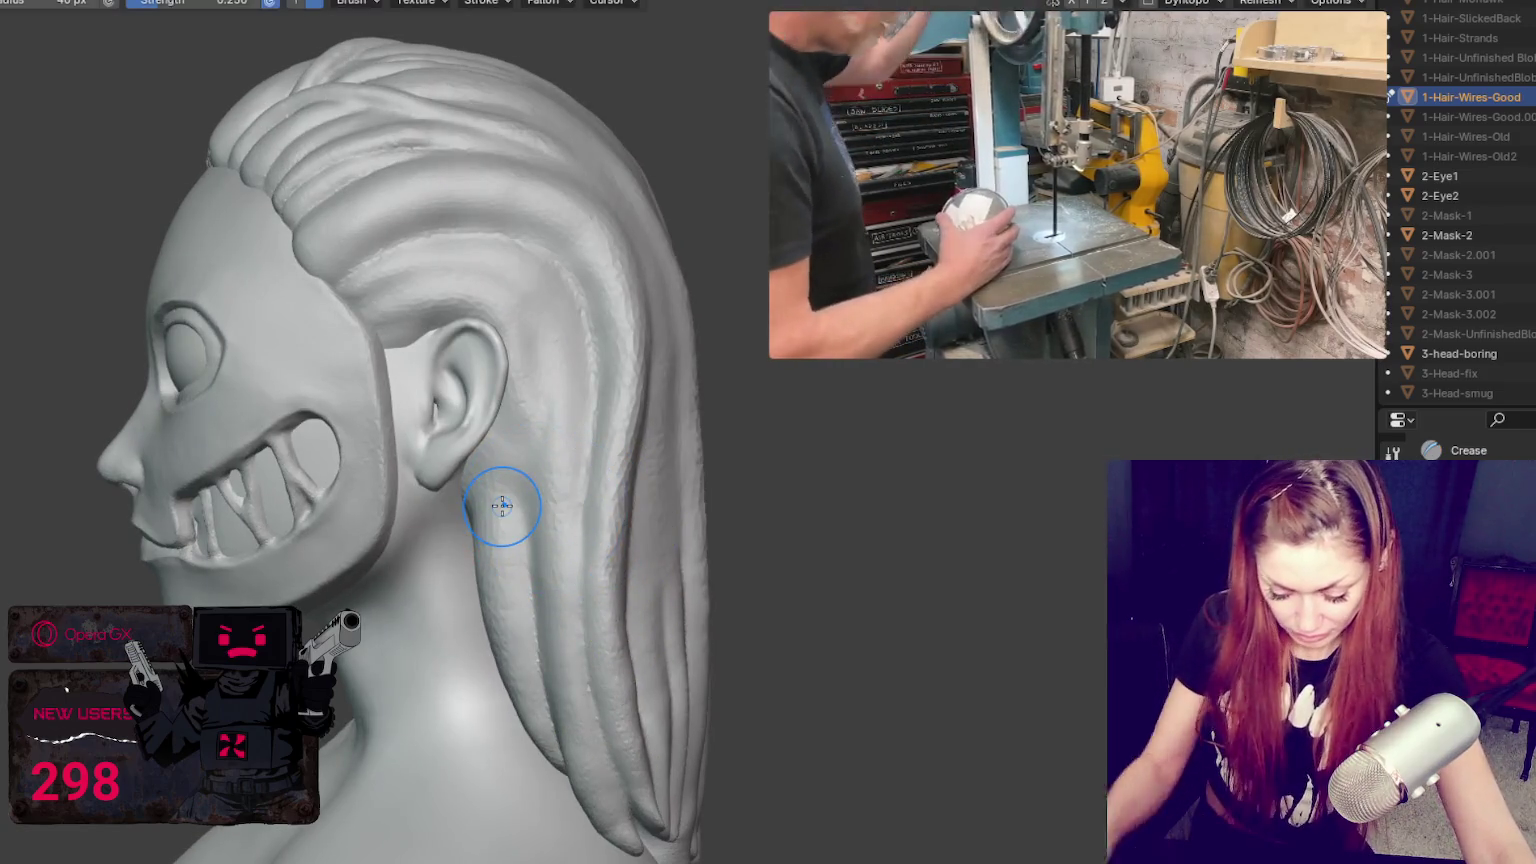
pyautogui.scroll(5, 501, 504)
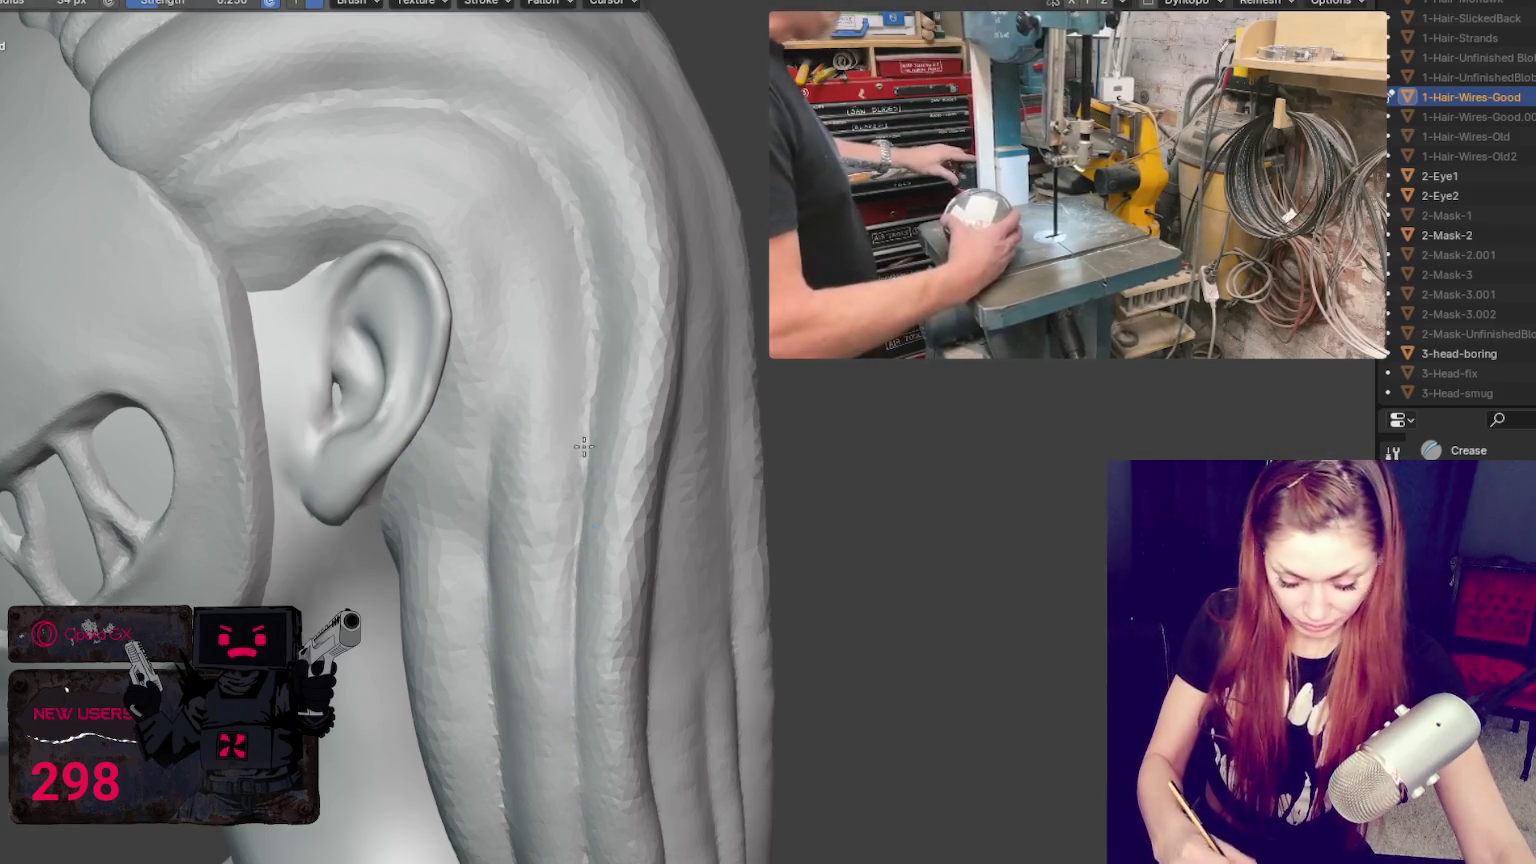
pyautogui.moveTo(586, 500); pyautogui.dragTo(627, 713, button='middle')
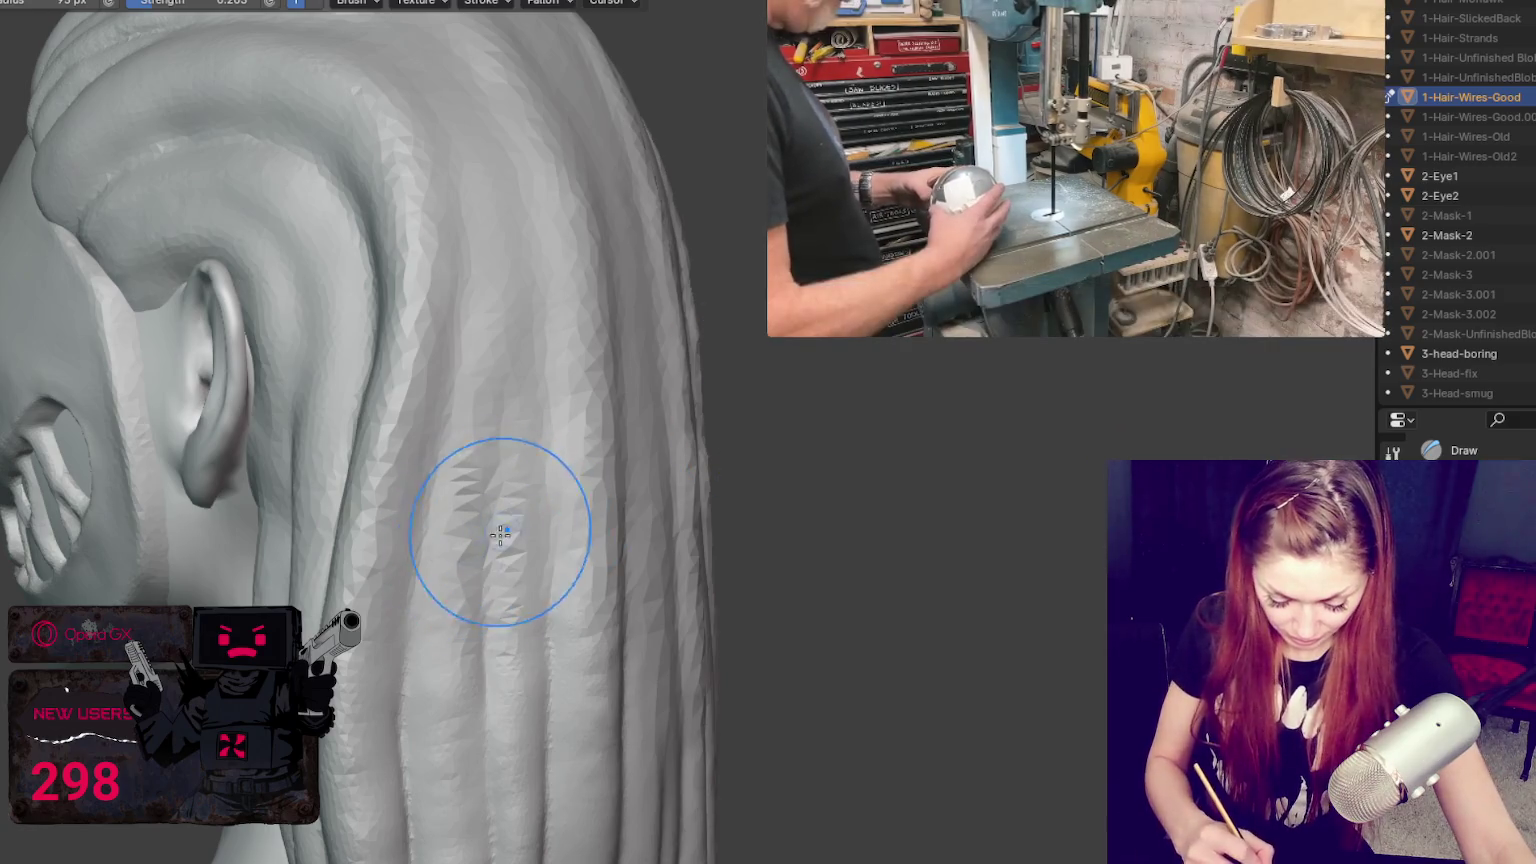
pyautogui.moveTo(498, 552); pyautogui.dragTo(496, 520)
pyautogui.hotkey('shift', 'c')
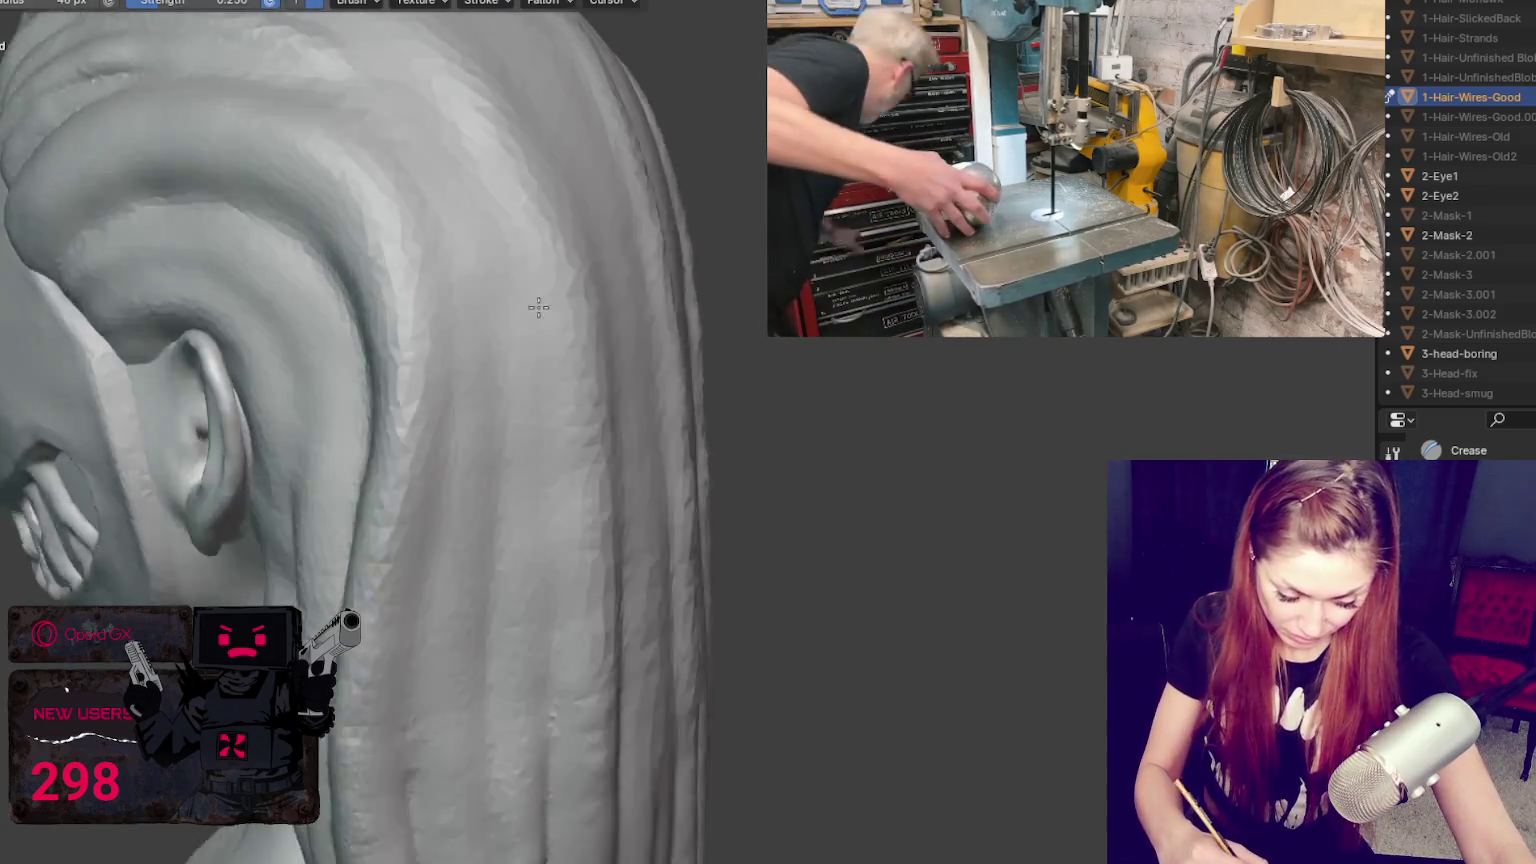
pyautogui.moveTo(504, 375)
pyautogui.mouseDown(button='middle')
pyautogui.moveTo(543, 346)
pyautogui.moveTo(262, 148)
pyautogui.mouseUp(button='middle')
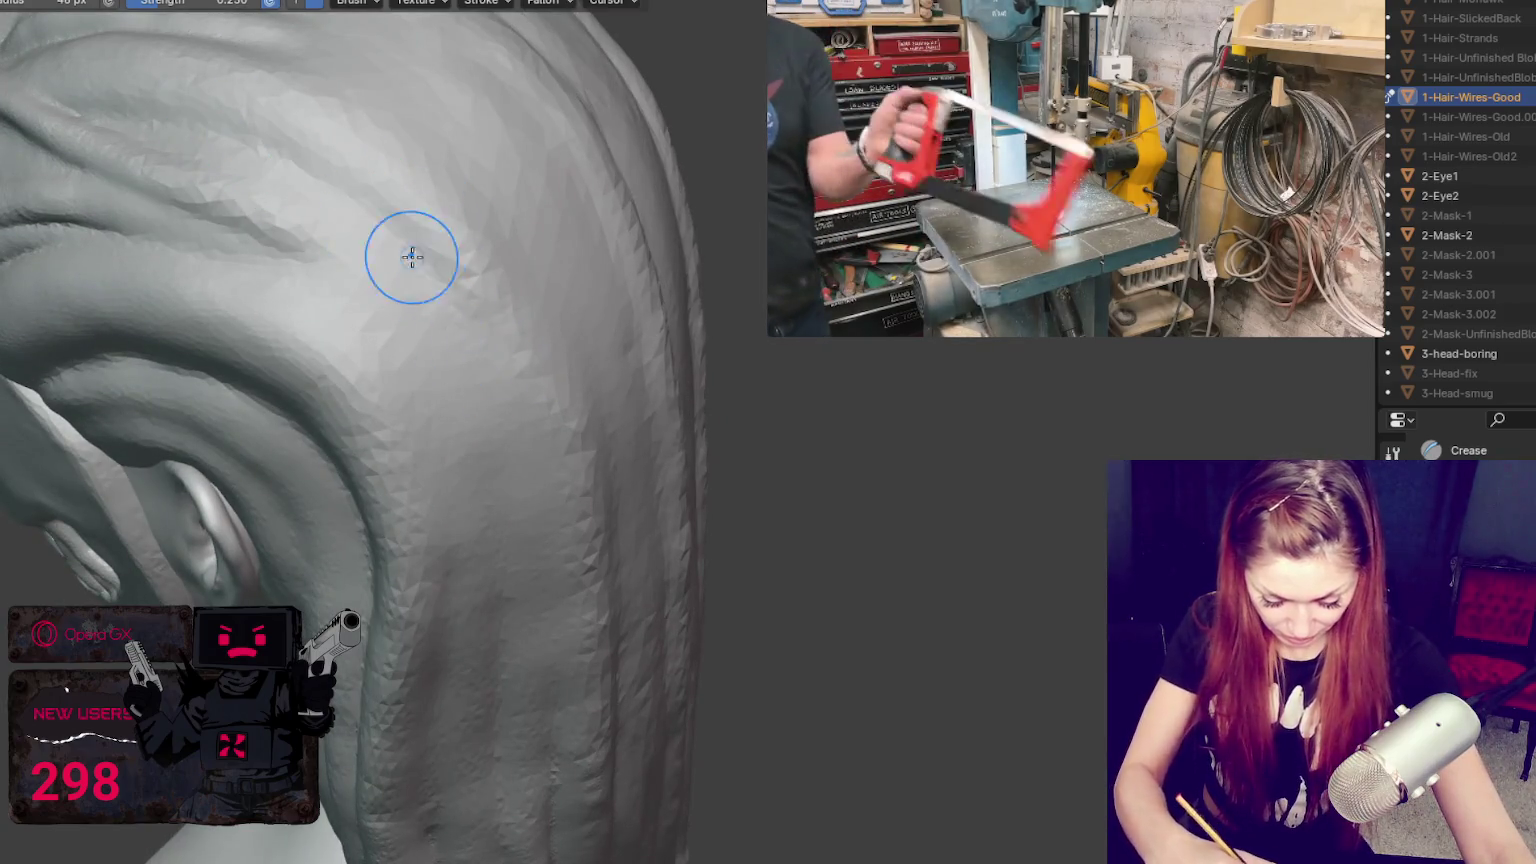
pyautogui.moveTo(412, 257); pyautogui.dragTo(504, 401, button='middle')
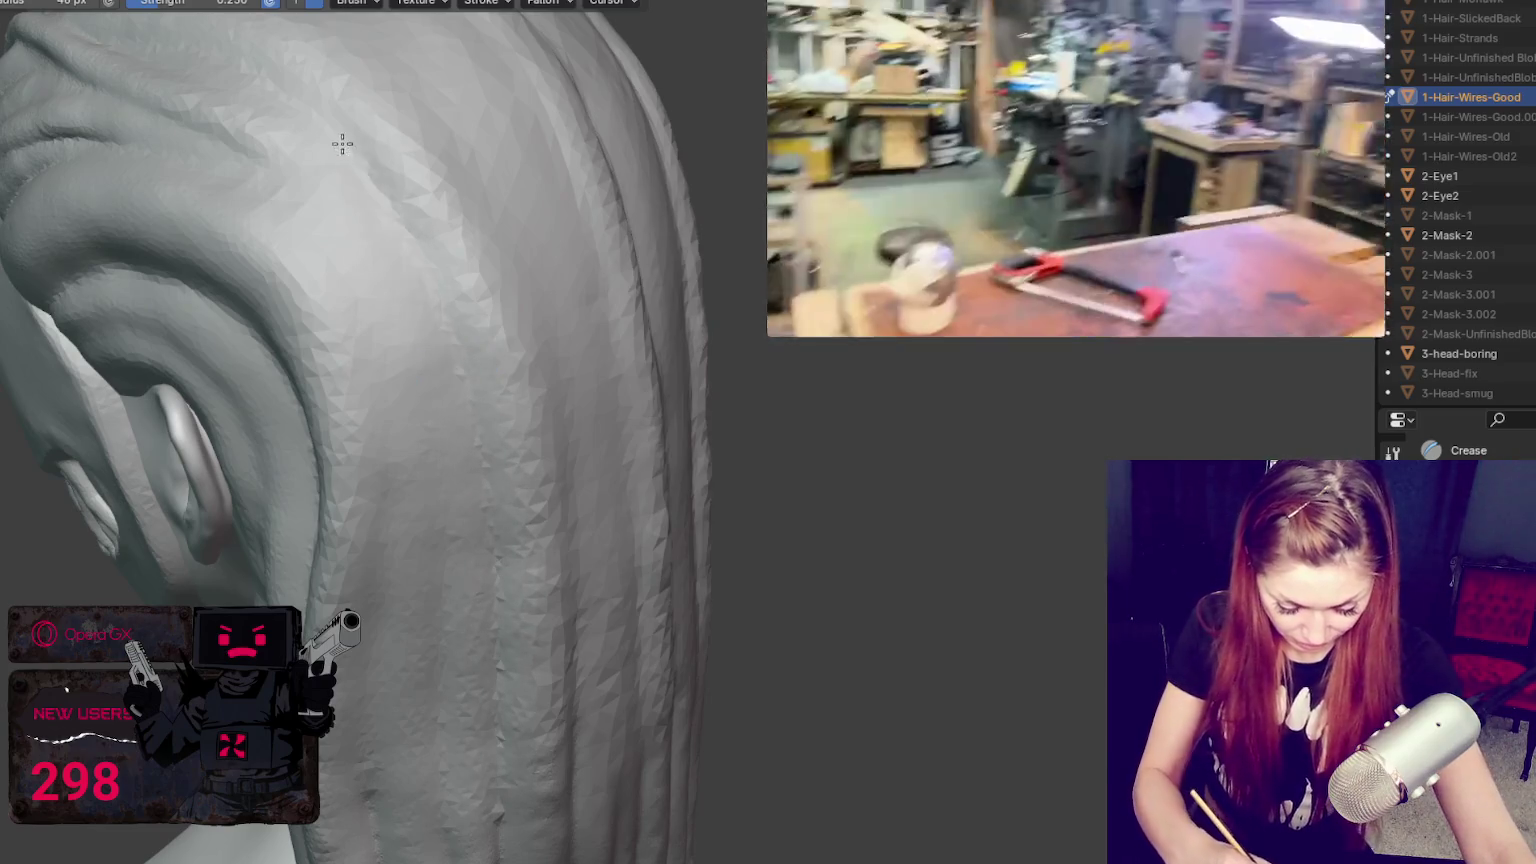
pyautogui.moveTo(501, 637); pyautogui.dragTo(398, 398, button='middle')
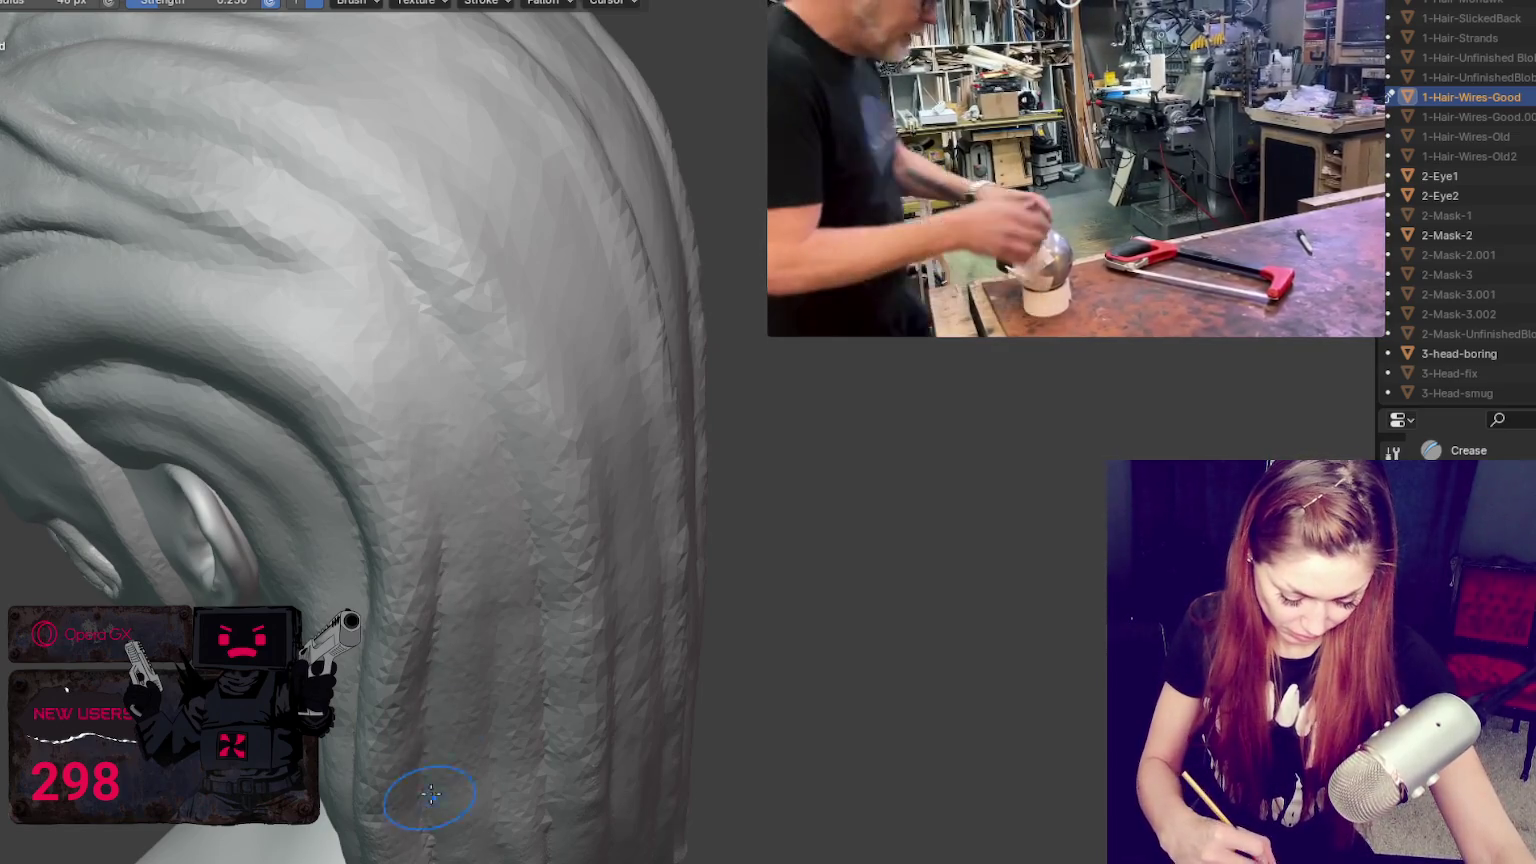
pyautogui.moveTo(429, 808); pyautogui.dragTo(398, 578, button='middle')
pyautogui.moveTo(404, 780); pyautogui.dragTo(404, 660, button='middle')
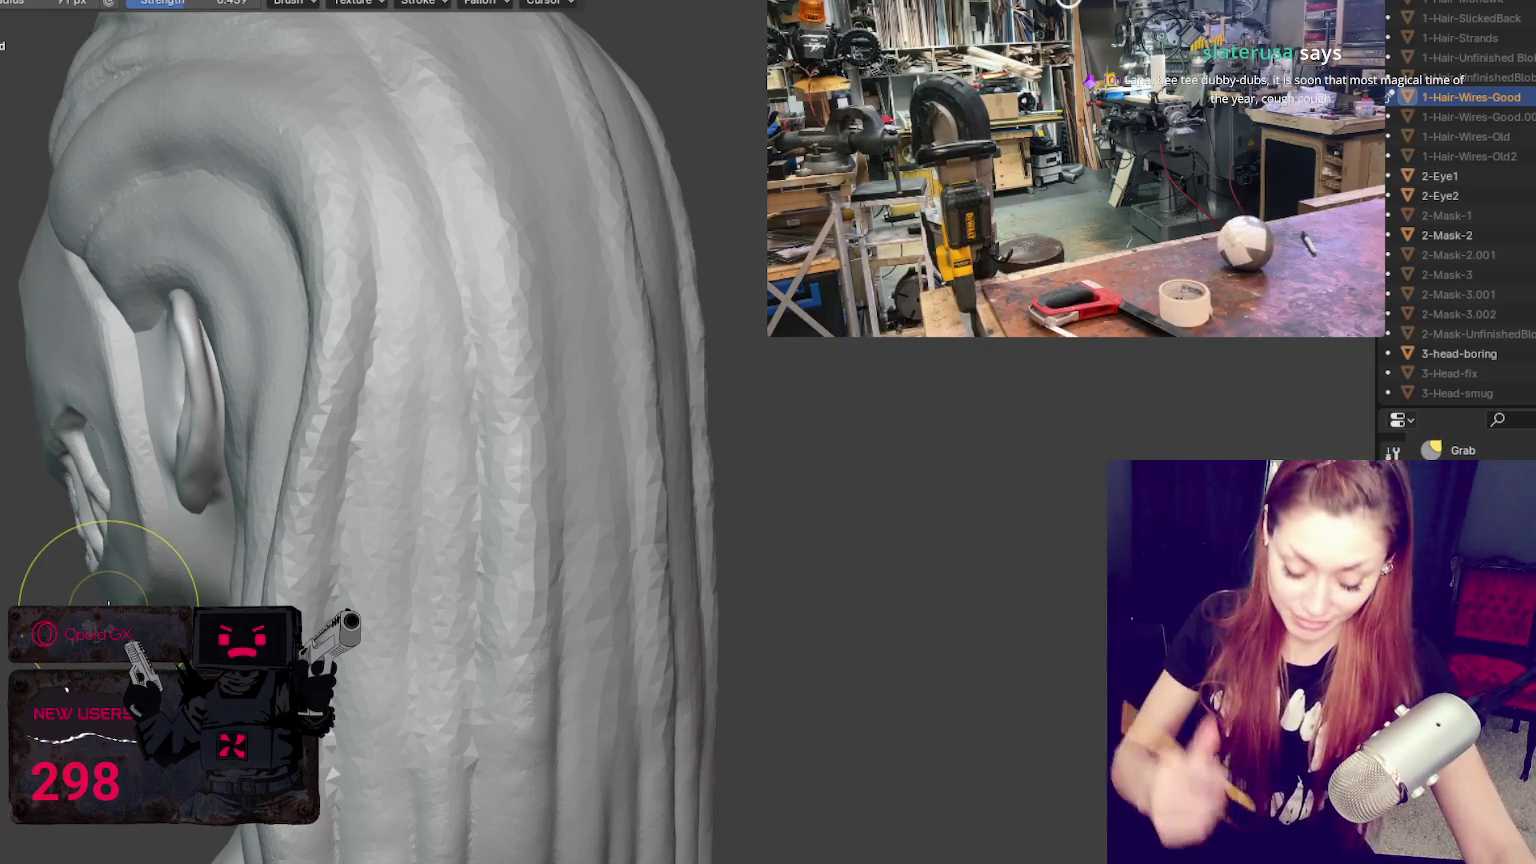
pyautogui.moveTo(600, 463); pyautogui.dragTo(806, 566, button='middle')
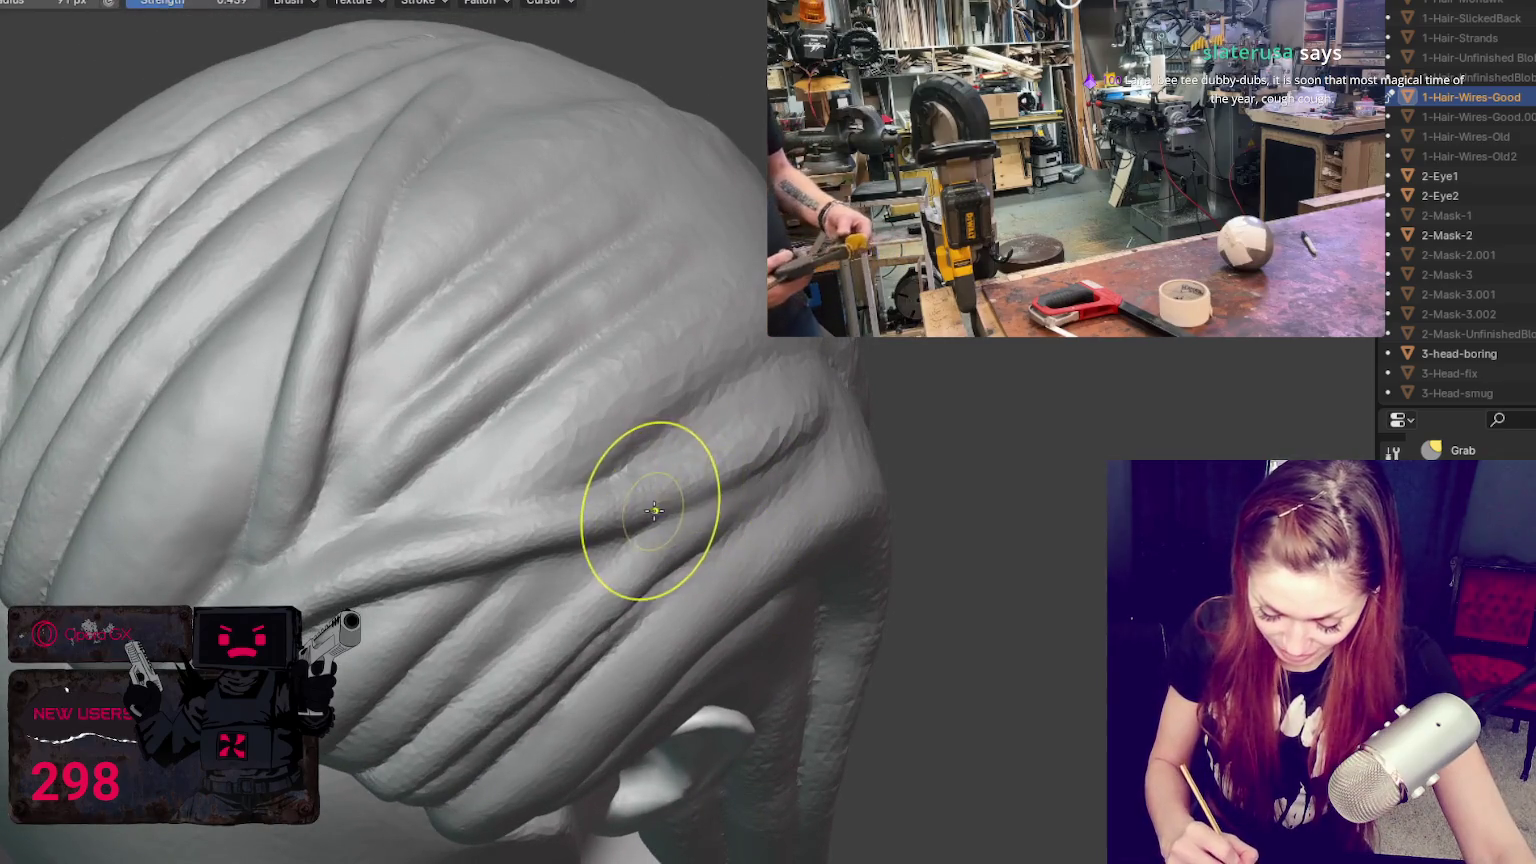
# Step: Crease a sharp ridge along the braid above the ear with a ~34 px Crease brush
pyautogui.moveTo(772, 480); pyautogui.dragTo(720, 446, button='middle')
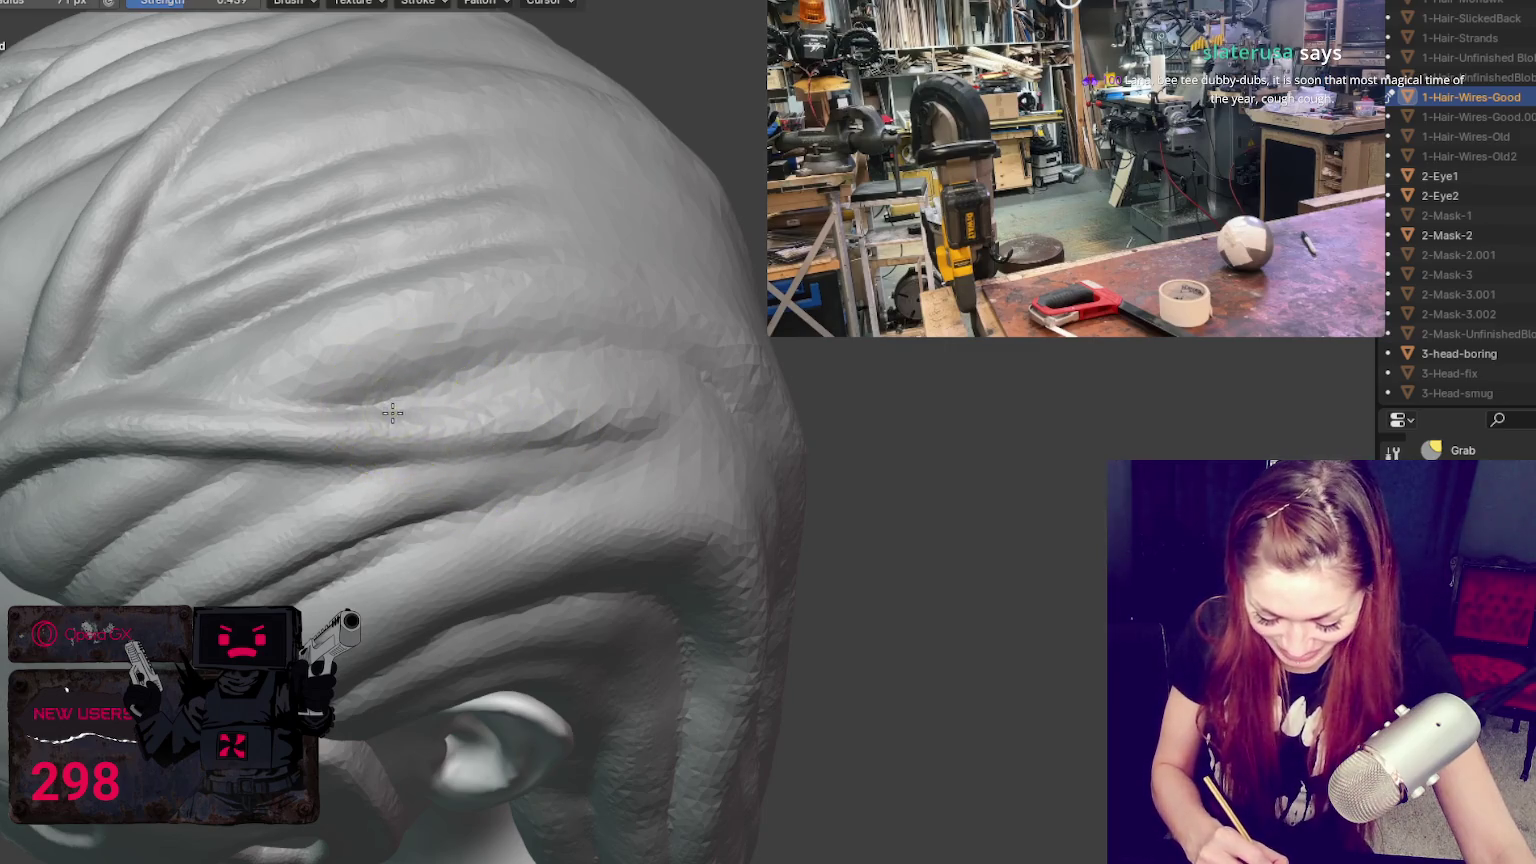
pyautogui.moveTo(456, 384); pyautogui.dragTo(413, 544, button='middle')
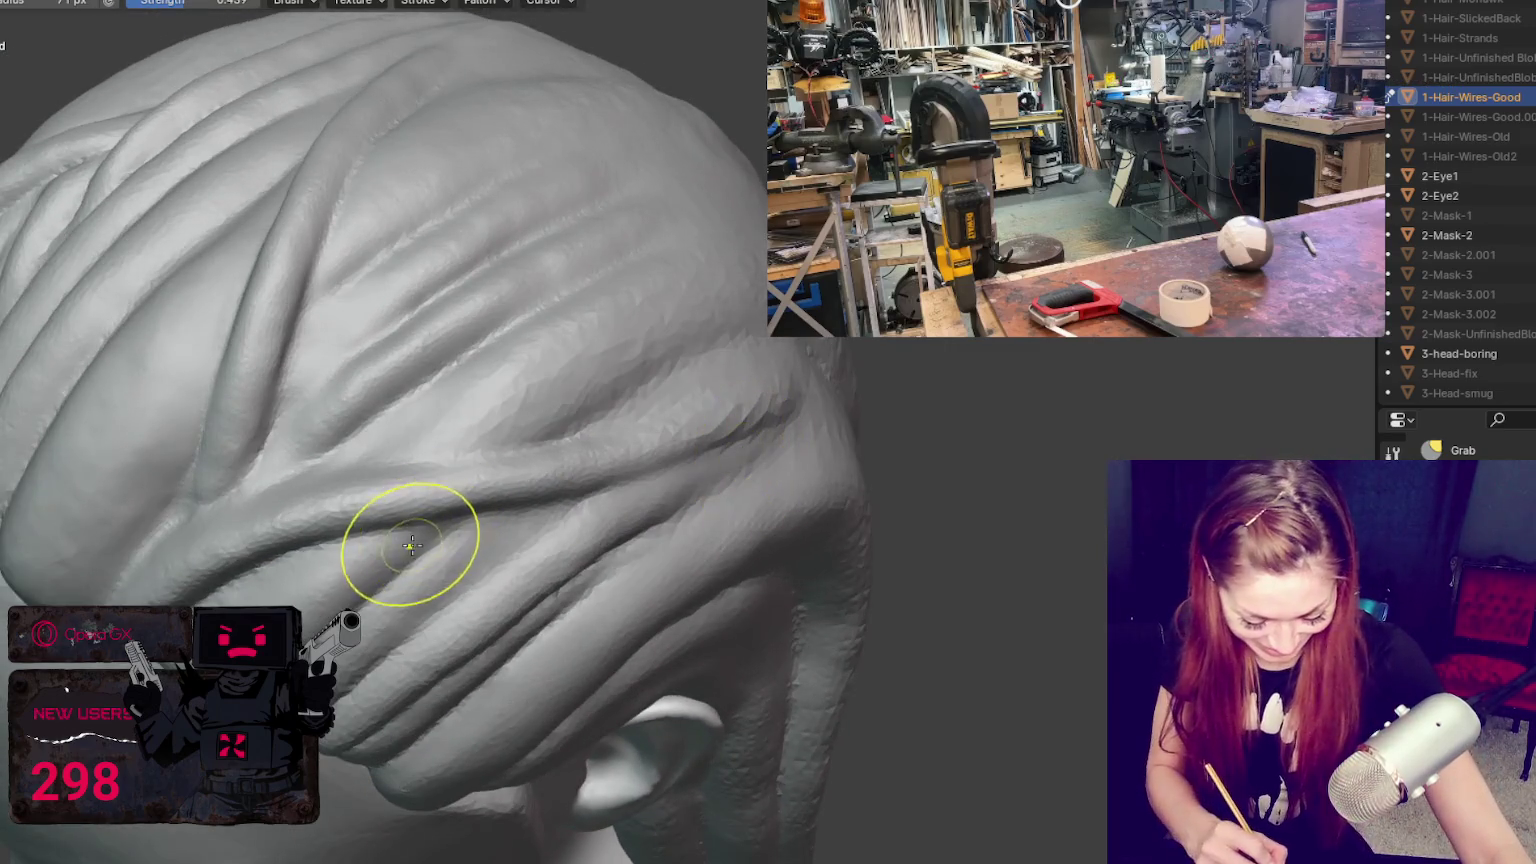
pyautogui.moveTo(288, 605)
pyautogui.mouseDown(button='middle')
pyautogui.moveTo(262, 527)
pyautogui.moveTo(321, 462)
pyautogui.moveTo(402, 481)
pyautogui.mouseUp(button='middle')
pyautogui.scroll(1, 521, 480)
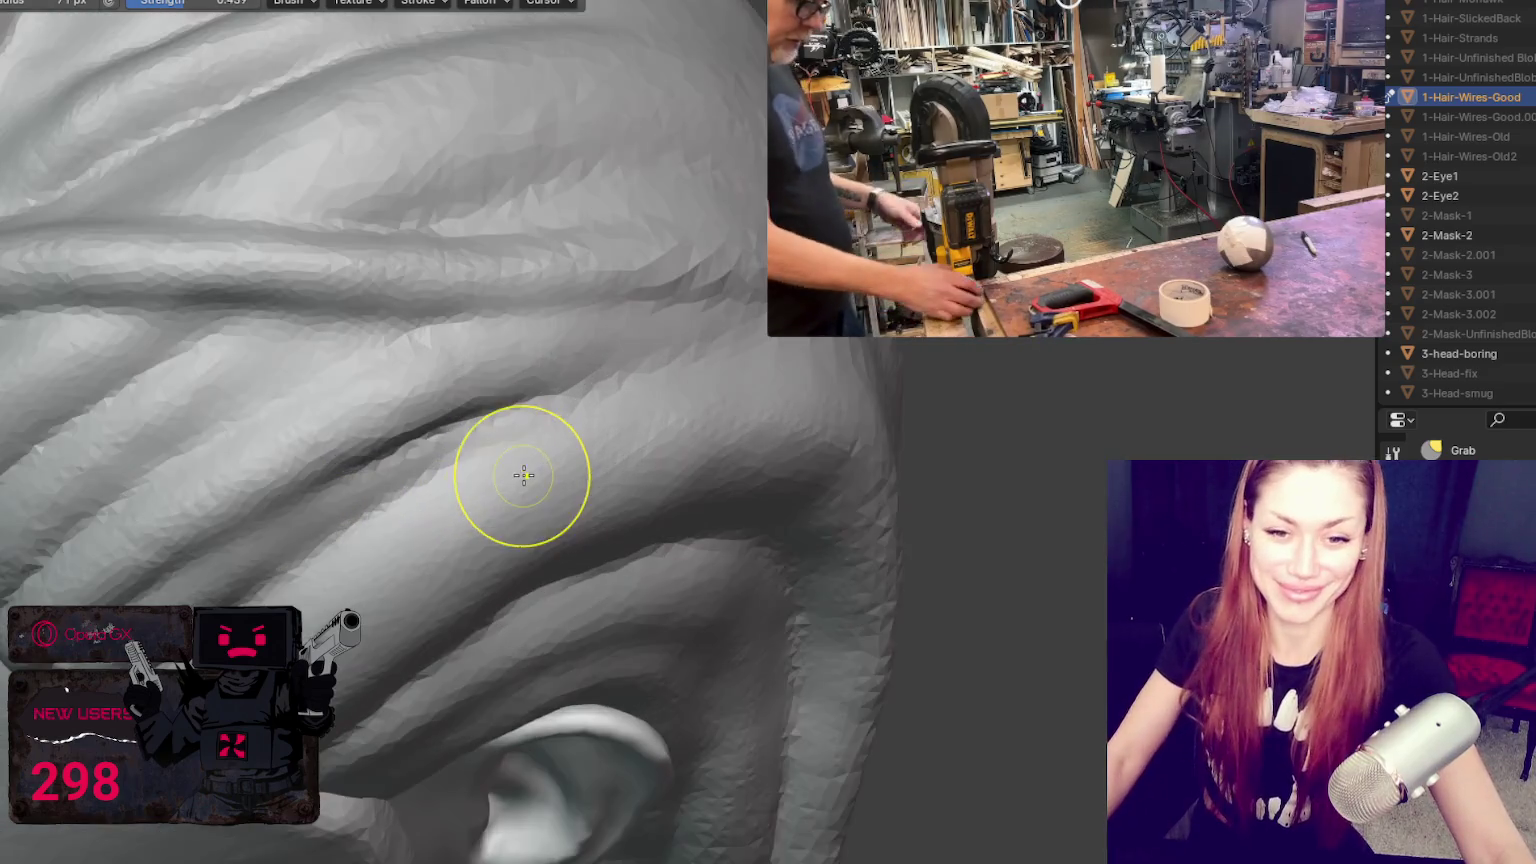
pyautogui.scroll(1, 672, 576)
pyautogui.scroll(2, 662, 514)
pyautogui.scroll(-1, 662, 514)
pyautogui.hotkey('shift', 'c')
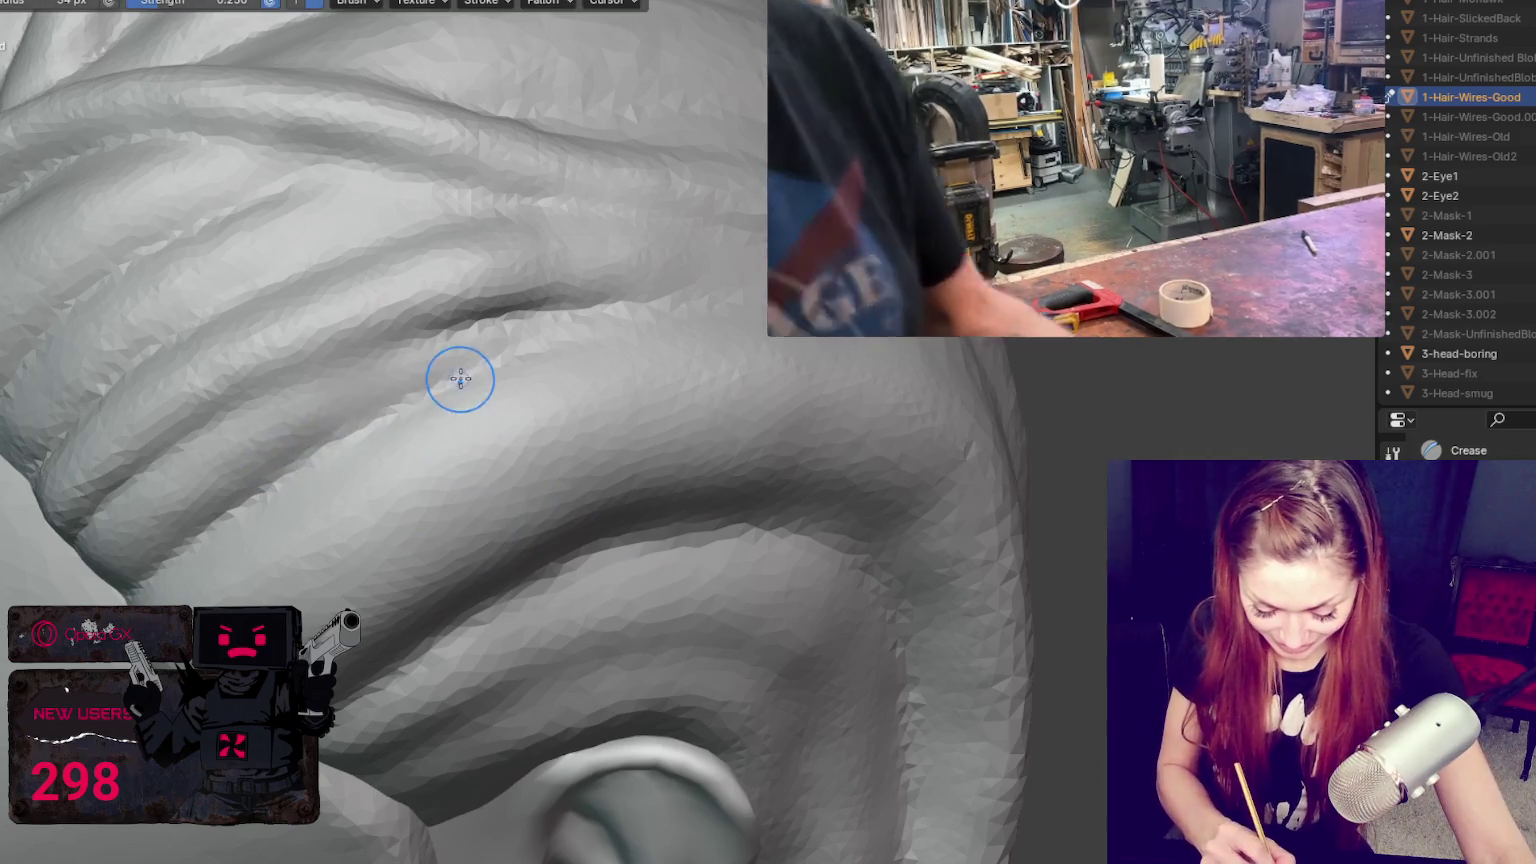
pyautogui.press('f')
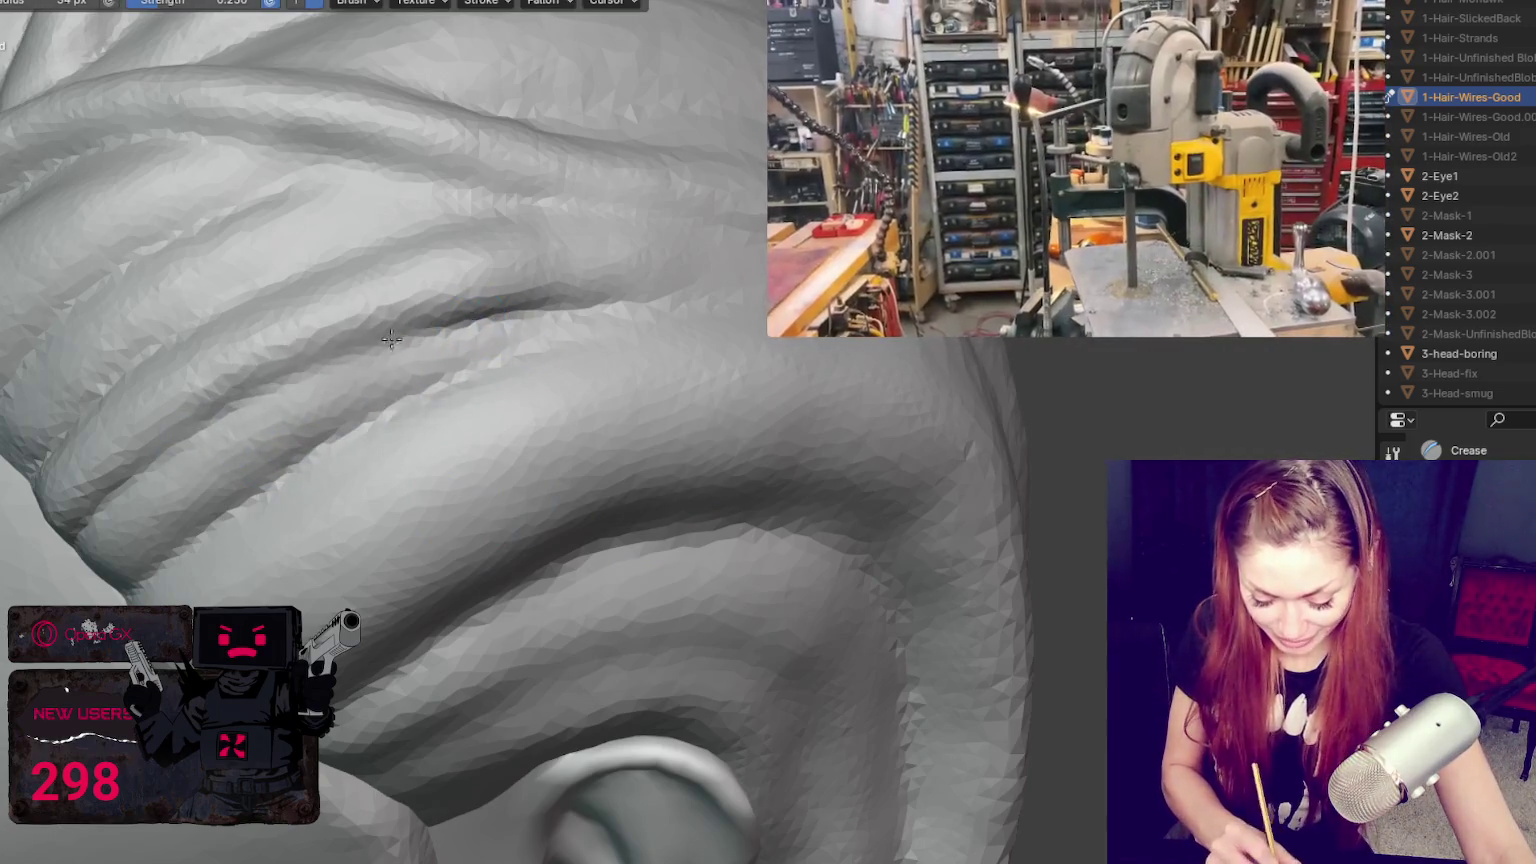
pyautogui.moveTo(436, 322); pyautogui.dragTo(563, 290)
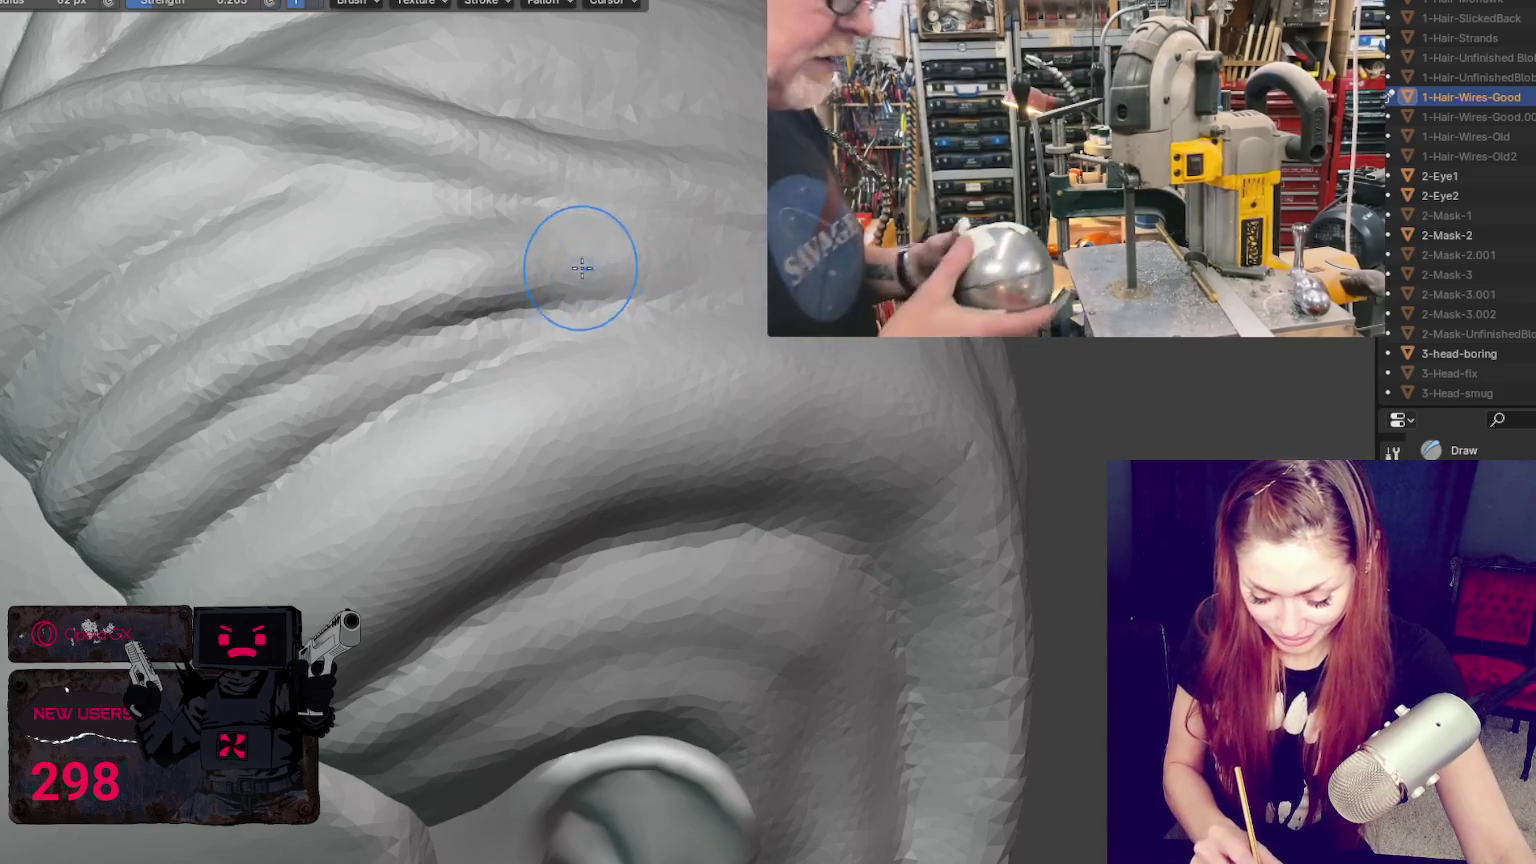
pyautogui.moveTo(622, 268); pyautogui.dragTo(617, 254, button='middle')
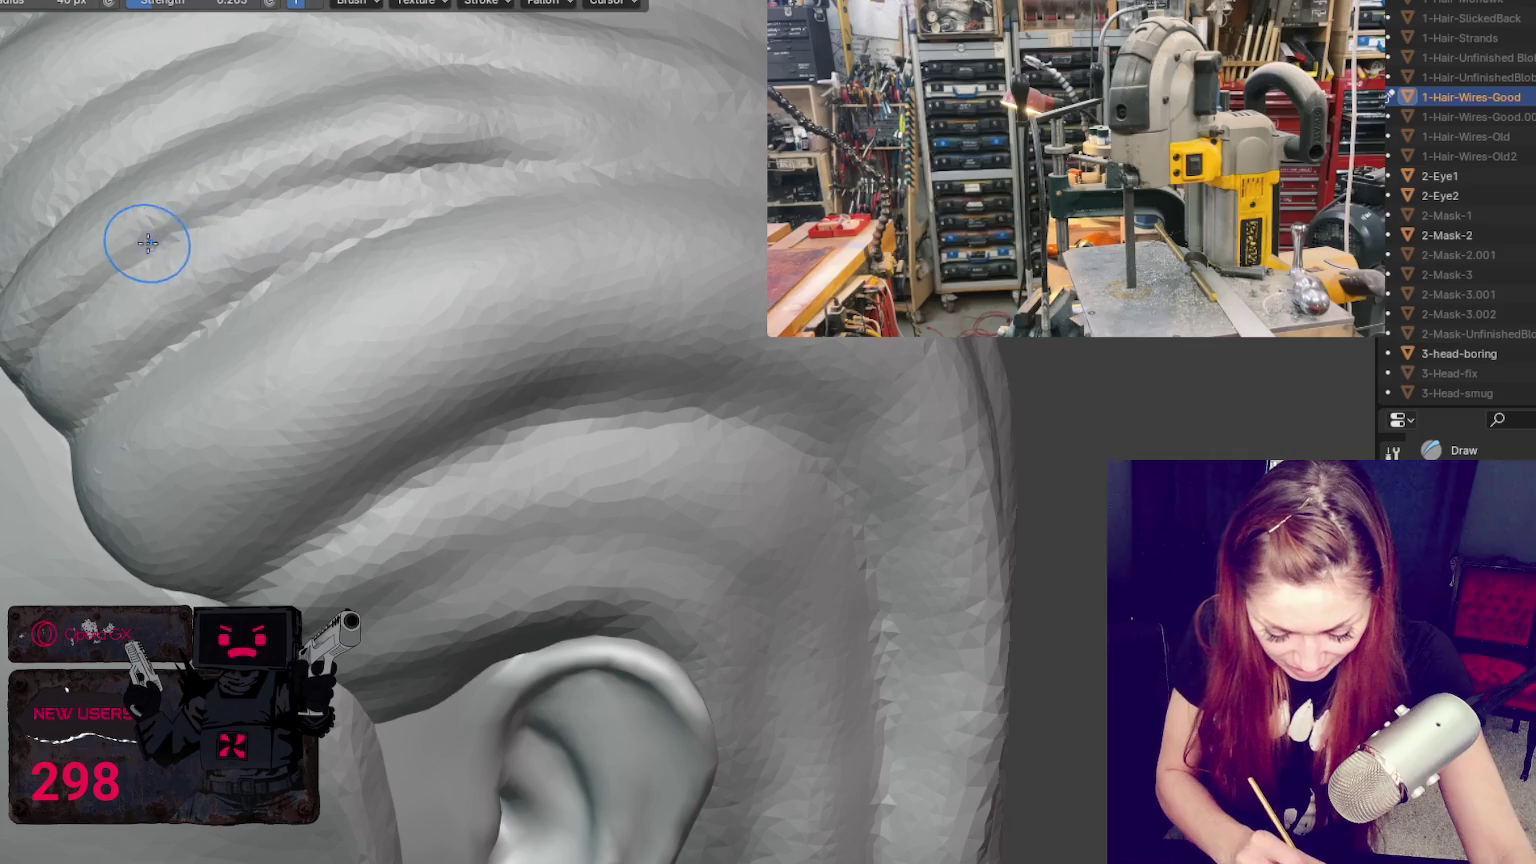
# Step: Switch to Grab and pull the braid's crossing strand ridges fuller, slightly shrinking the brush
pyautogui.moveTo(163, 241)
pyautogui.mouseDown(button='middle')
pyautogui.moveTo(738, 426)
pyautogui.moveTo(456, 506)
pyautogui.mouseUp(button='middle')
pyautogui.press('g')
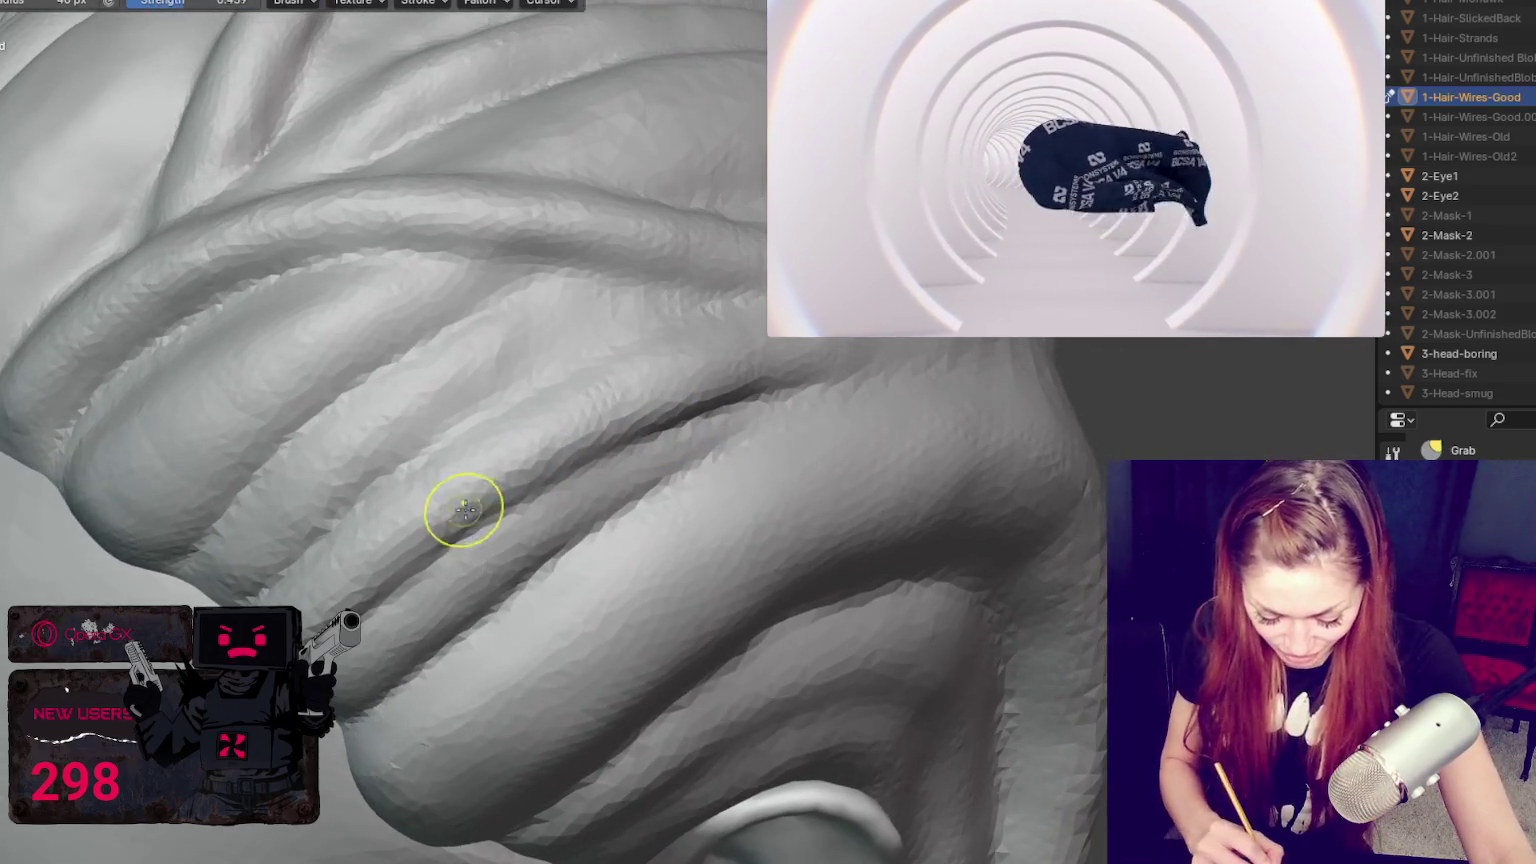
pyautogui.moveTo(607, 510); pyautogui.dragTo(590, 521, button='middle')
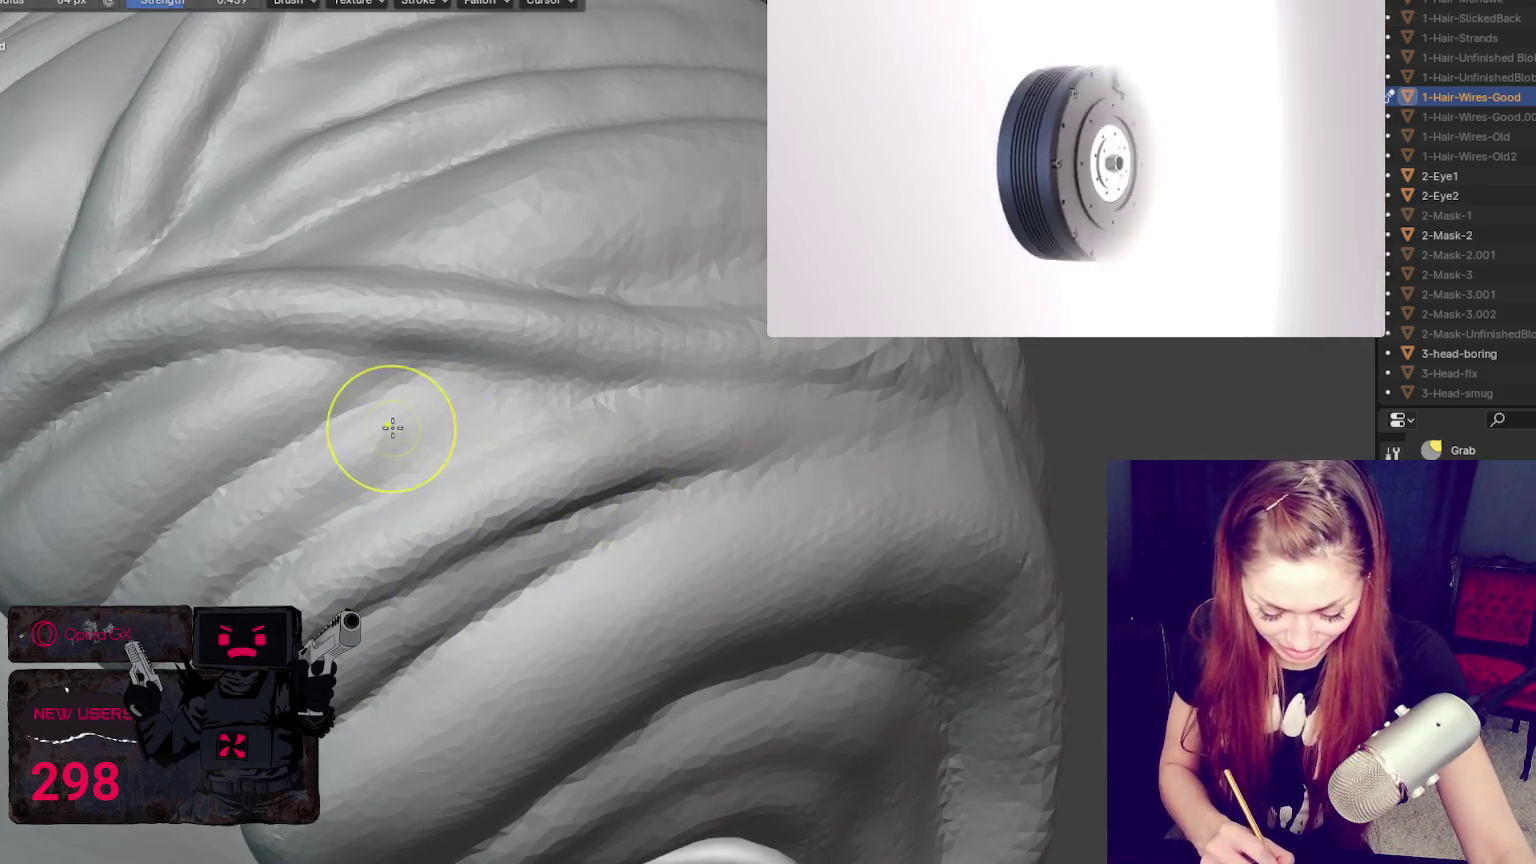
pyautogui.moveTo(412, 439); pyautogui.dragTo(487, 470, button='middle')
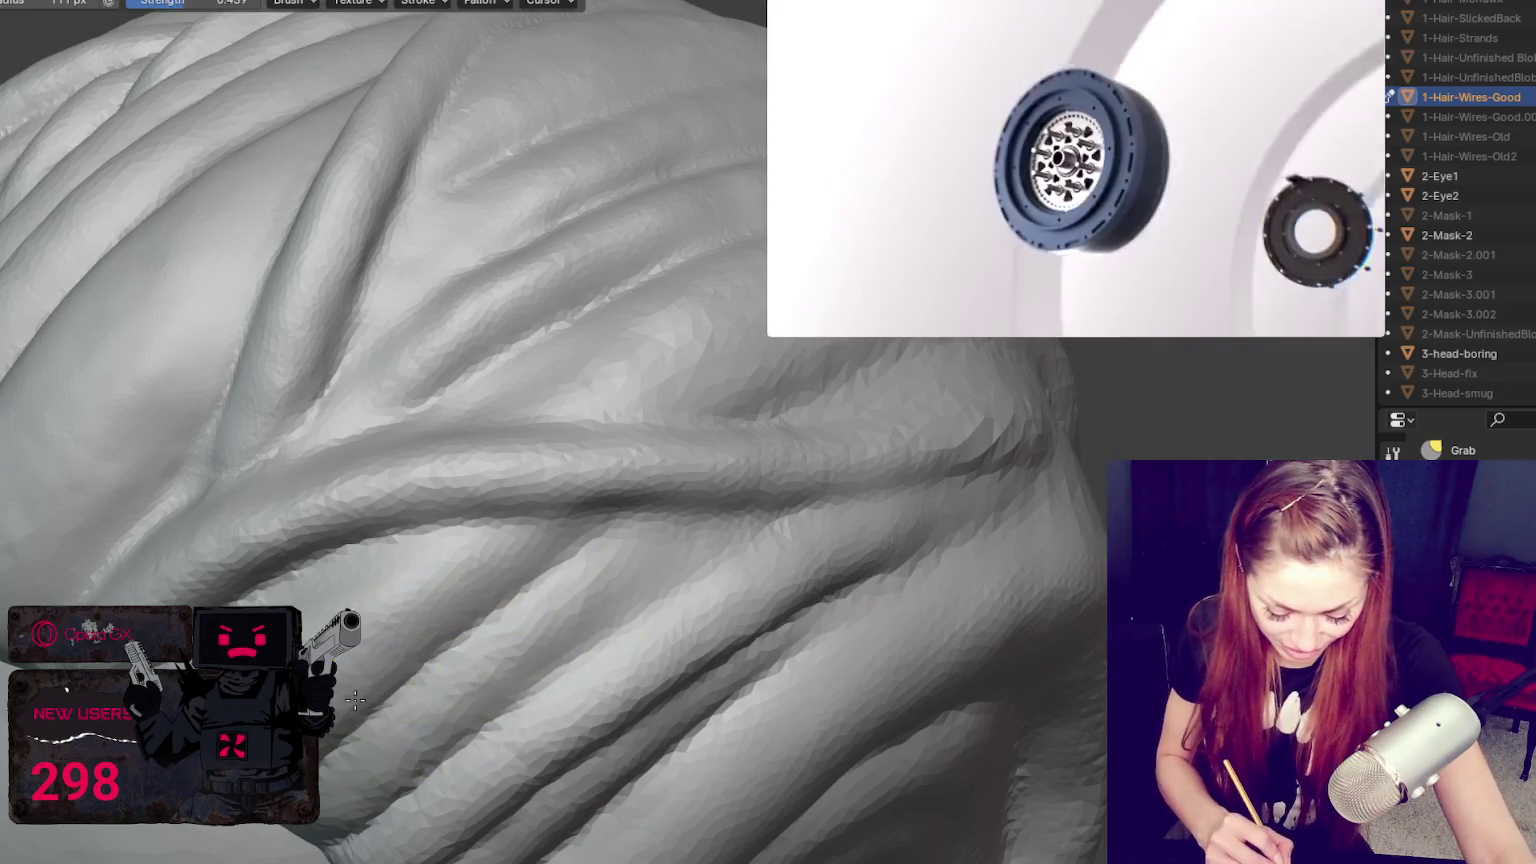
pyautogui.moveTo(411, 634); pyautogui.dragTo(507, 640, button='middle')
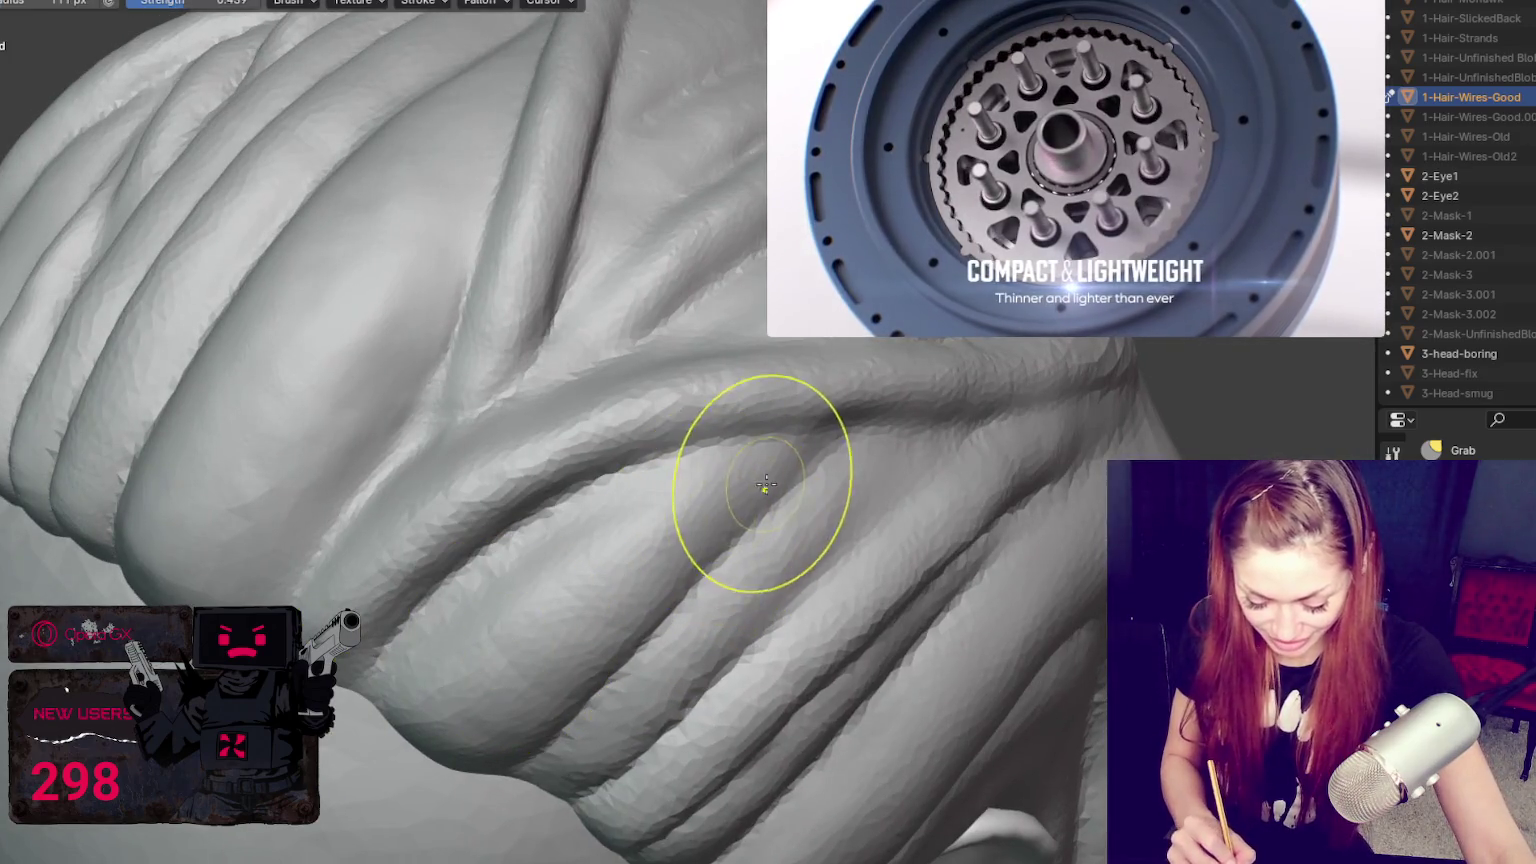
pyautogui.moveTo(764, 484); pyautogui.dragTo(789, 497, button='middle')
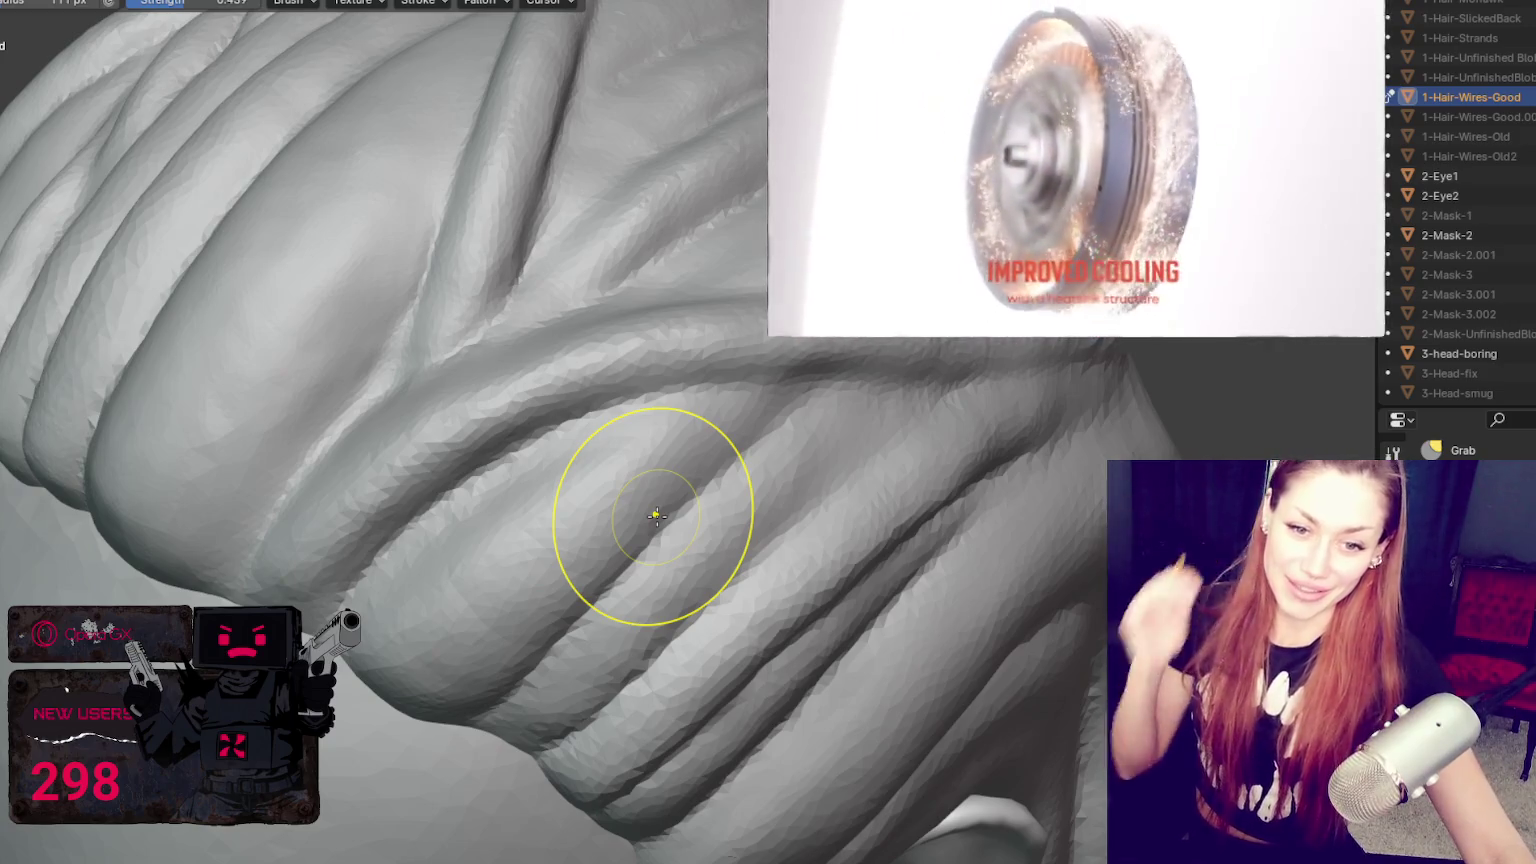
pyautogui.moveTo(651, 514)
pyautogui.mouseDown(button='middle')
pyautogui.moveTo(919, 641)
pyautogui.moveTo(885, 583)
pyautogui.mouseUp(button='middle')
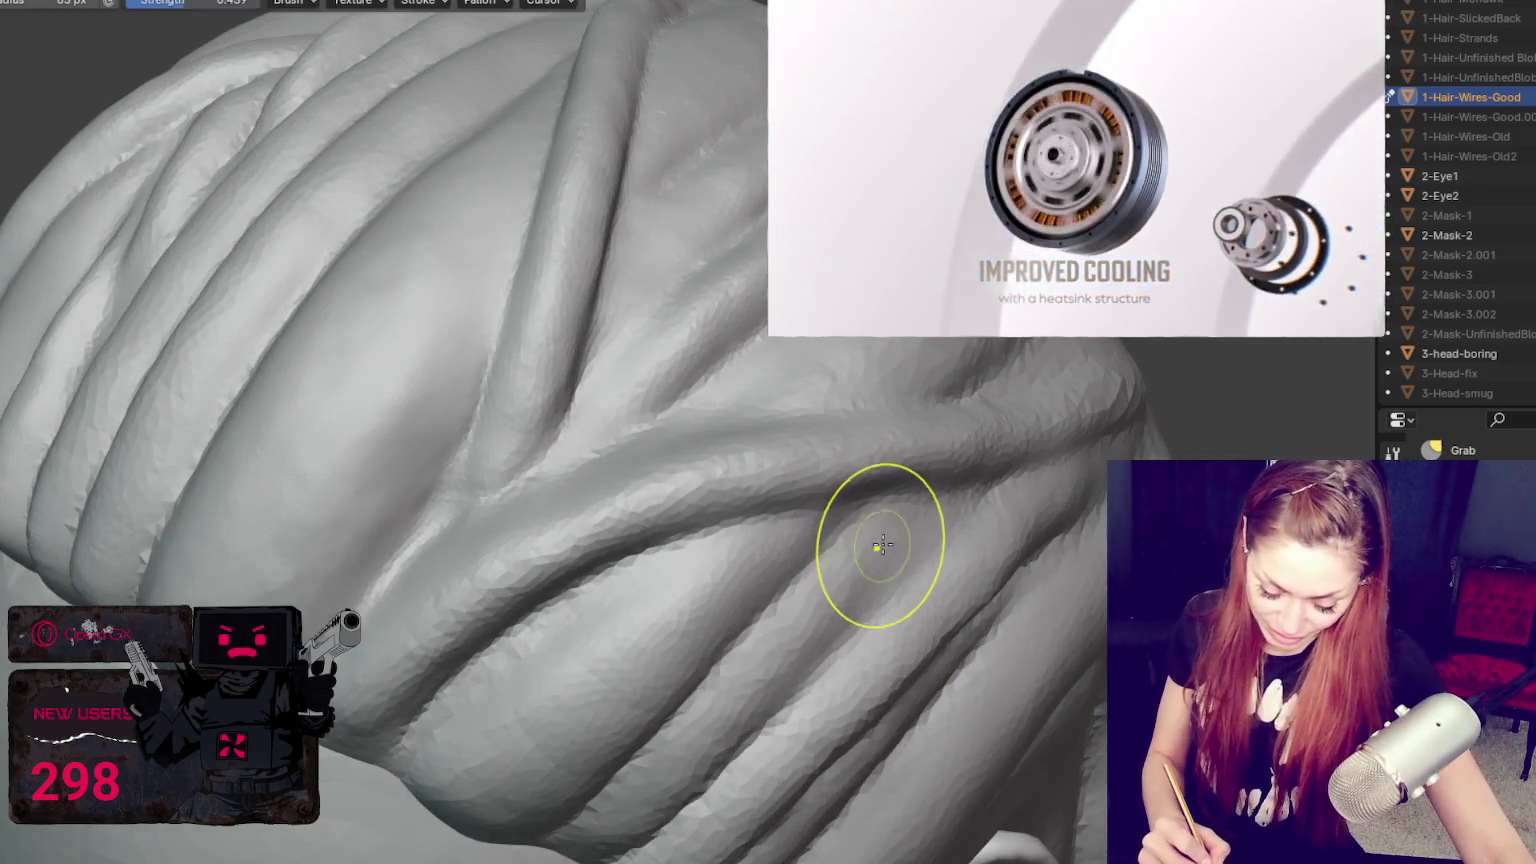
pyautogui.press('[')
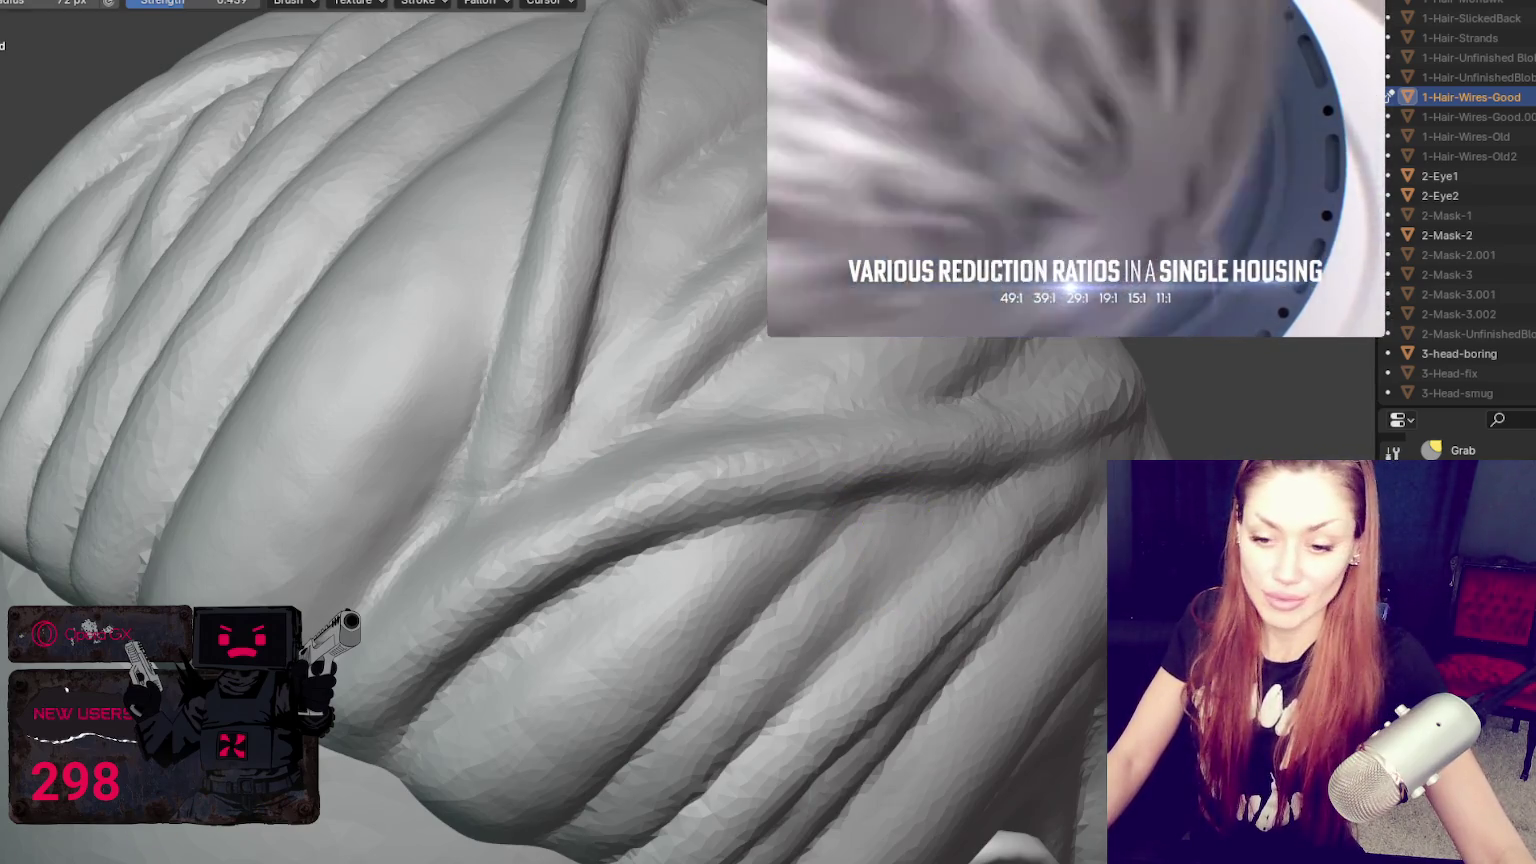
# Step: Check the browser window briefly, then return to the hair sculpt
pyautogui.hotkey('alt', 'Tab')
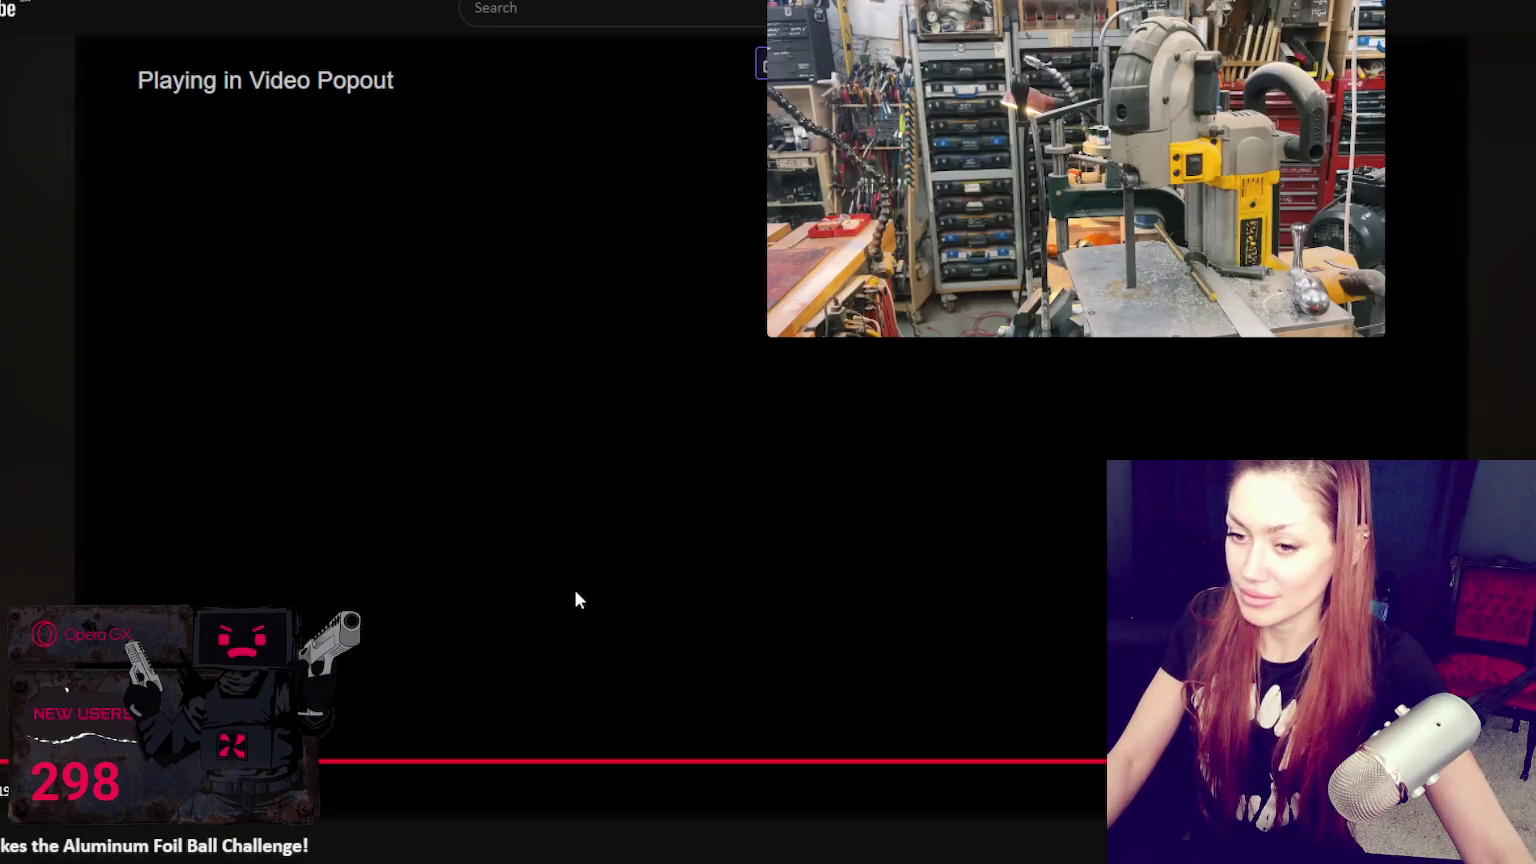
pyautogui.hotkey('alt', 'Tab')
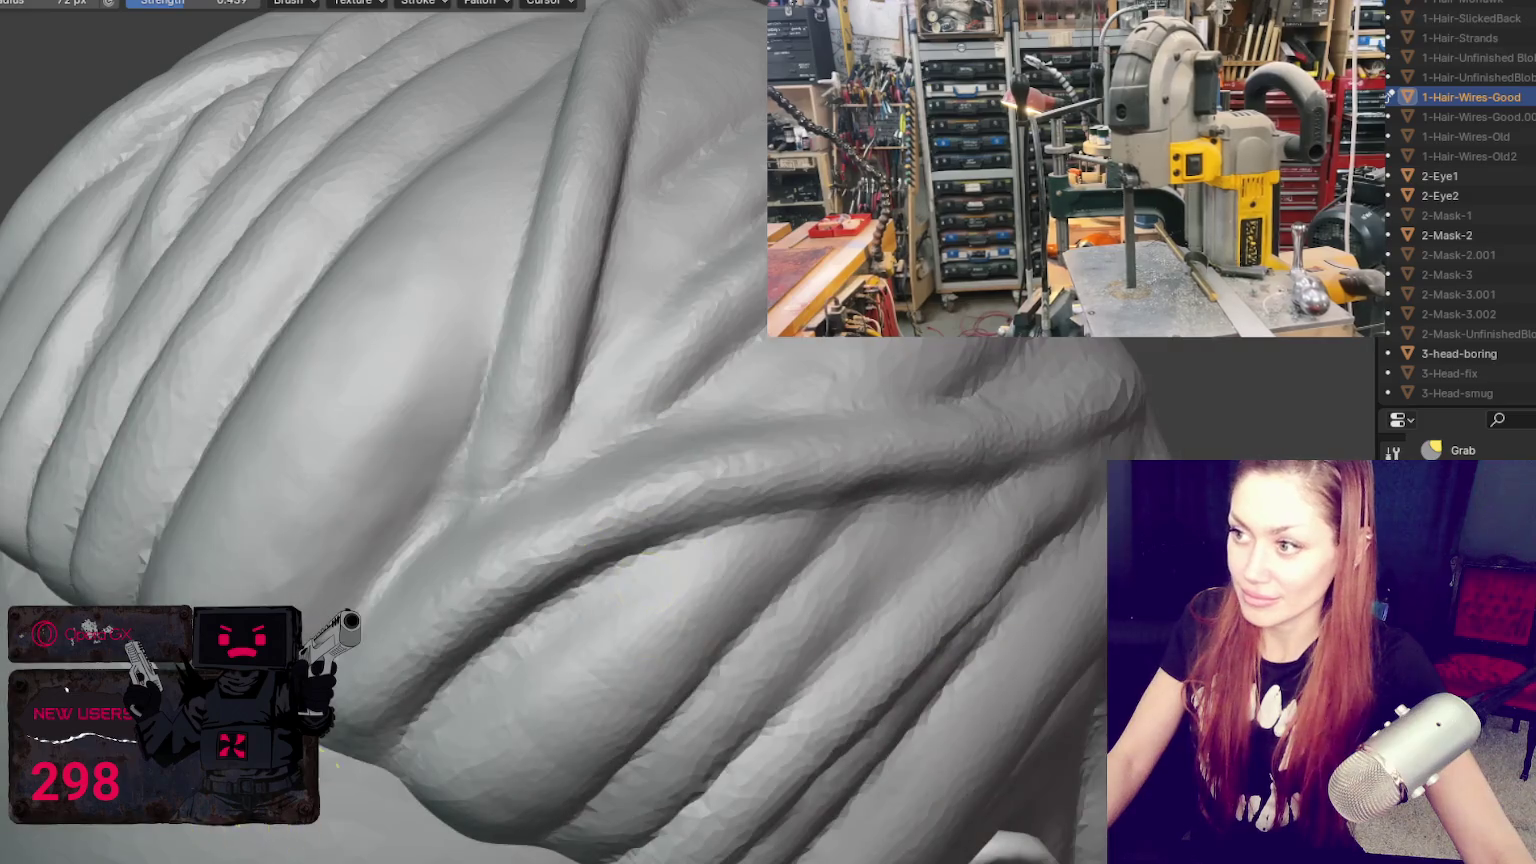
pyautogui.moveTo(761, 521); pyautogui.dragTo(713, 561, button='middle')
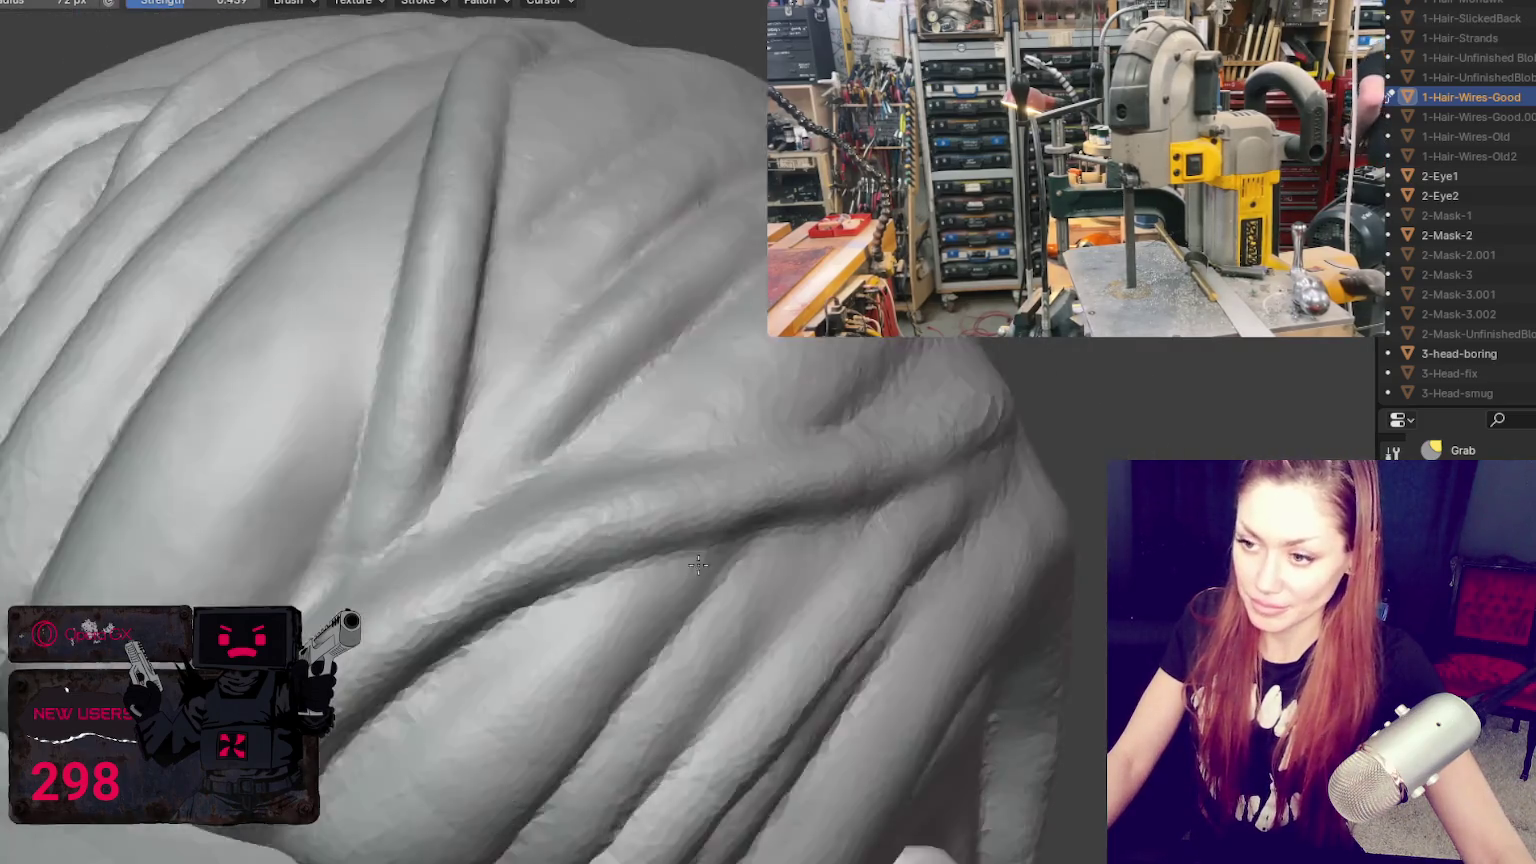
# Step: Shrink the brush radius, zoom out and orbit around the whole head to review the side strands
pyautogui.press('f')
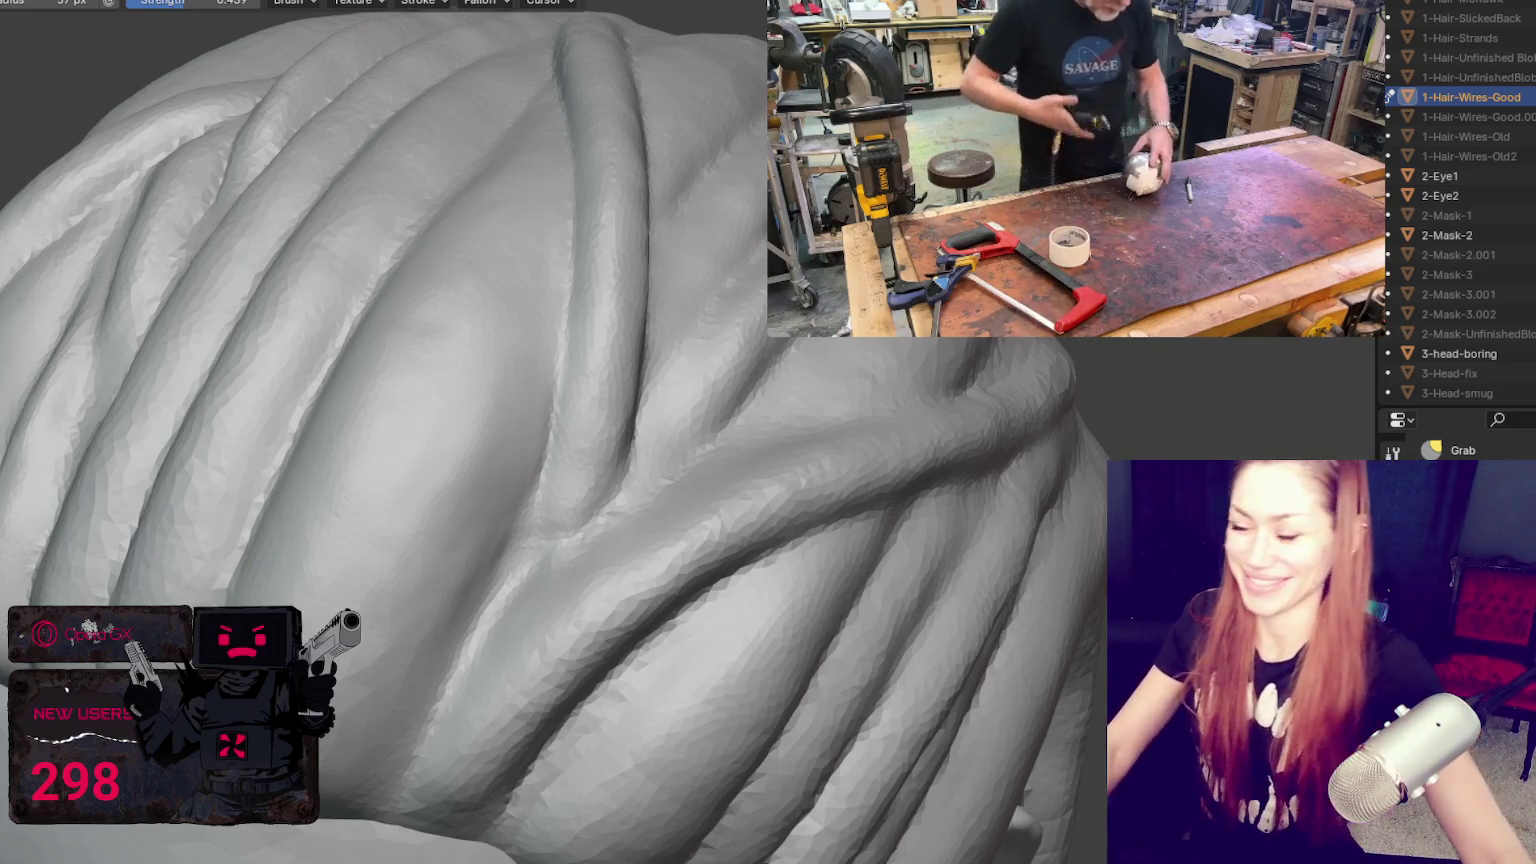
pyautogui.scroll(-2, 645, 631)
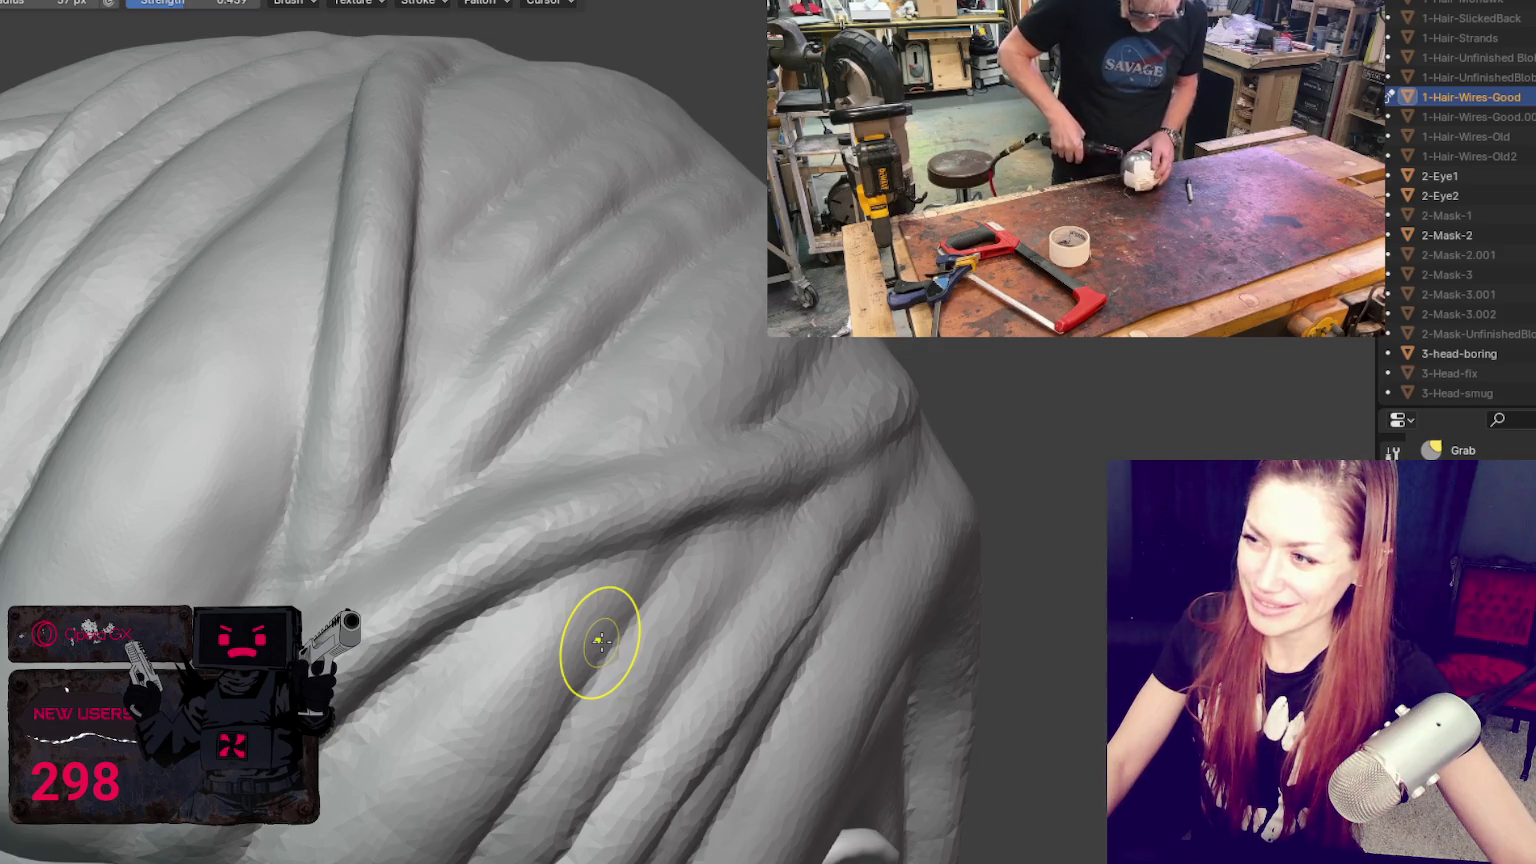
pyautogui.scroll(-5, 605, 640)
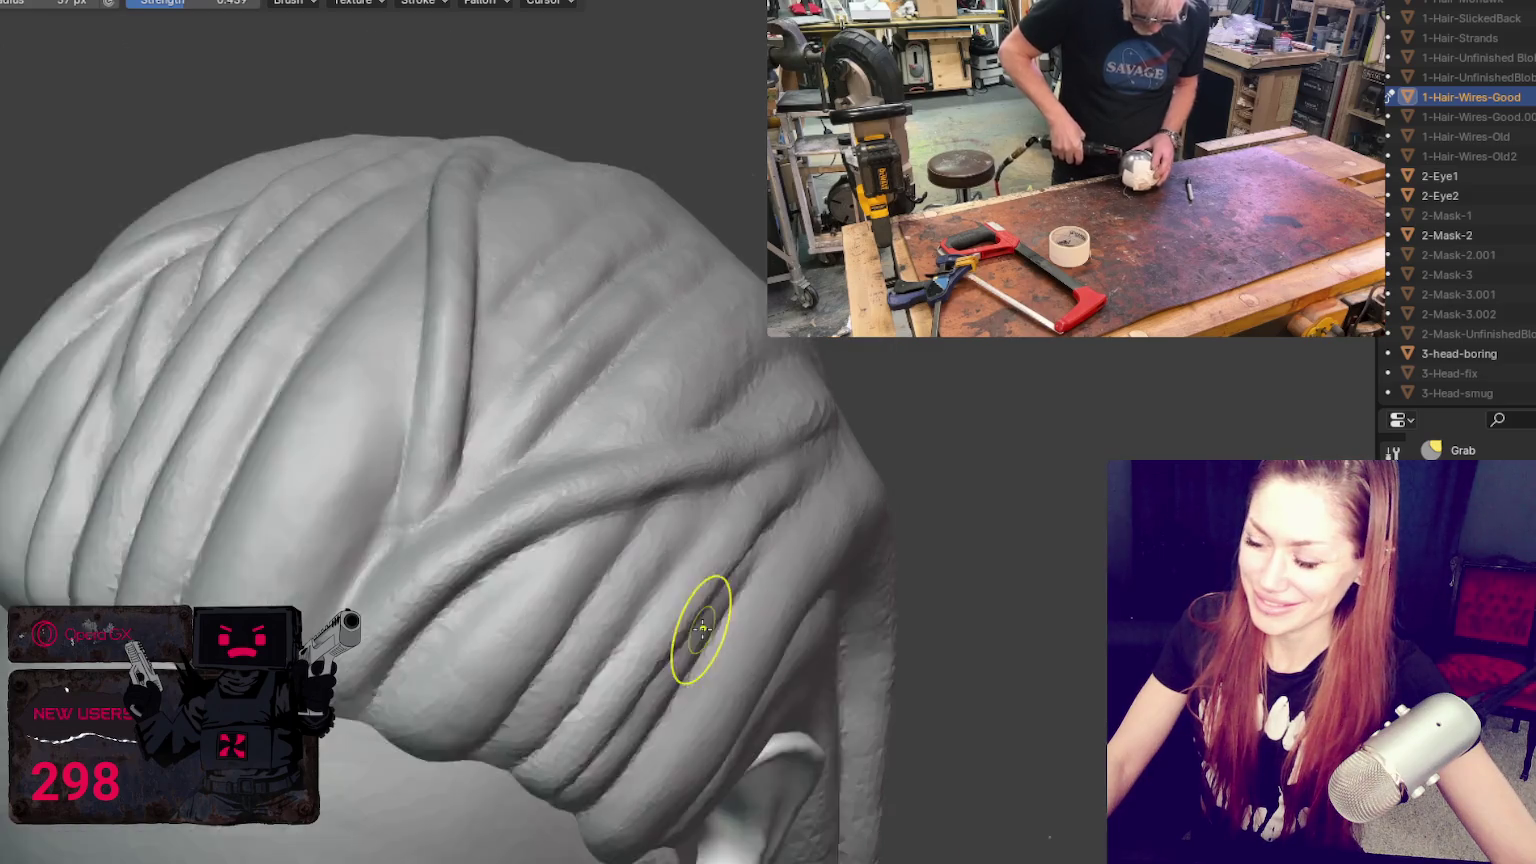
pyautogui.scroll(-3, 703, 634)
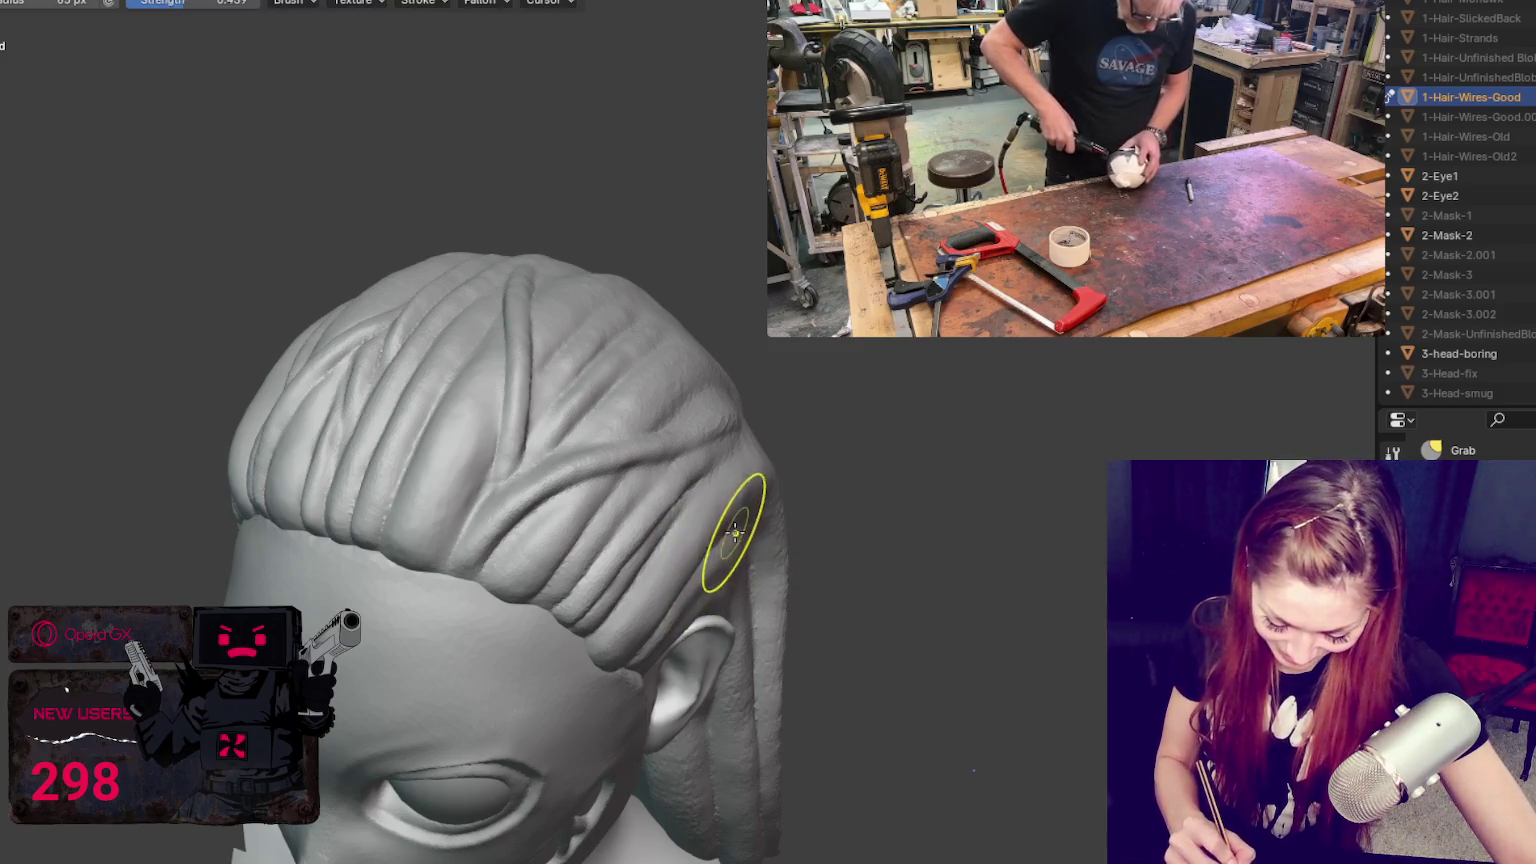
pyautogui.moveTo(733, 530); pyautogui.dragTo(704, 535, button='middle')
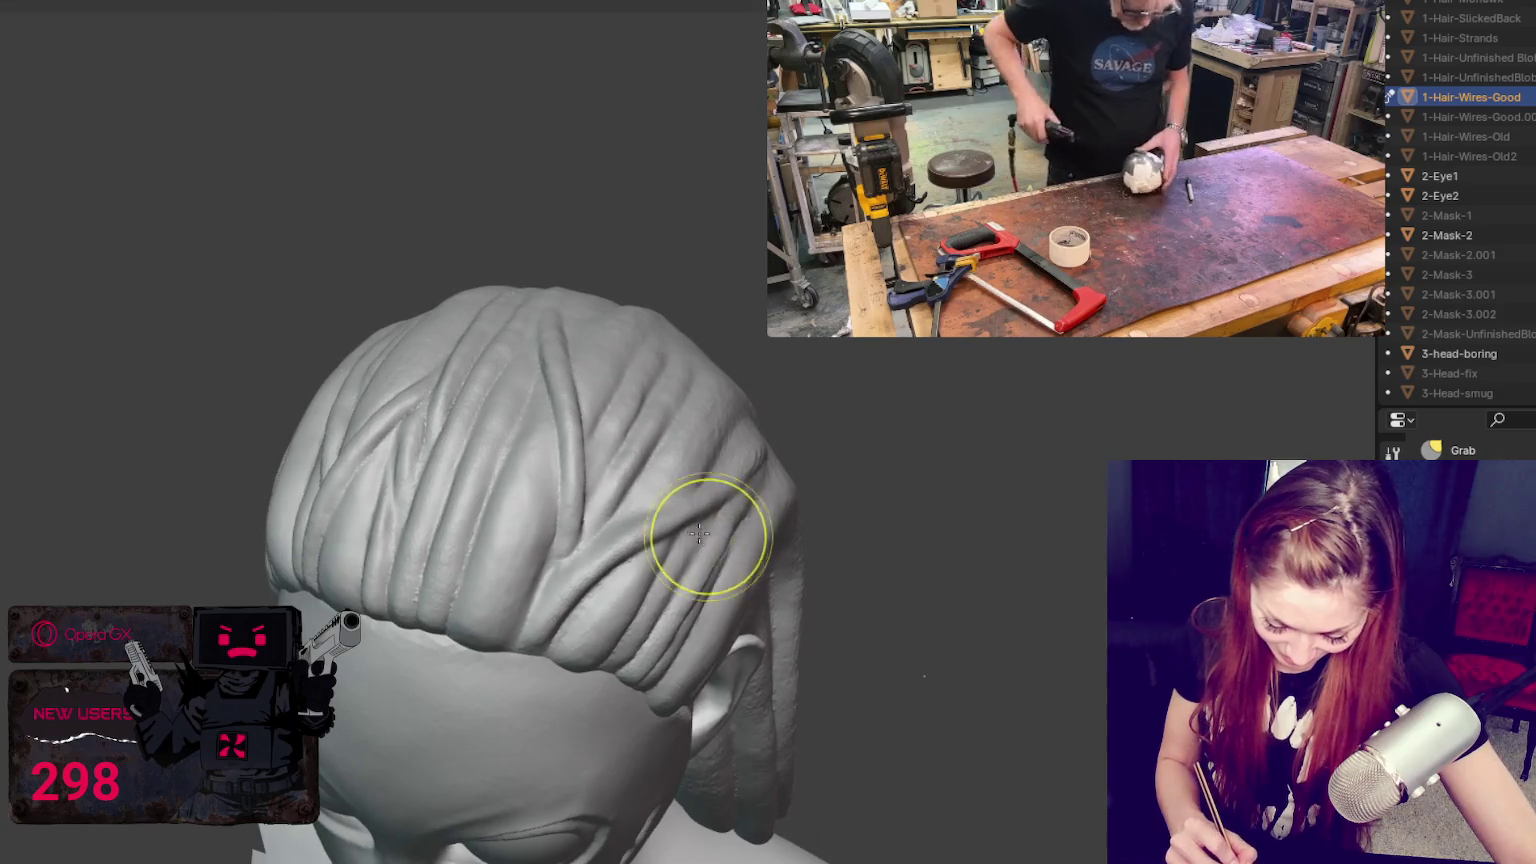
pyautogui.moveTo(624, 524); pyautogui.dragTo(654, 516, button='middle')
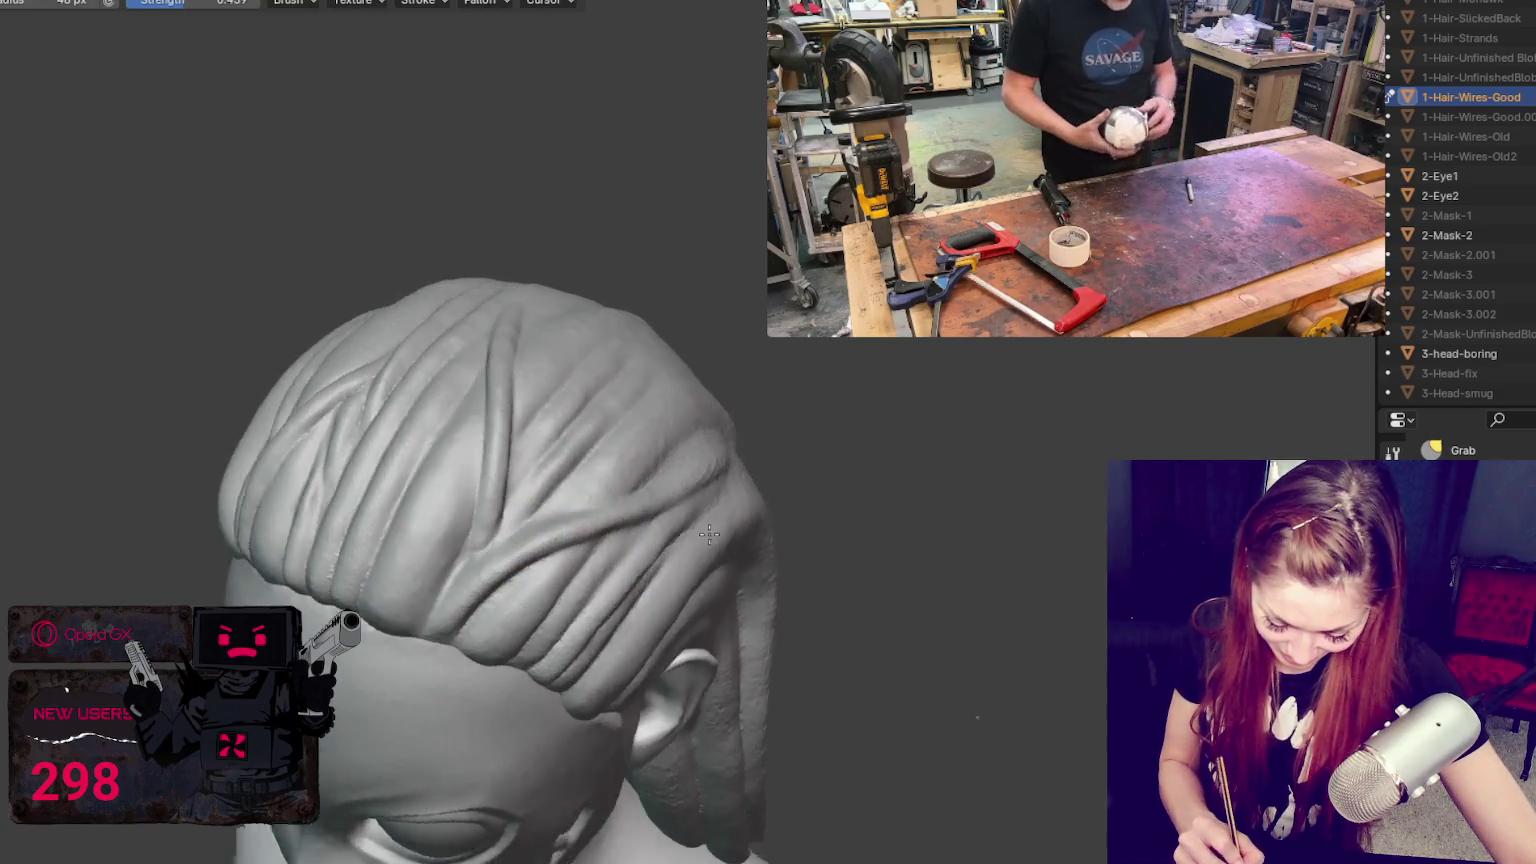
pyautogui.moveTo(469, 521)
pyautogui.mouseDown(button='middle')
pyautogui.moveTo(811, 516)
pyautogui.moveTo(725, 449)
pyautogui.moveTo(1070, 549)
pyautogui.moveTo(1050, 500)
pyautogui.moveTo(1082, 493)
pyautogui.moveTo(981, 559)
pyautogui.mouseUp(button='middle')
# Step: Switch to Crease, check the dynamic topology detail settings, and orbit around the back hair
pyautogui.hotkey('shift', 'c')
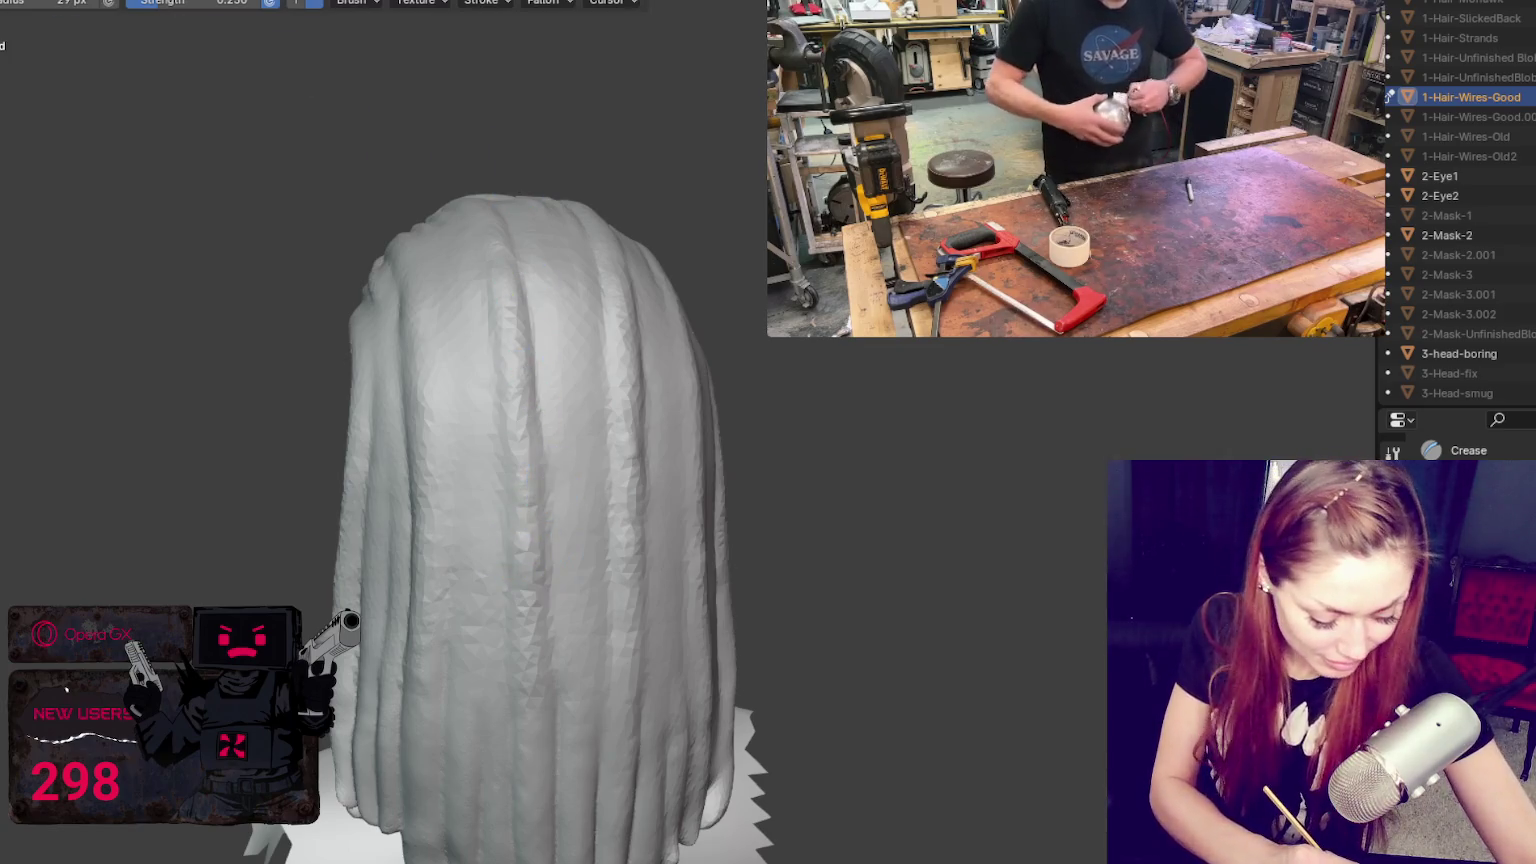
pyautogui.moveTo(1197, 64); pyautogui.dragTo(1188, 100)
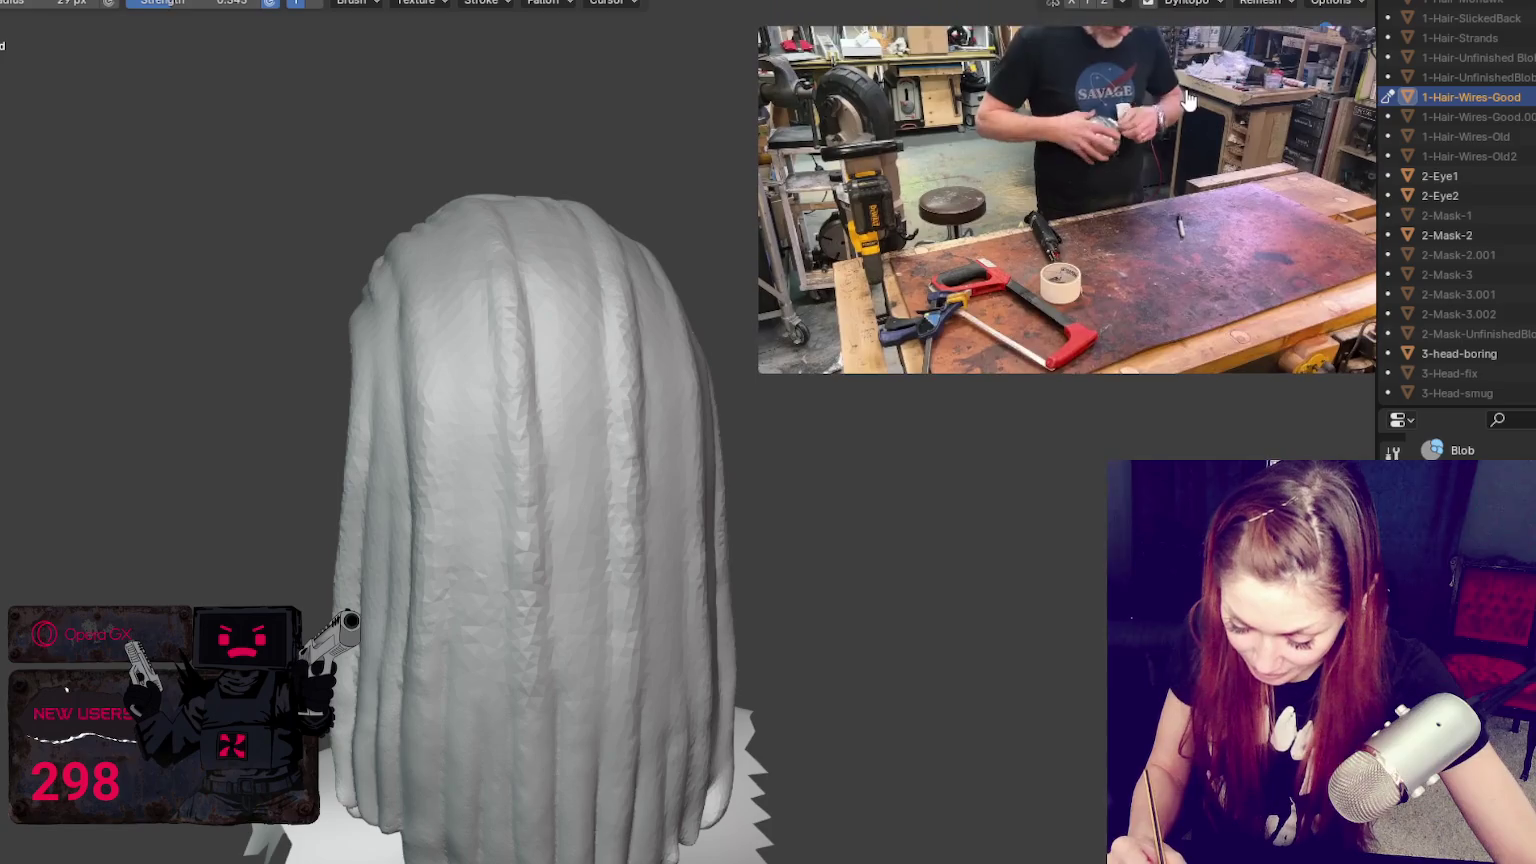
pyautogui.click(1190, 3)
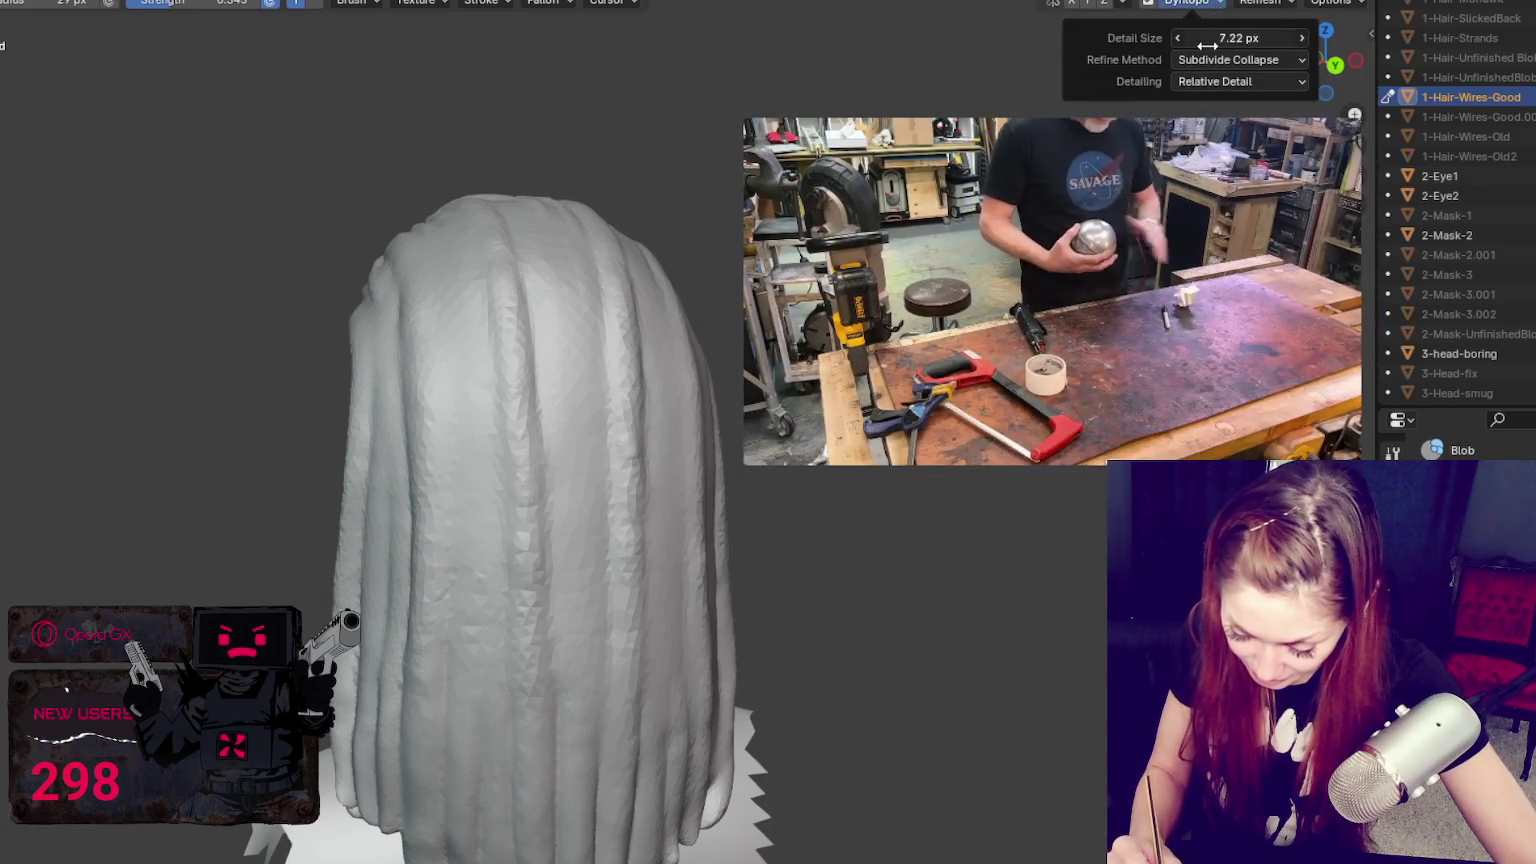
pyautogui.moveTo(1050, 250); pyautogui.dragTo(1069, 145)
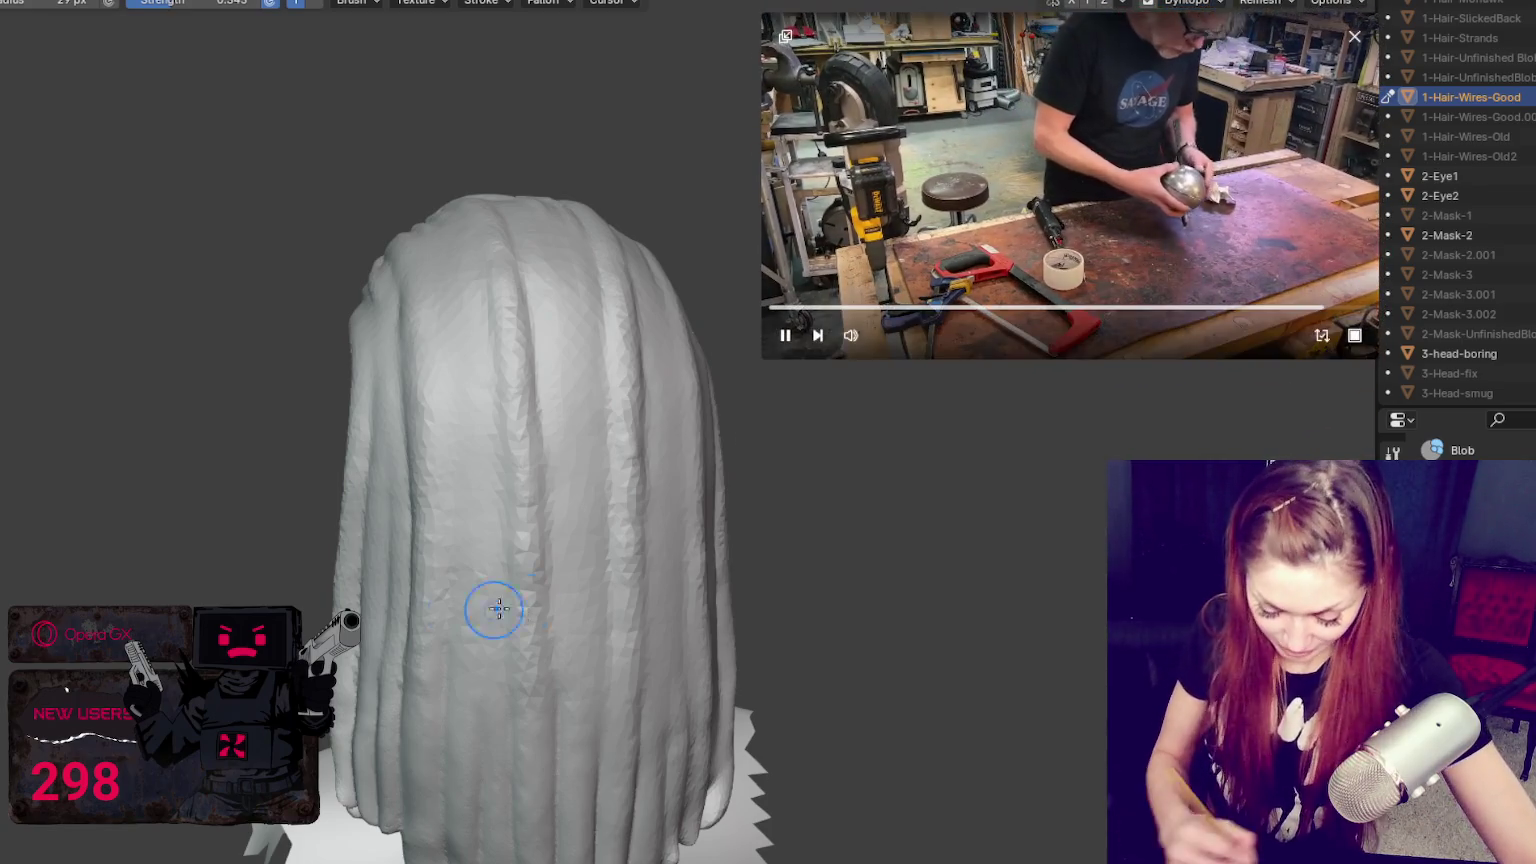
pyautogui.moveTo(569, 358)
pyautogui.mouseDown(button='middle')
pyautogui.moveTo(538, 425)
pyautogui.moveTo(370, 384)
pyautogui.mouseUp(button='middle')
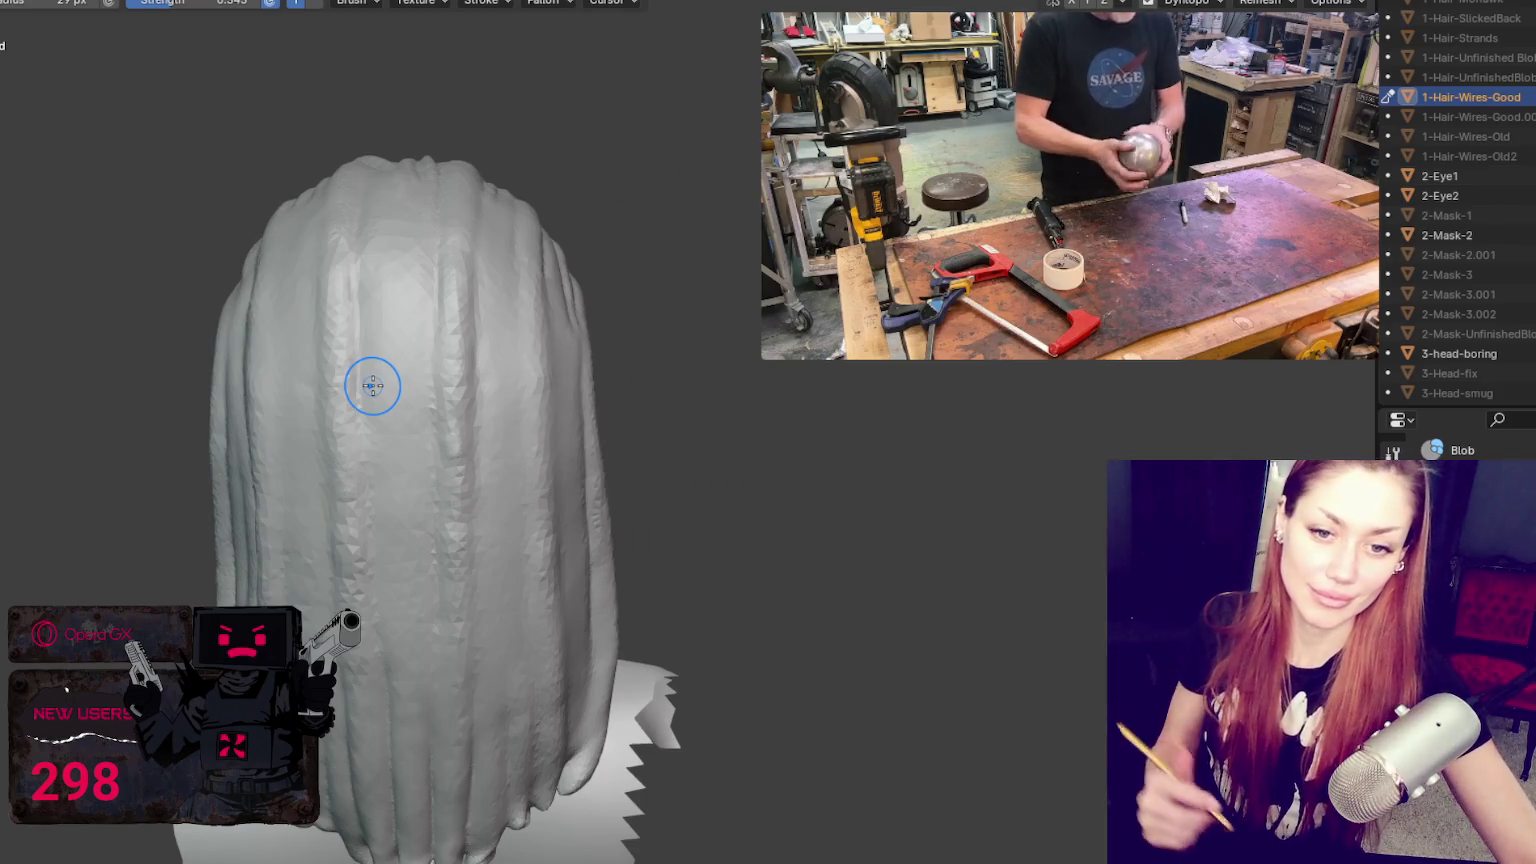
pyautogui.moveTo(438, 618)
pyautogui.mouseDown(button='middle')
pyautogui.moveTo(583, 617)
pyautogui.moveTo(600, 603)
pyautogui.mouseUp(button='middle')
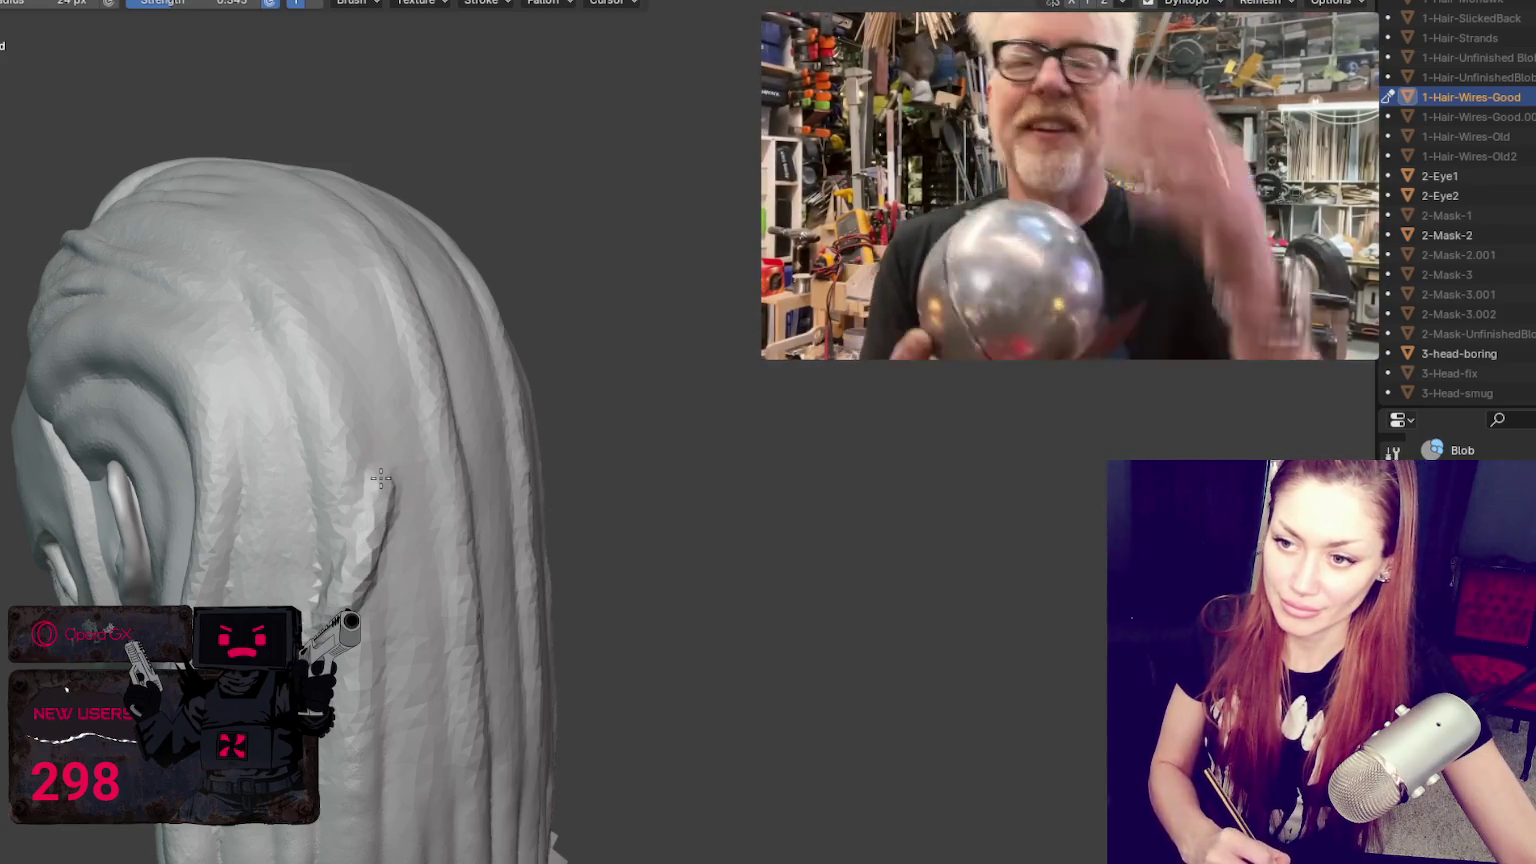
pyautogui.moveTo(290, 385); pyautogui.dragTo(317, 392, button='middle')
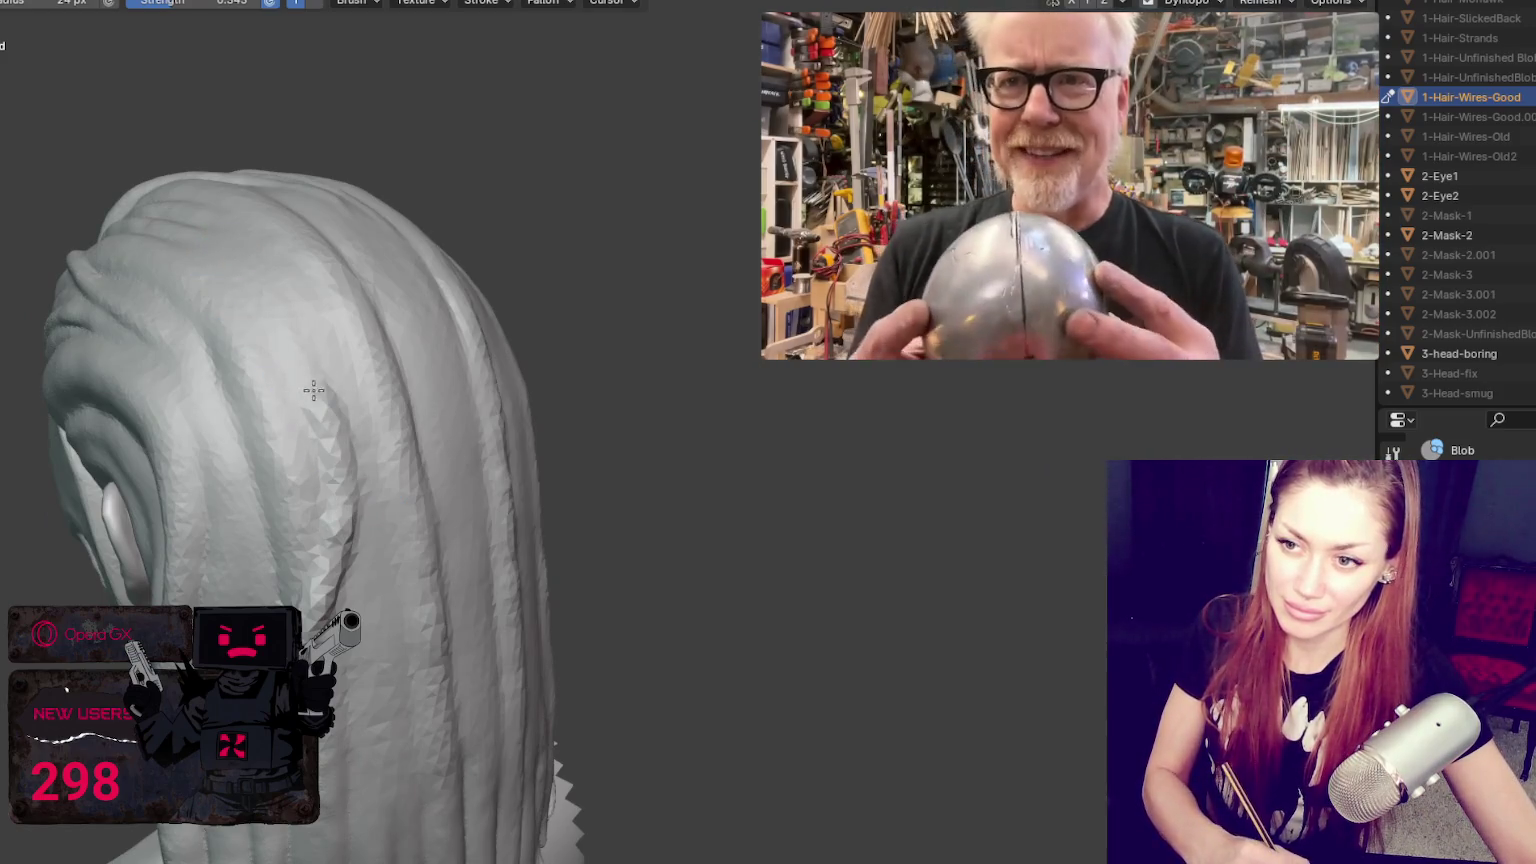
pyautogui.moveTo(313, 389); pyautogui.dragTo(417, 497, button='middle')
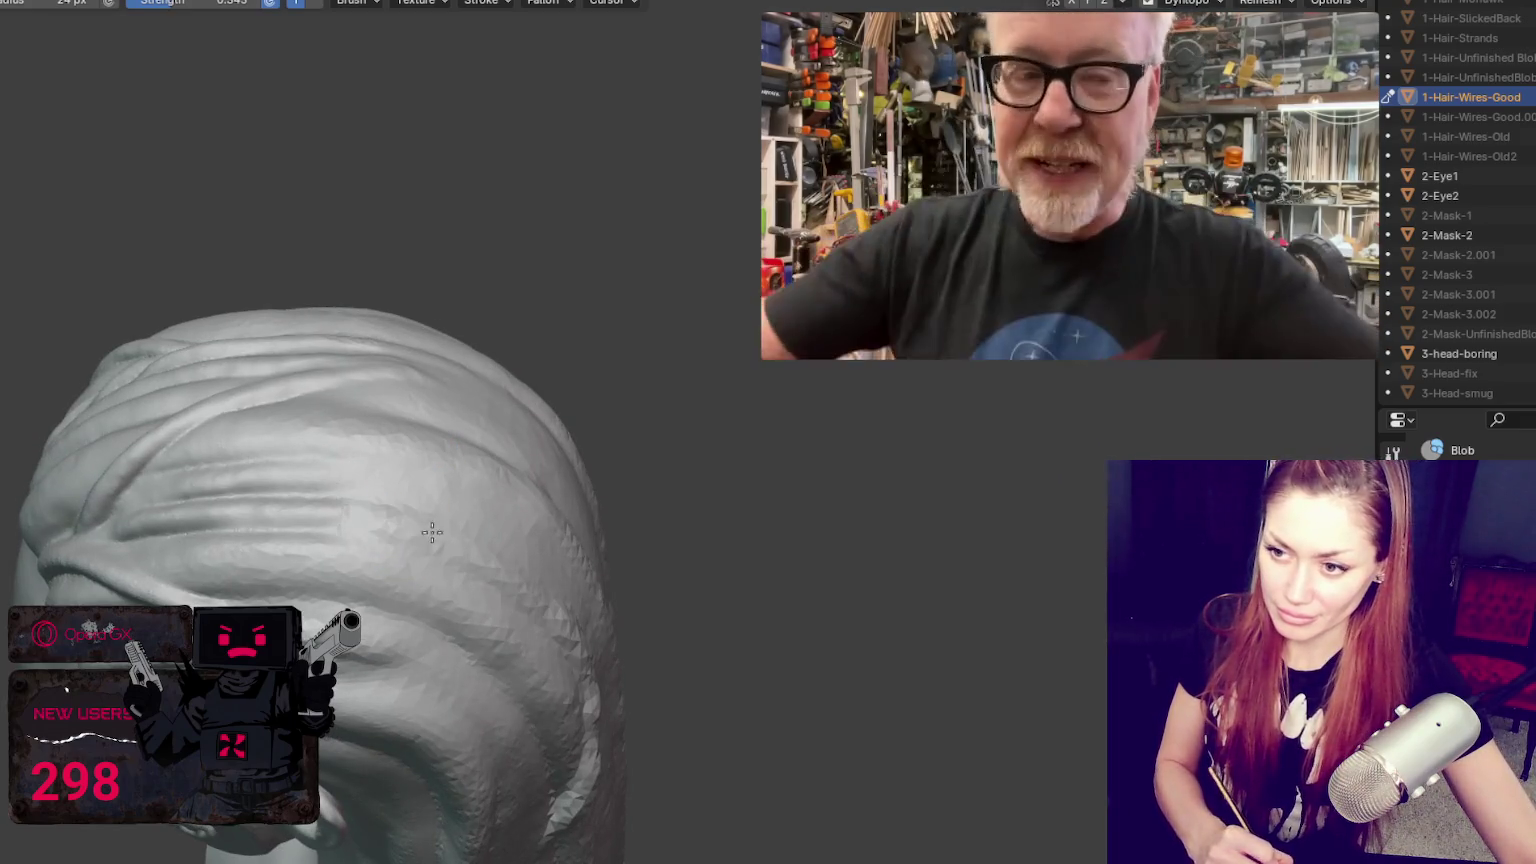
pyautogui.moveTo(554, 581)
pyautogui.mouseDown(button='middle')
pyautogui.moveTo(395, 446)
pyautogui.moveTo(410, 585)
pyautogui.moveTo(302, 466)
pyautogui.mouseUp(button='middle')
# Step: Switch to Grab, then a smaller Blob brush, and pull a braid strand into a new shape
pyautogui.press('g')
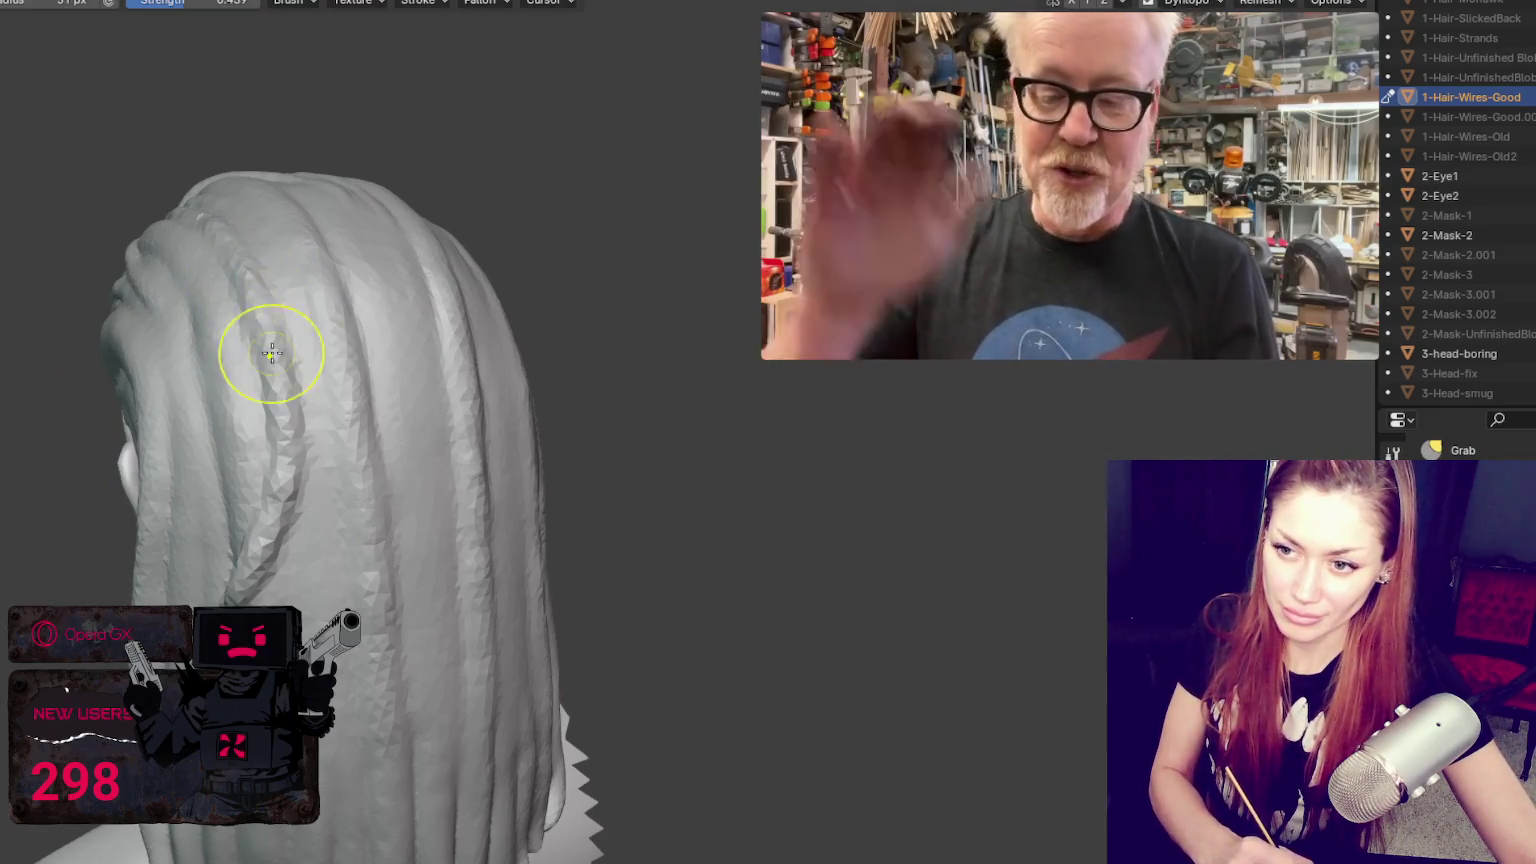
pyautogui.moveTo(281, 435)
pyautogui.mouseDown(button='middle')
pyautogui.moveTo(343, 467)
pyautogui.moveTo(384, 449)
pyautogui.mouseUp(button='middle')
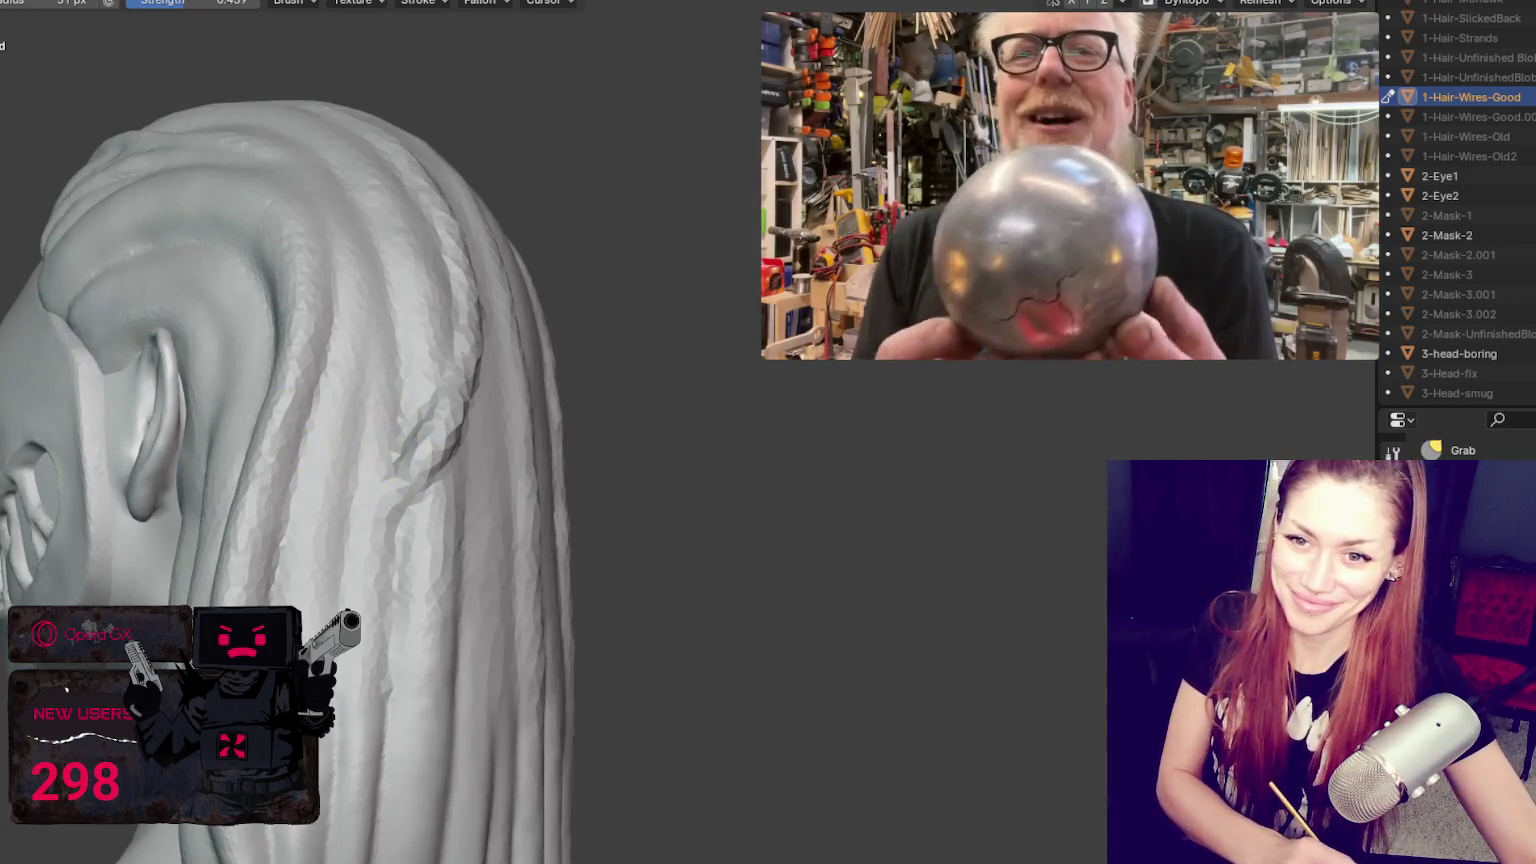
pyautogui.press('b')
pyautogui.press('f')
pyautogui.click(415, 512)
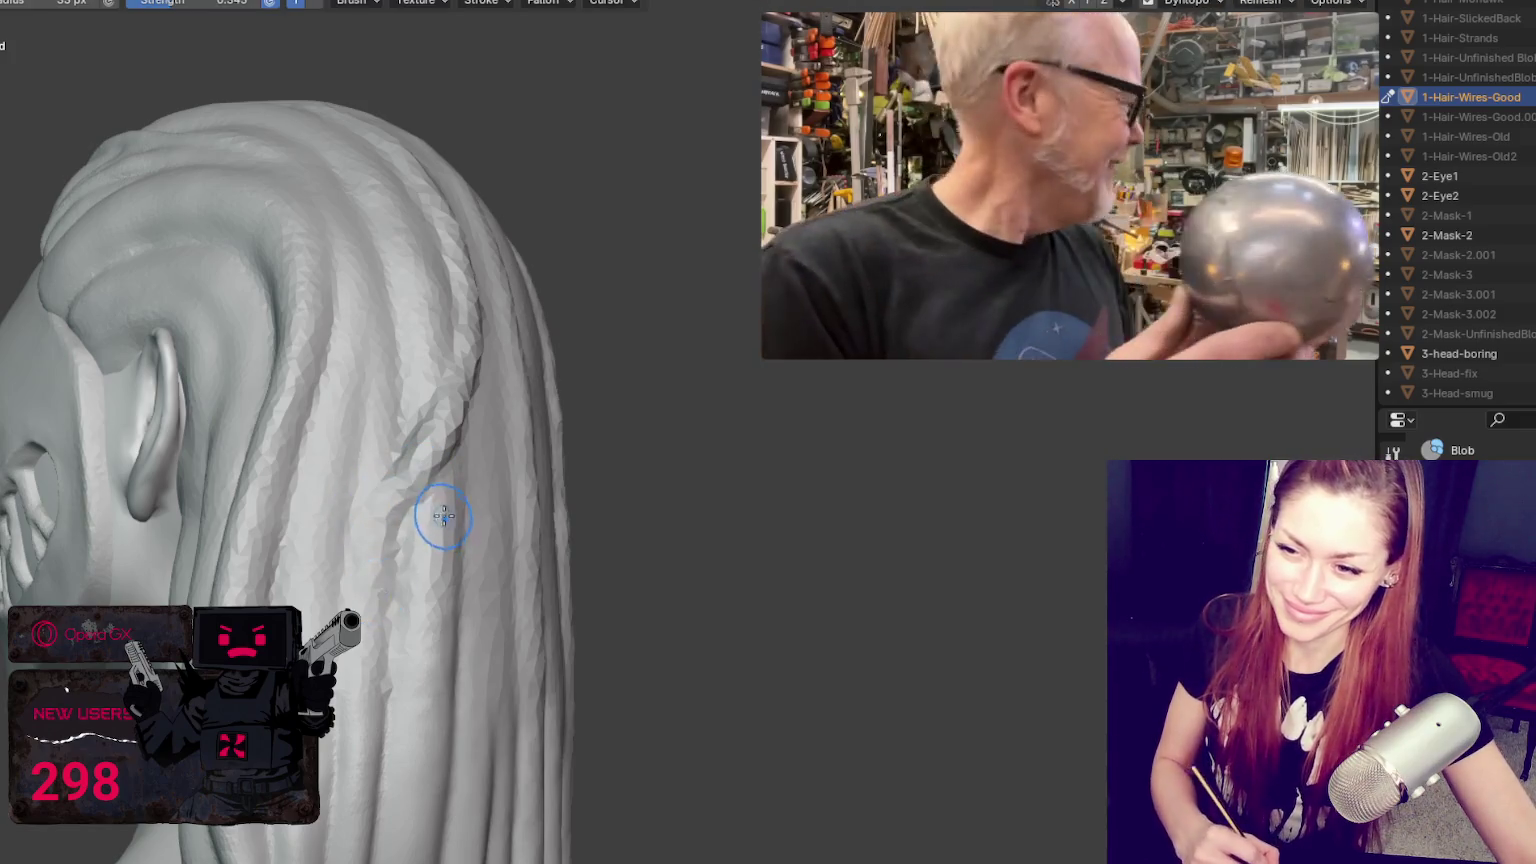
pyautogui.moveTo(446, 519); pyautogui.dragTo(377, 470, button='middle')
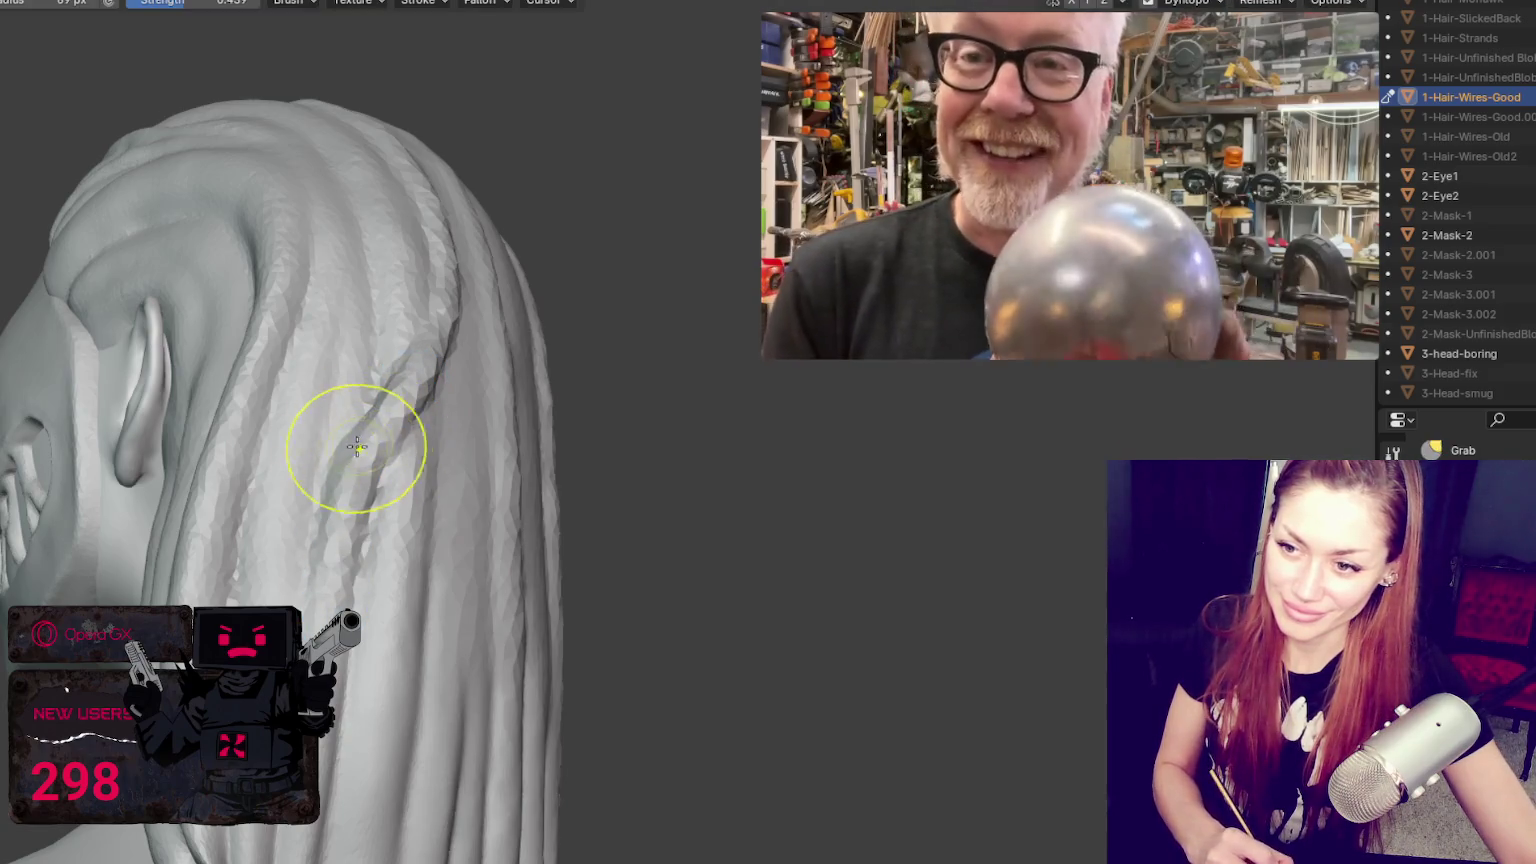
pyautogui.moveTo(350, 461)
pyautogui.mouseDown(button='middle')
pyautogui.moveTo(302, 446)
pyautogui.moveTo(243, 461)
pyautogui.moveTo(195, 530)
pyautogui.mouseUp(button='middle')
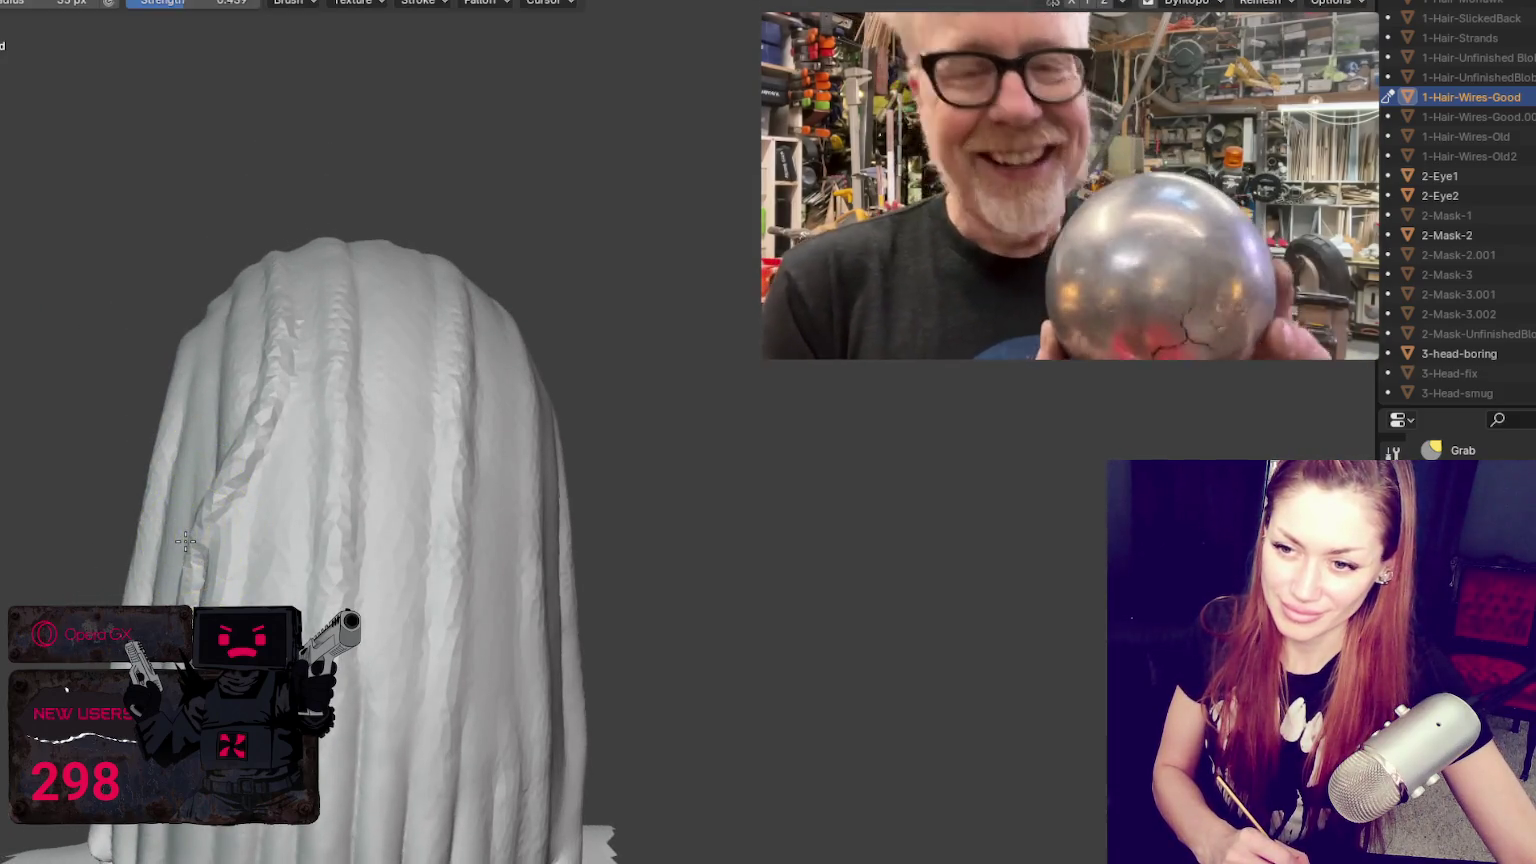
pyautogui.moveTo(215, 524); pyautogui.dragTo(267, 500, button='middle')
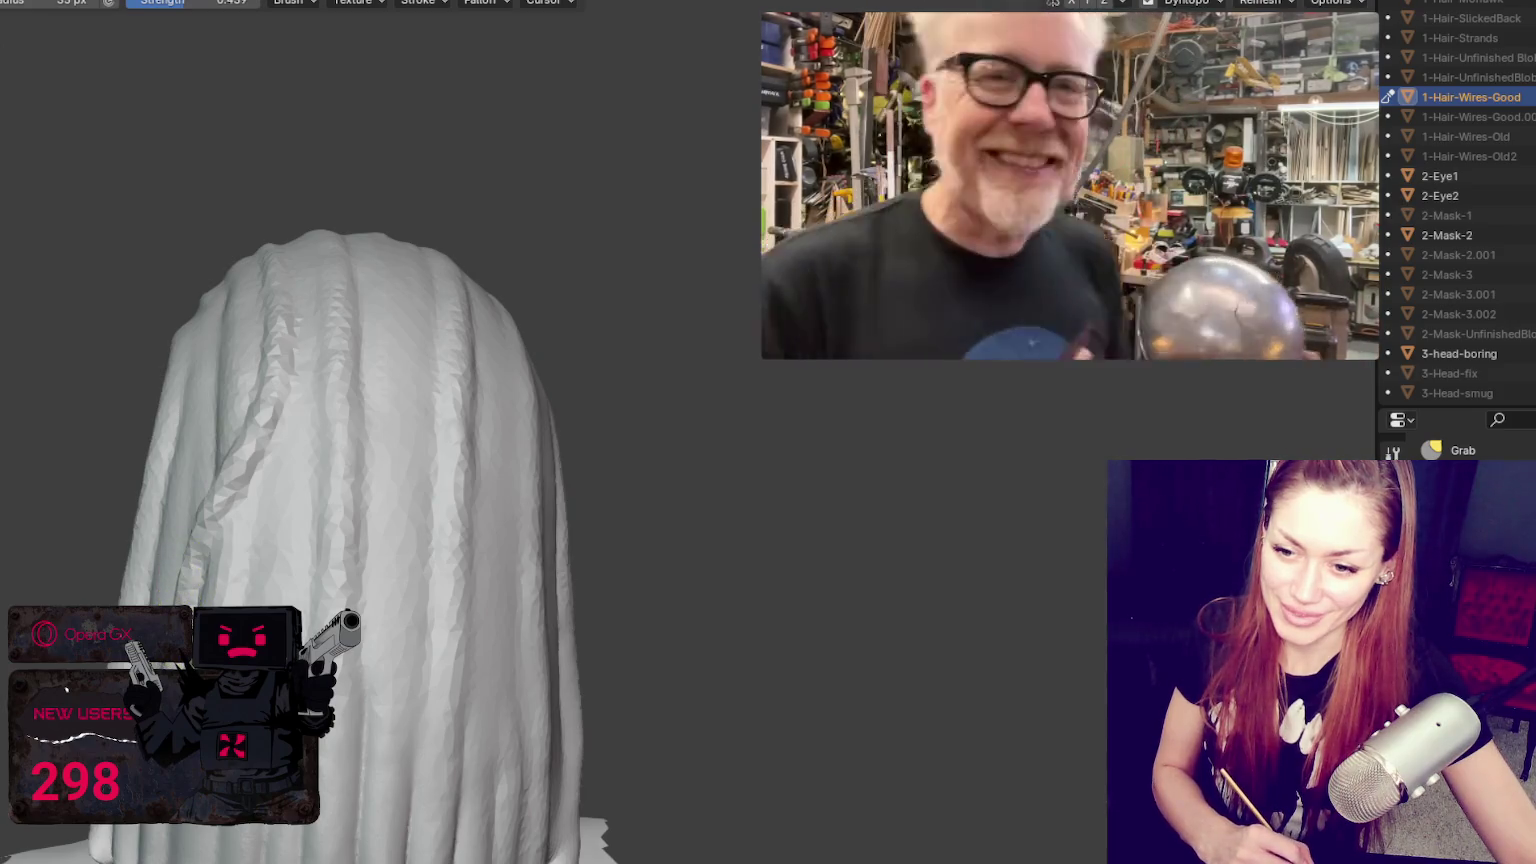
pyautogui.moveTo(110, 832); pyautogui.dragTo(325, 640, button='middle')
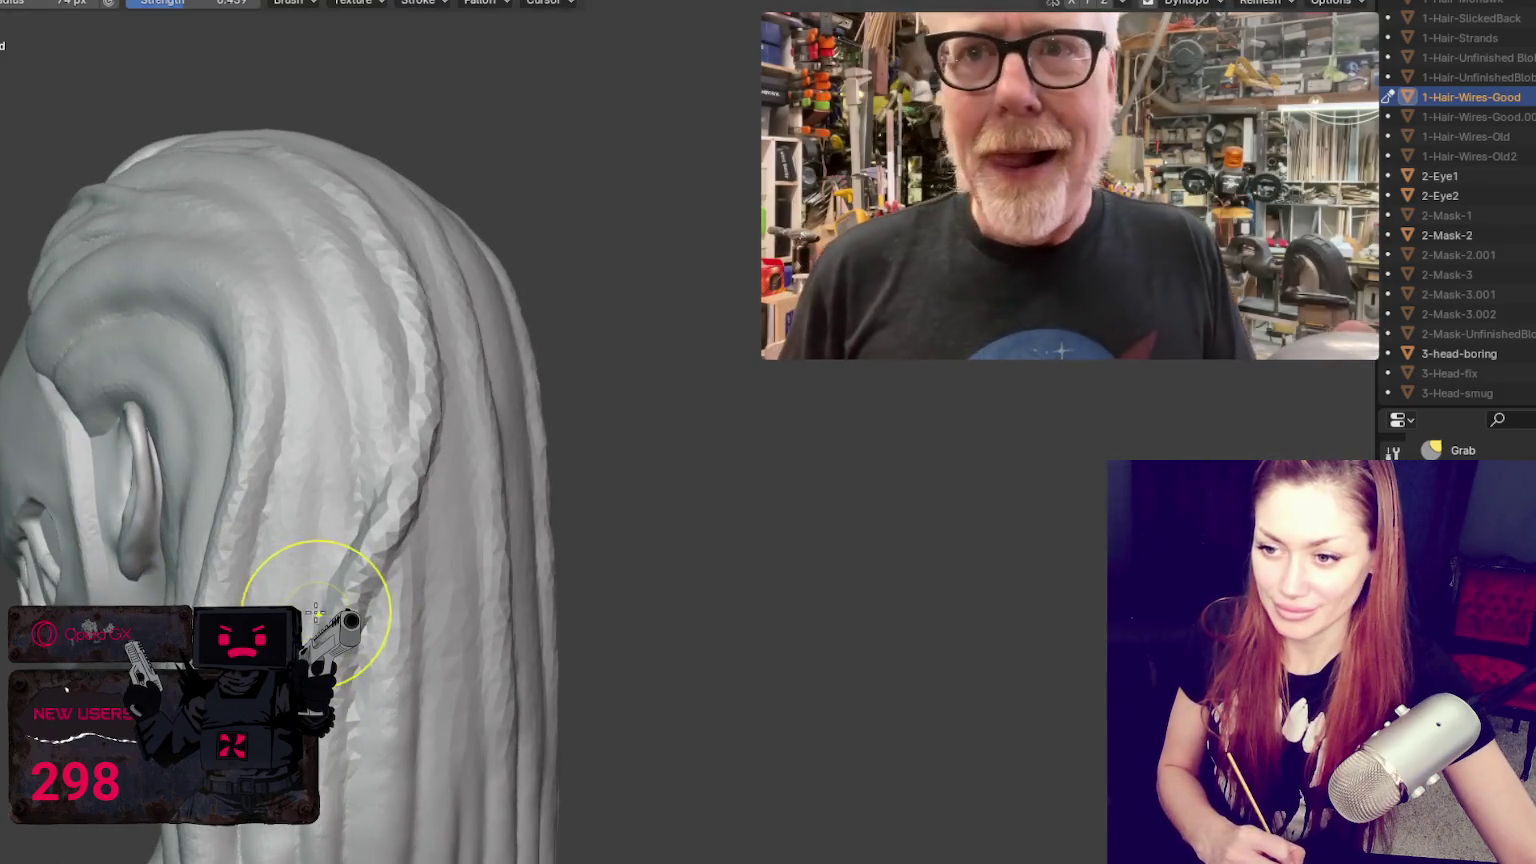
pyautogui.moveTo(429, 495); pyautogui.dragTo(420, 508)
pyautogui.moveTo(405, 490)
pyautogui.mouseDown(button='middle')
pyautogui.moveTo(365, 470)
pyautogui.moveTo(302, 530)
pyautogui.moveTo(273, 496)
pyautogui.mouseUp(button='middle')
pyautogui.moveTo(259, 552)
pyautogui.mouseDown(button='middle')
pyautogui.moveTo(267, 521)
pyautogui.moveTo(405, 487)
pyautogui.mouseUp(button='middle')
# Step: Switch the sculpt brush to Draw and orbit to a new angle on the hair
pyautogui.press('x')
pyautogui.scroll(4, 350, 418)
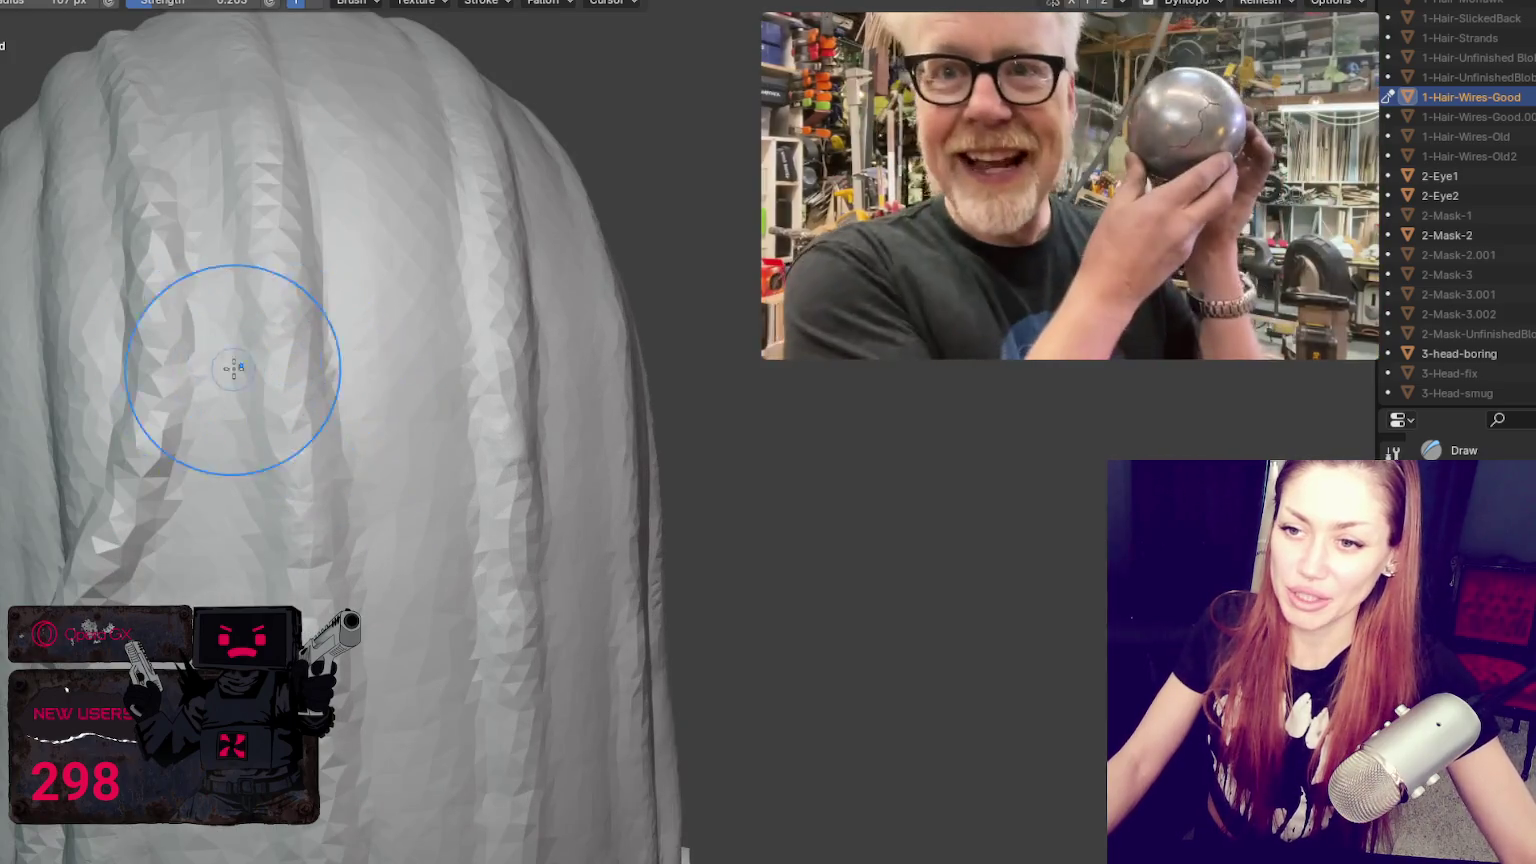
pyautogui.scroll(-3, 225, 364)
pyautogui.moveTo(336, 452); pyautogui.dragTo(434, 413, button='middle')
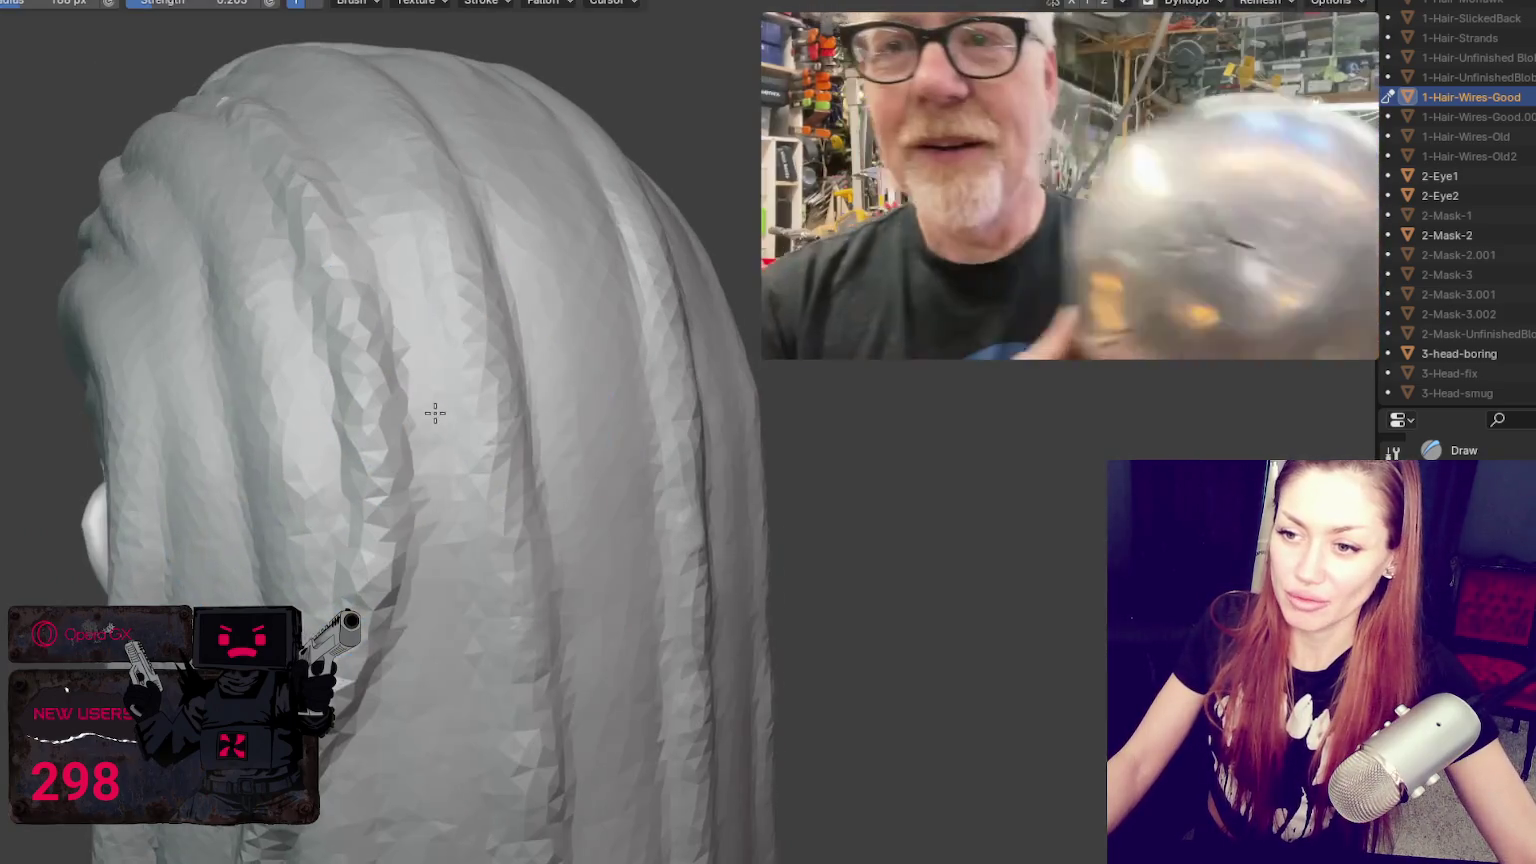
pyautogui.moveTo(300, 250)
pyautogui.mouseDown(button='middle')
pyautogui.moveTo(444, 526)
pyautogui.moveTo(384, 549)
pyautogui.mouseUp(button='middle')
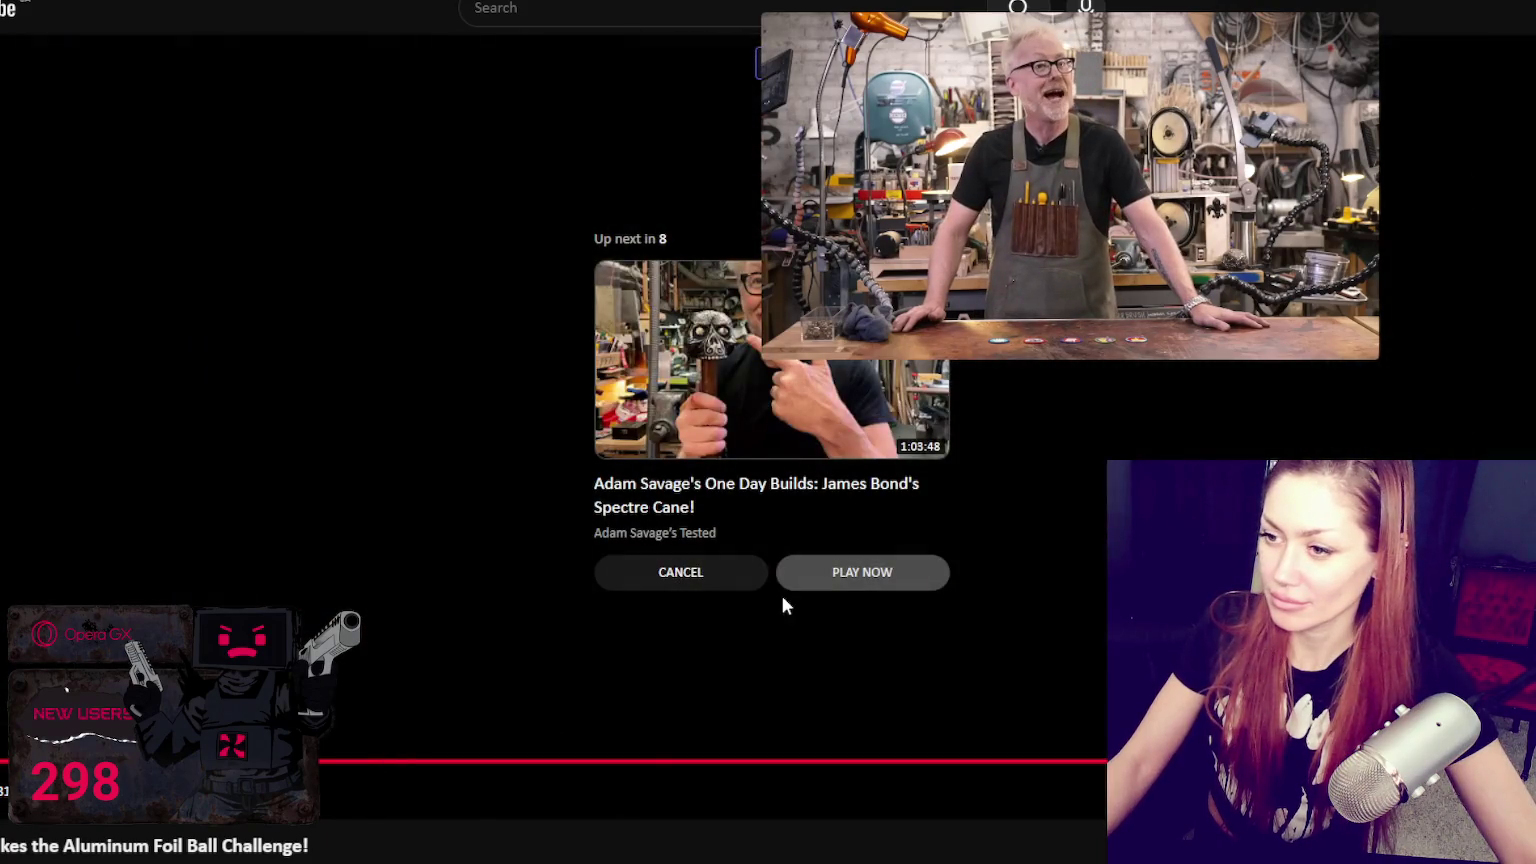
# Step: Start the suggested Spectre Cane video and close the popout so it plays on the page
pyautogui.click(909, 574)
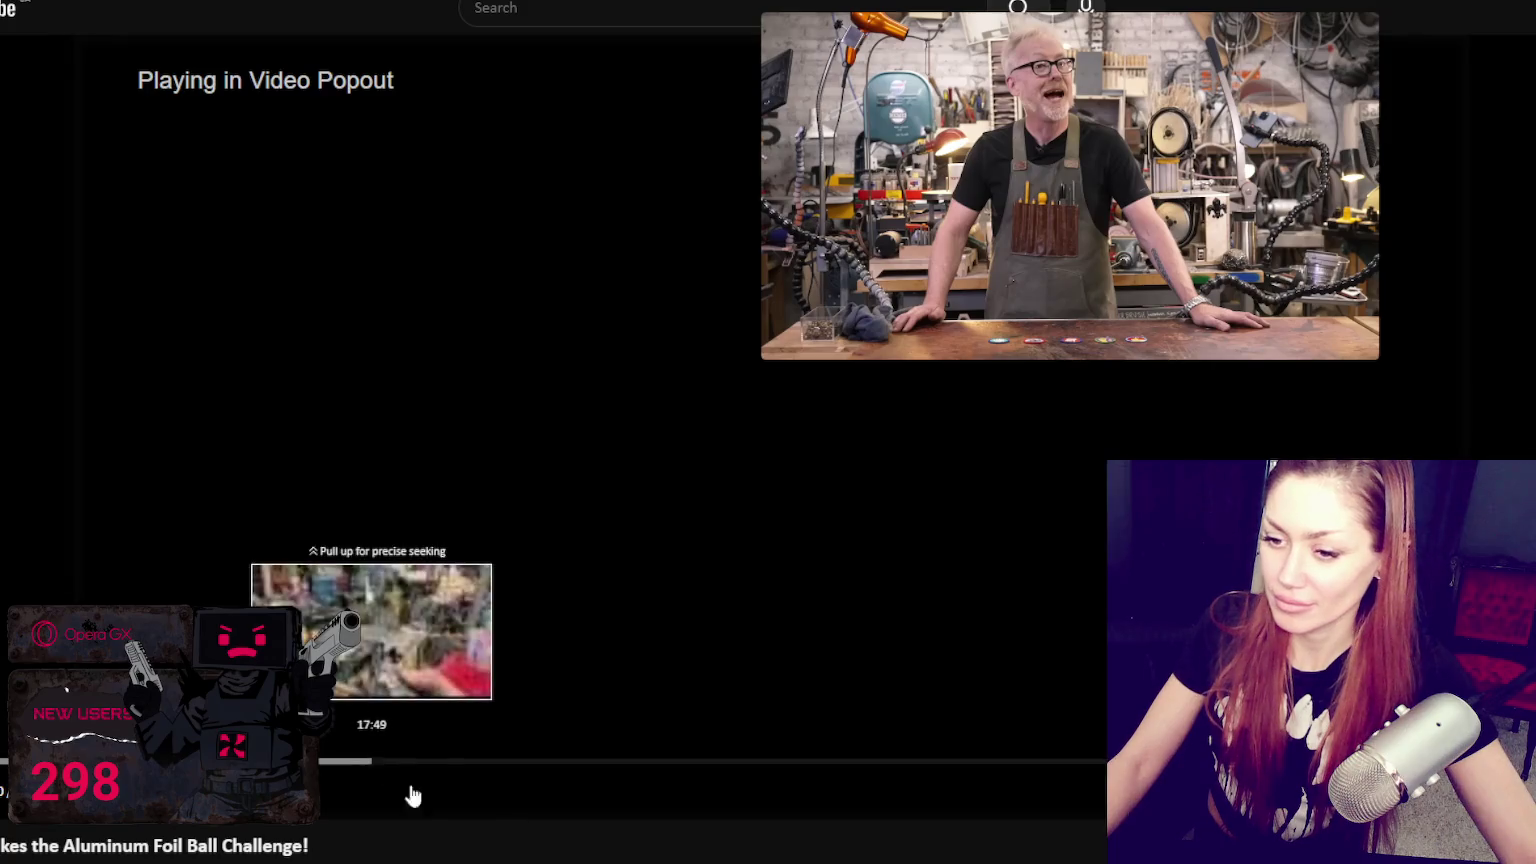
pyautogui.click(514, 575)
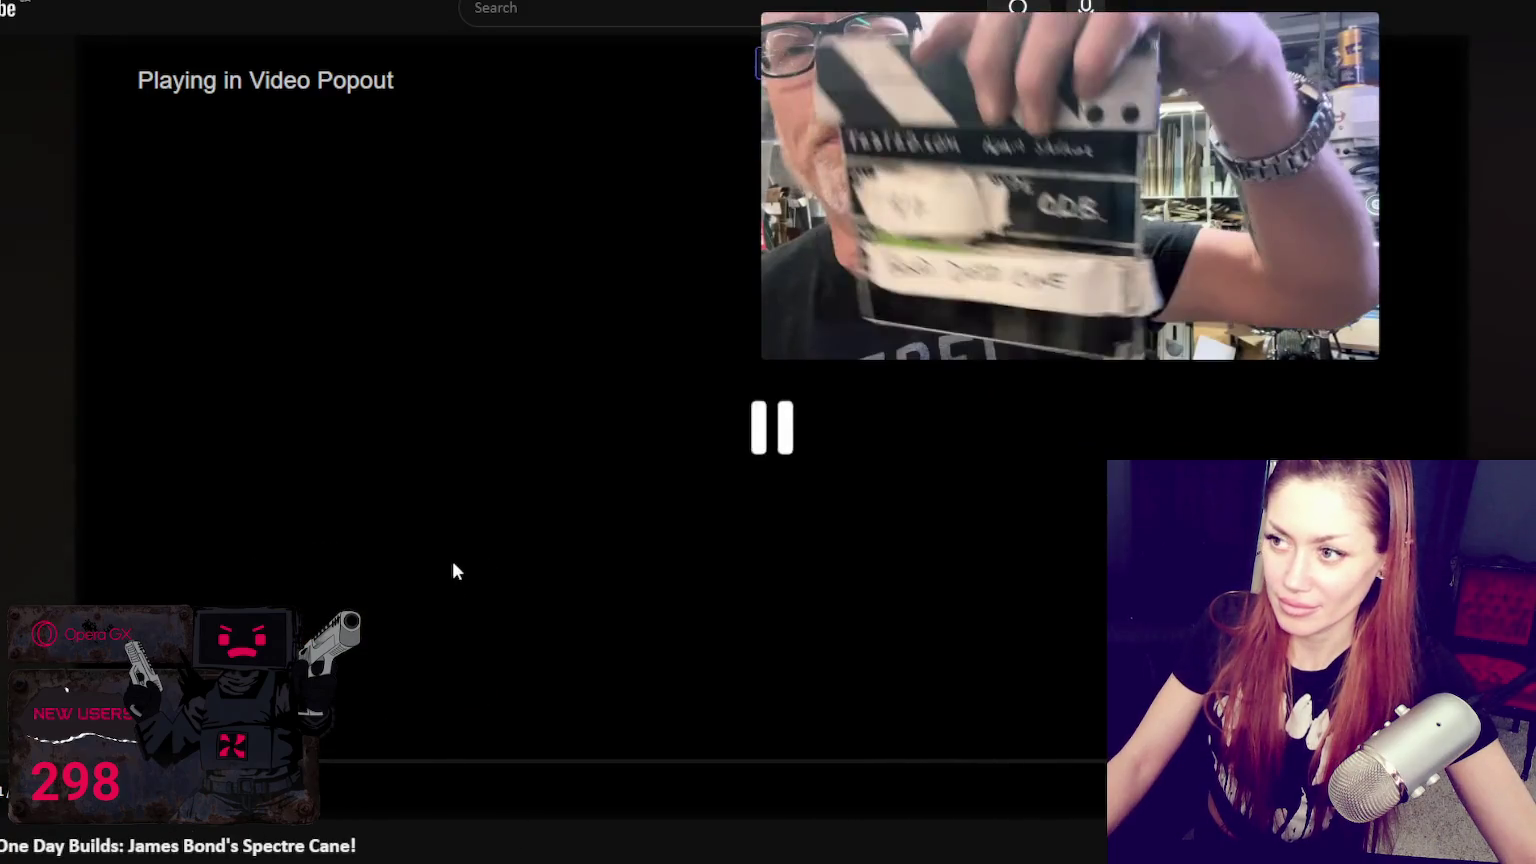
pyautogui.scroll(-2, 449, 515)
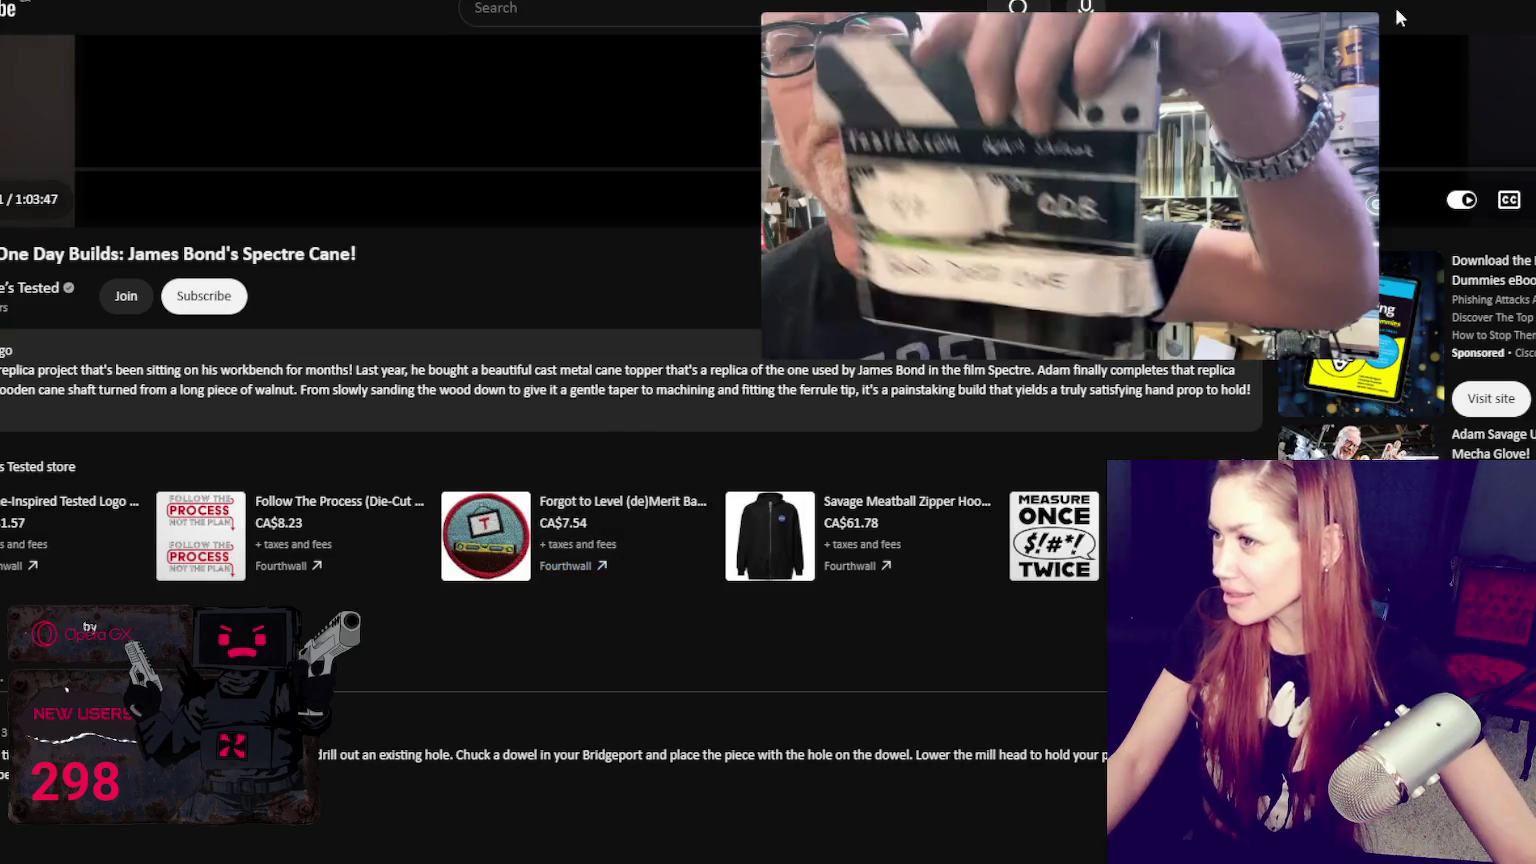
pyautogui.click(1354, 39)
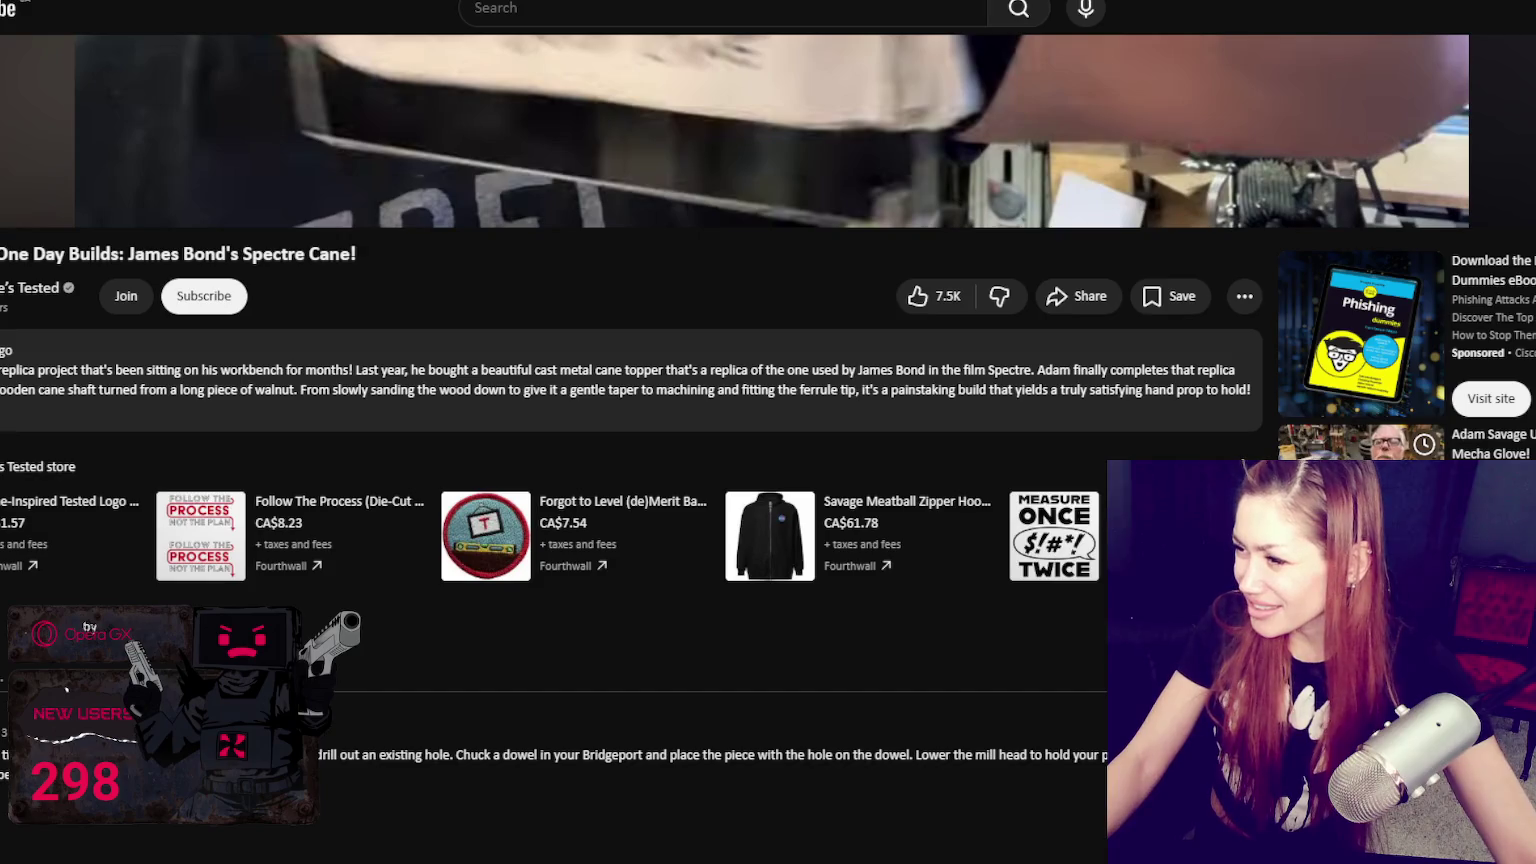
pyautogui.scroll(-2, 553, 450)
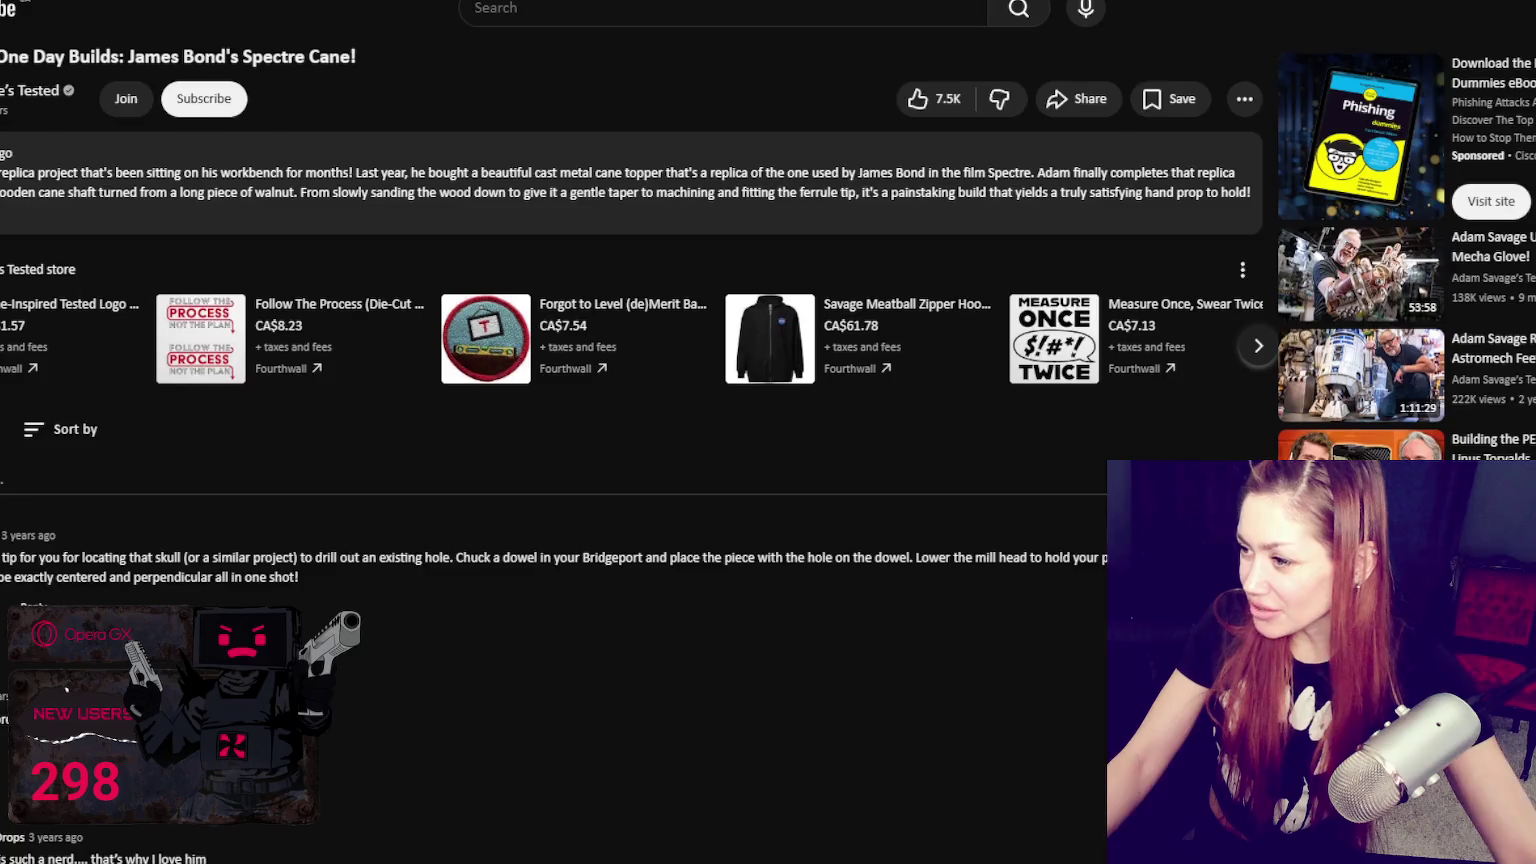
pyautogui.scroll(-2, 620, 450)
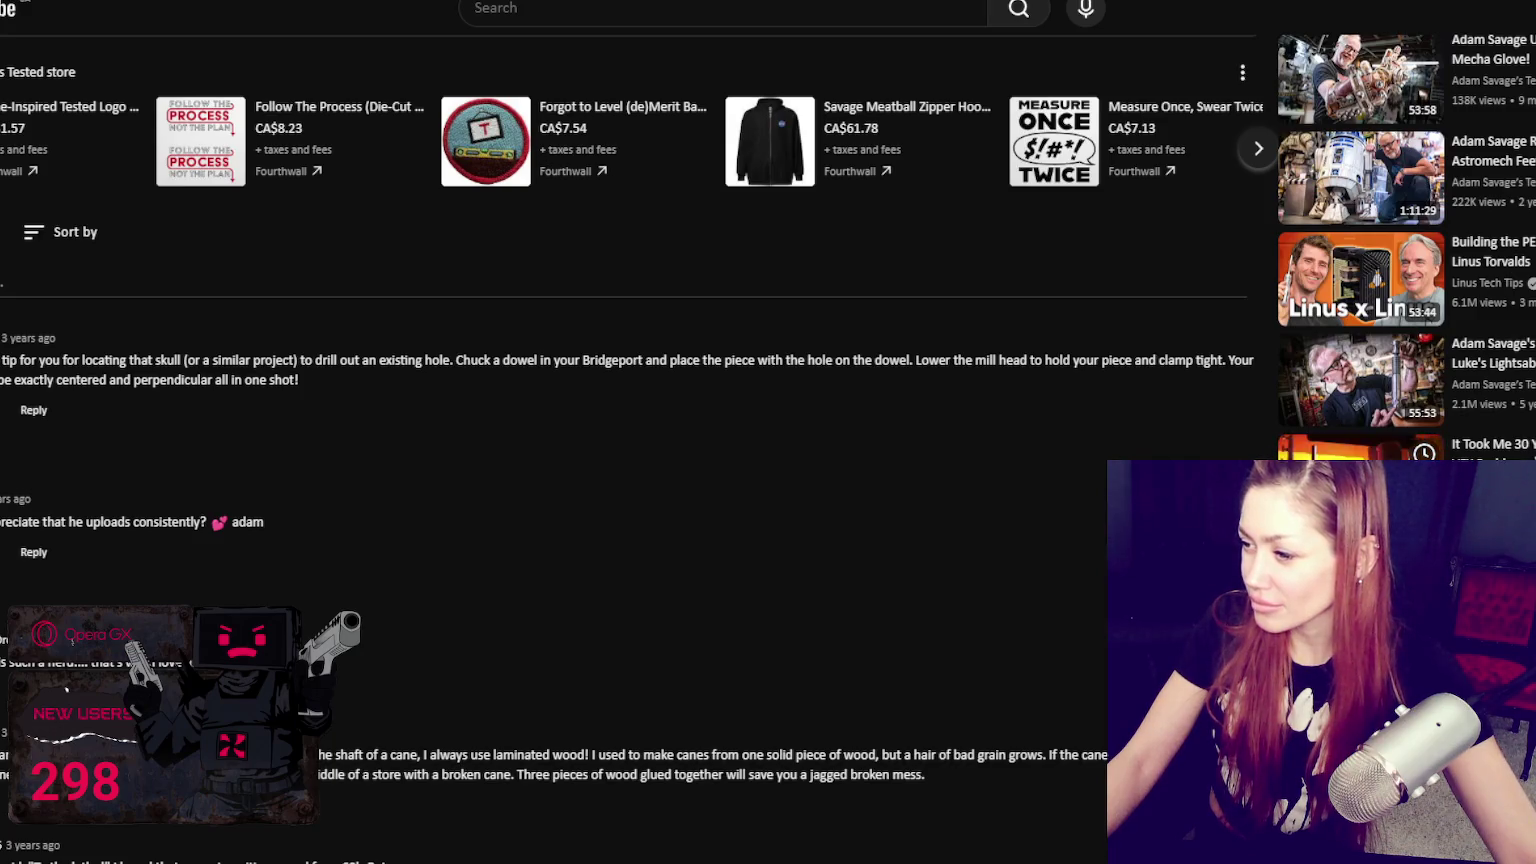
pyautogui.scroll(-4, 1360, 90)
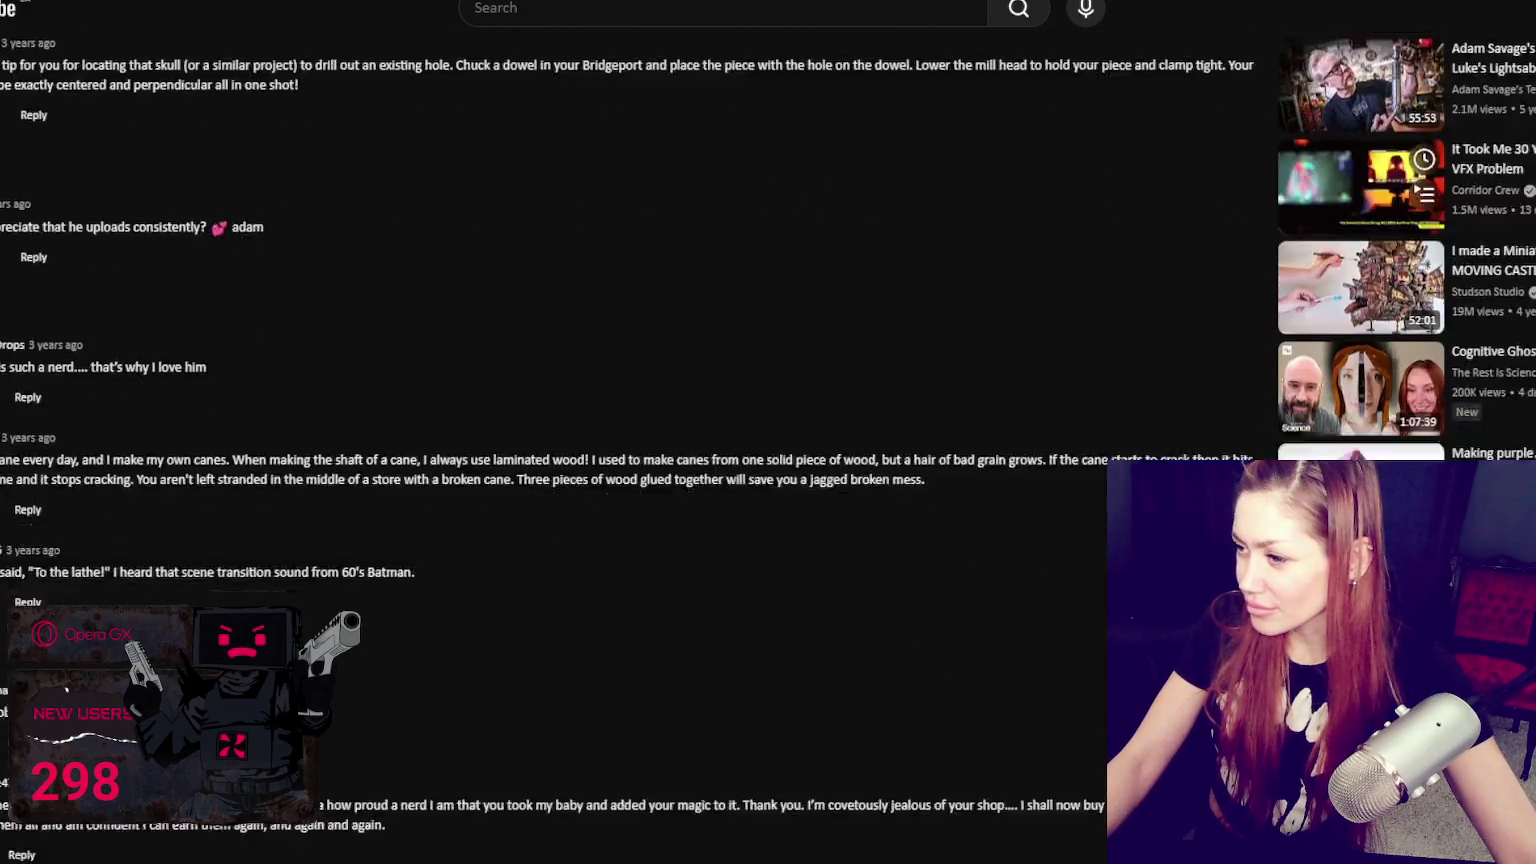
pyautogui.scroll(-1, 1360, 90)
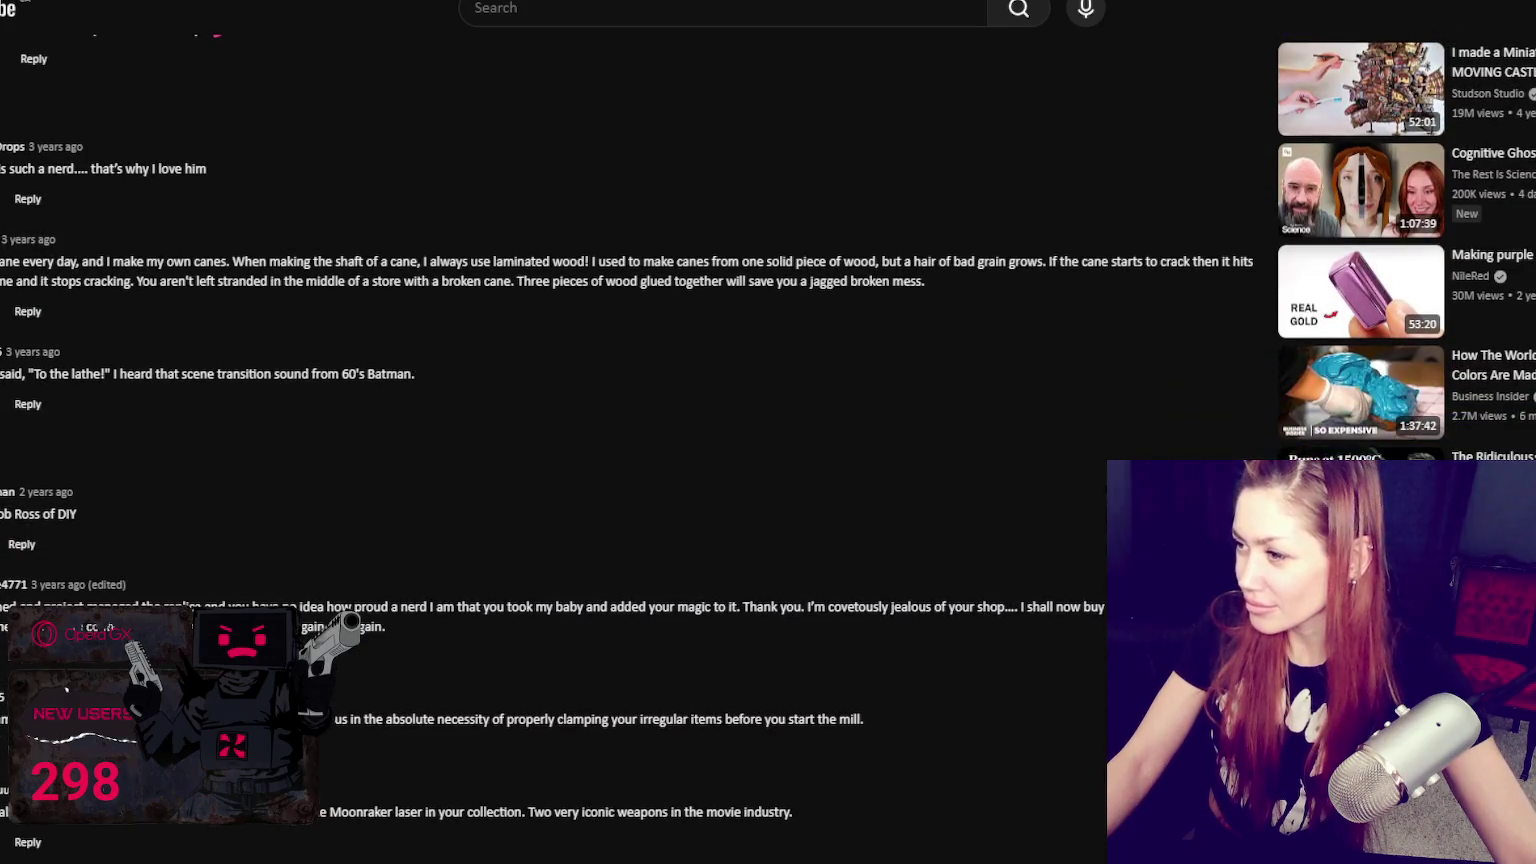
pyautogui.moveTo(1361, 292)
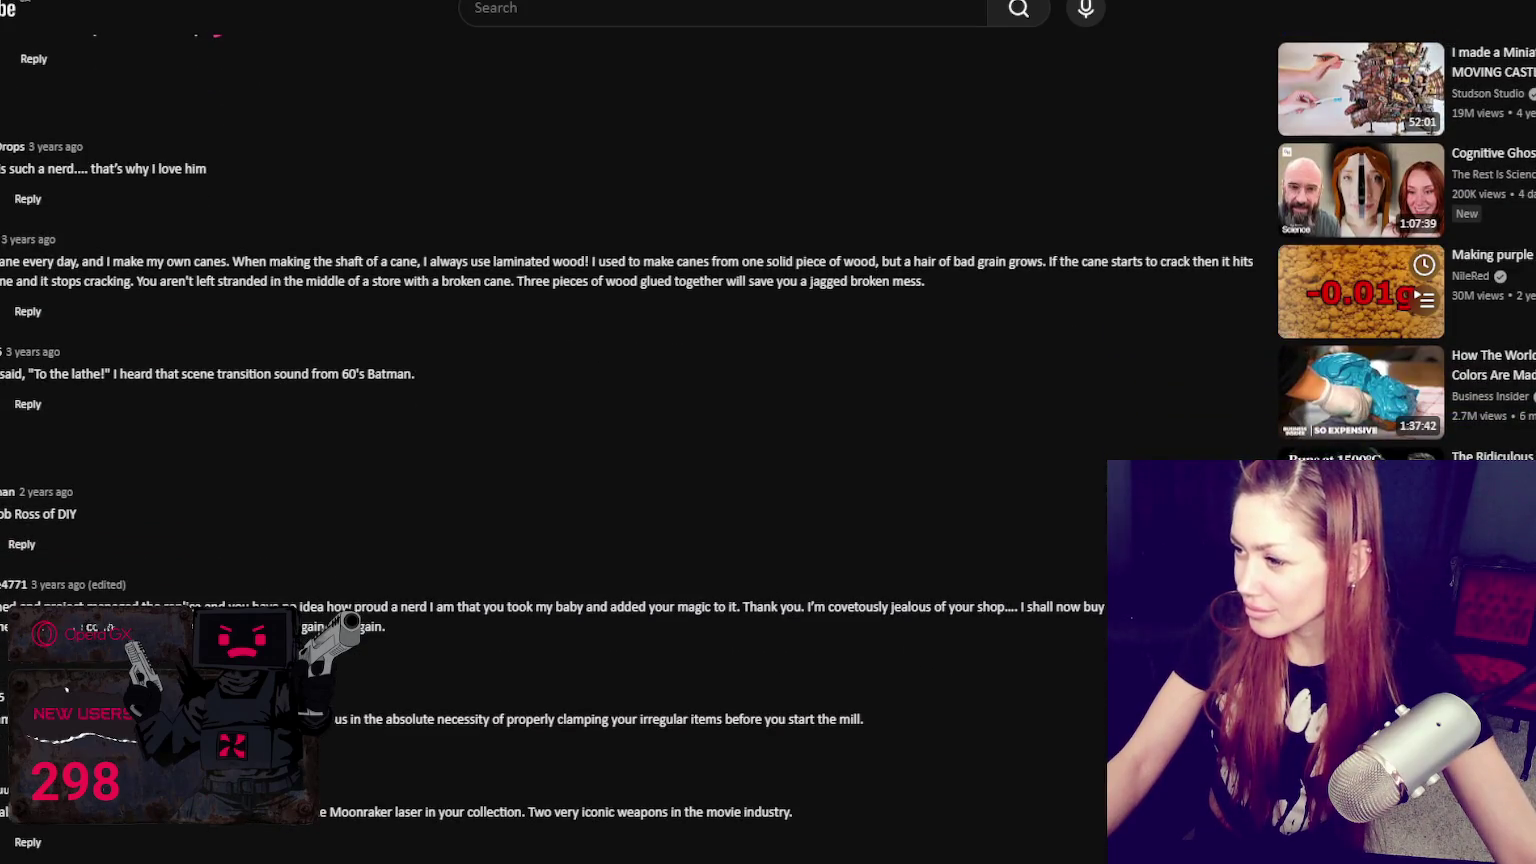
pyautogui.scroll(-1, 1360, 290)
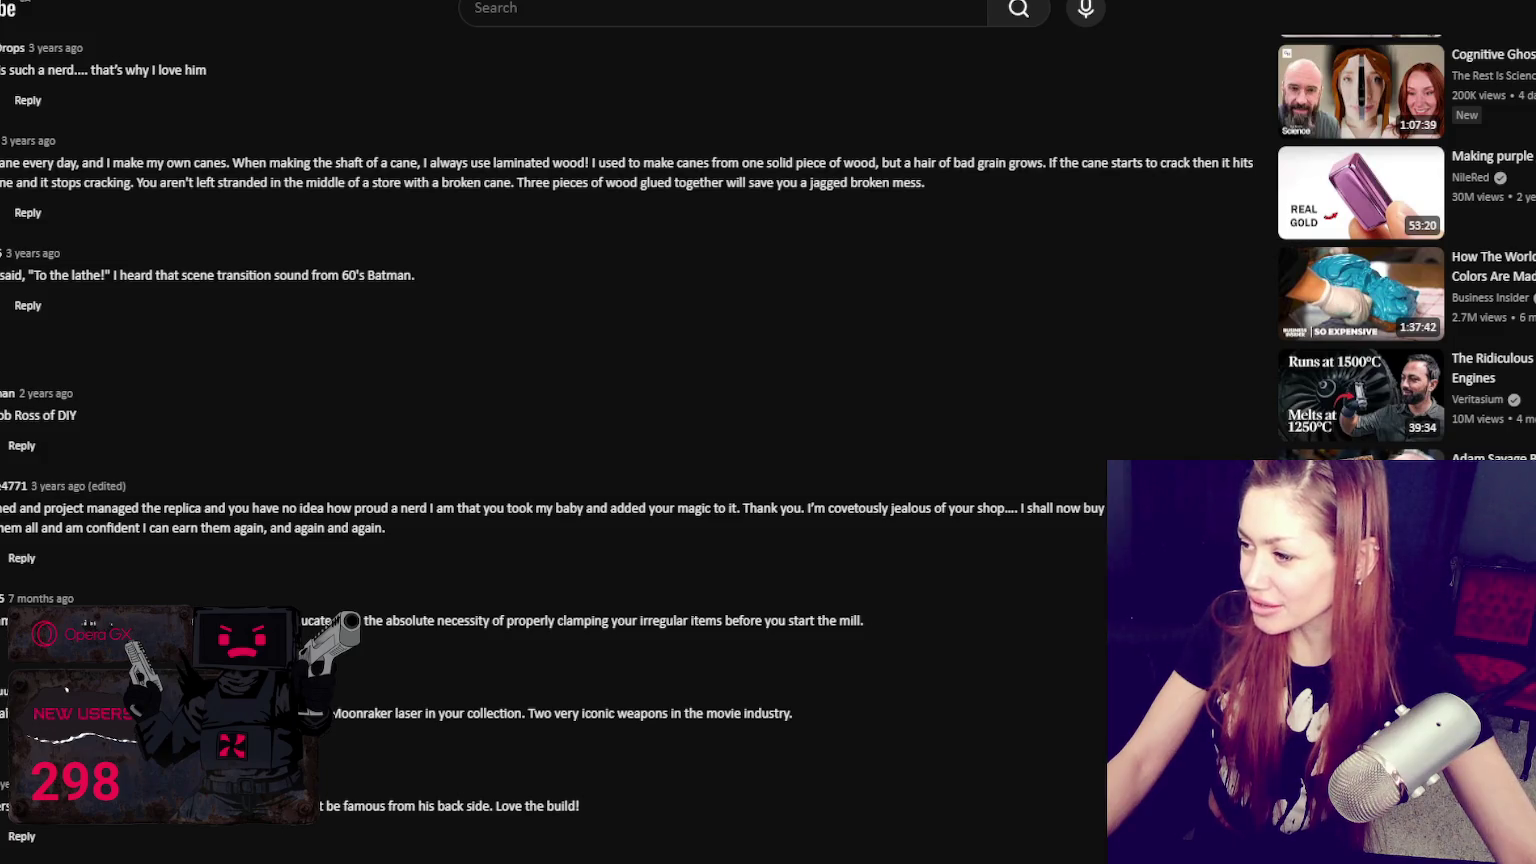
pyautogui.scroll(-2, 1360, 400)
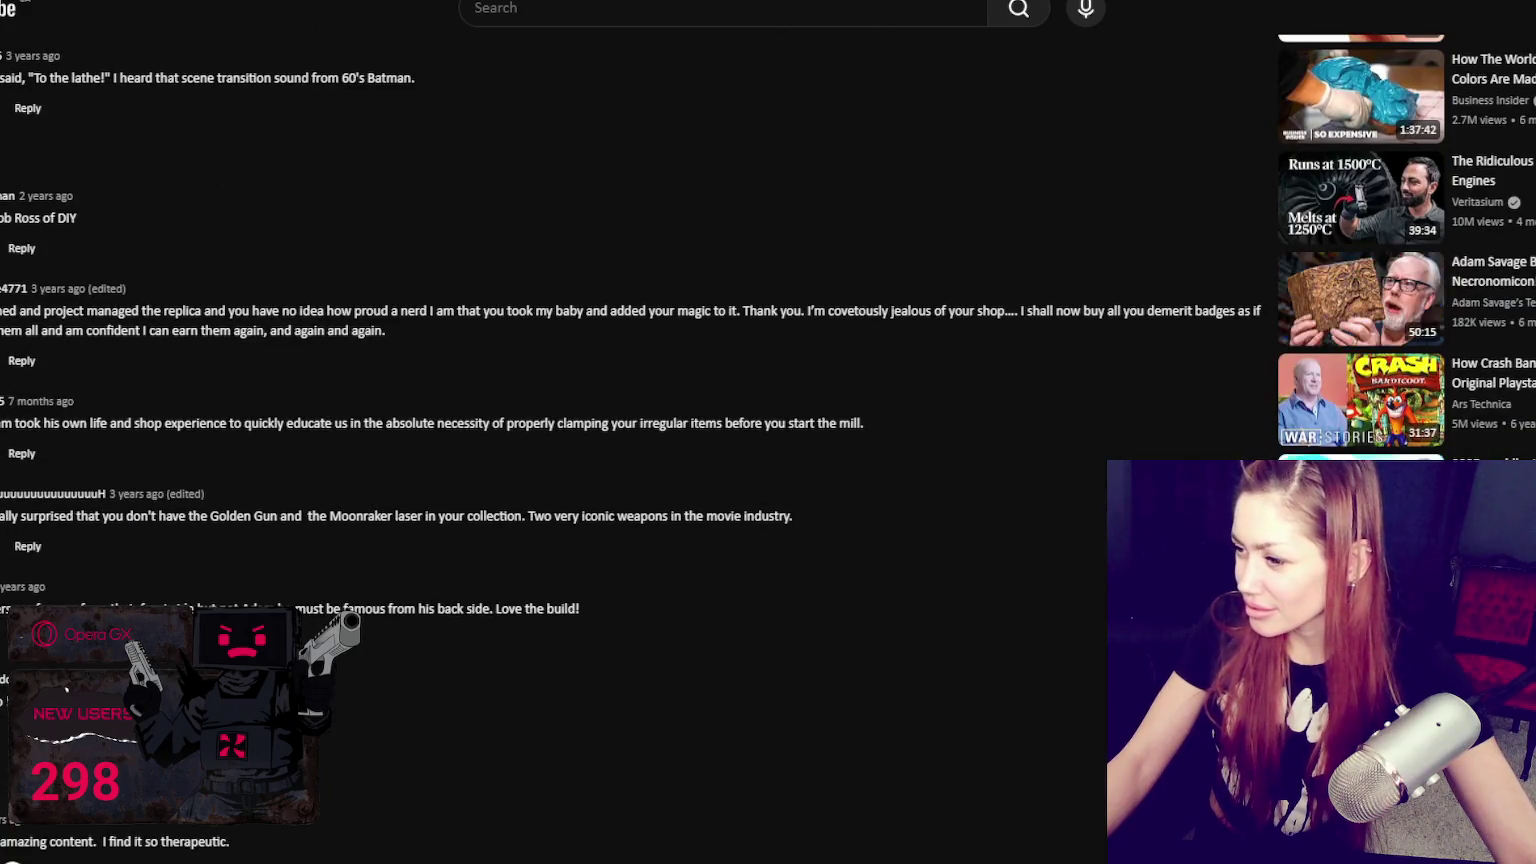
pyautogui.scroll(-2, 1360, 400)
pyautogui.moveTo(1404, 406)
pyautogui.scroll(-1, 1478, 445)
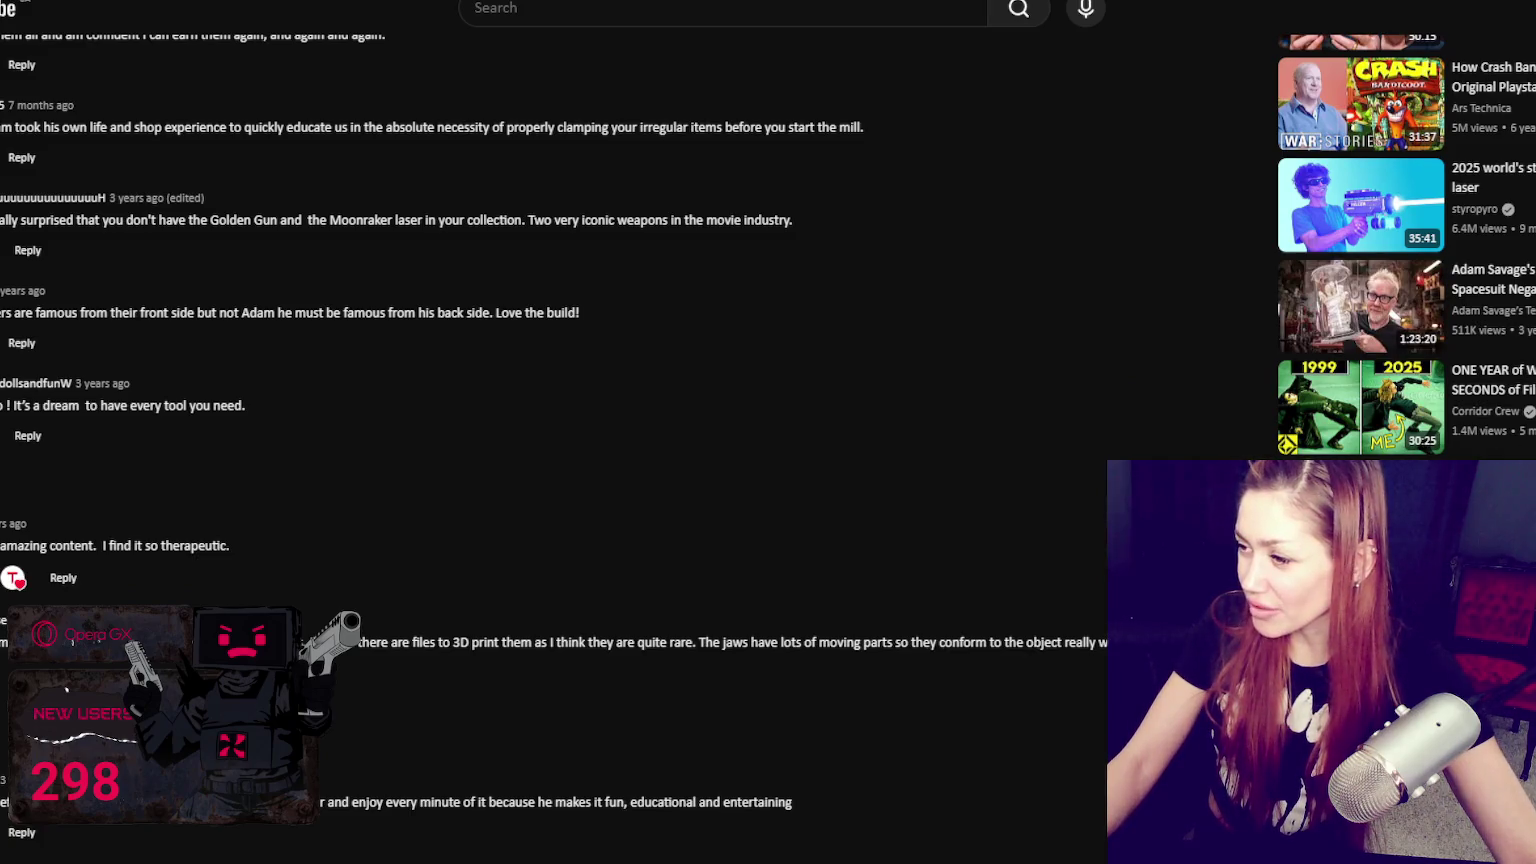
pyautogui.scroll(-1, 1478, 445)
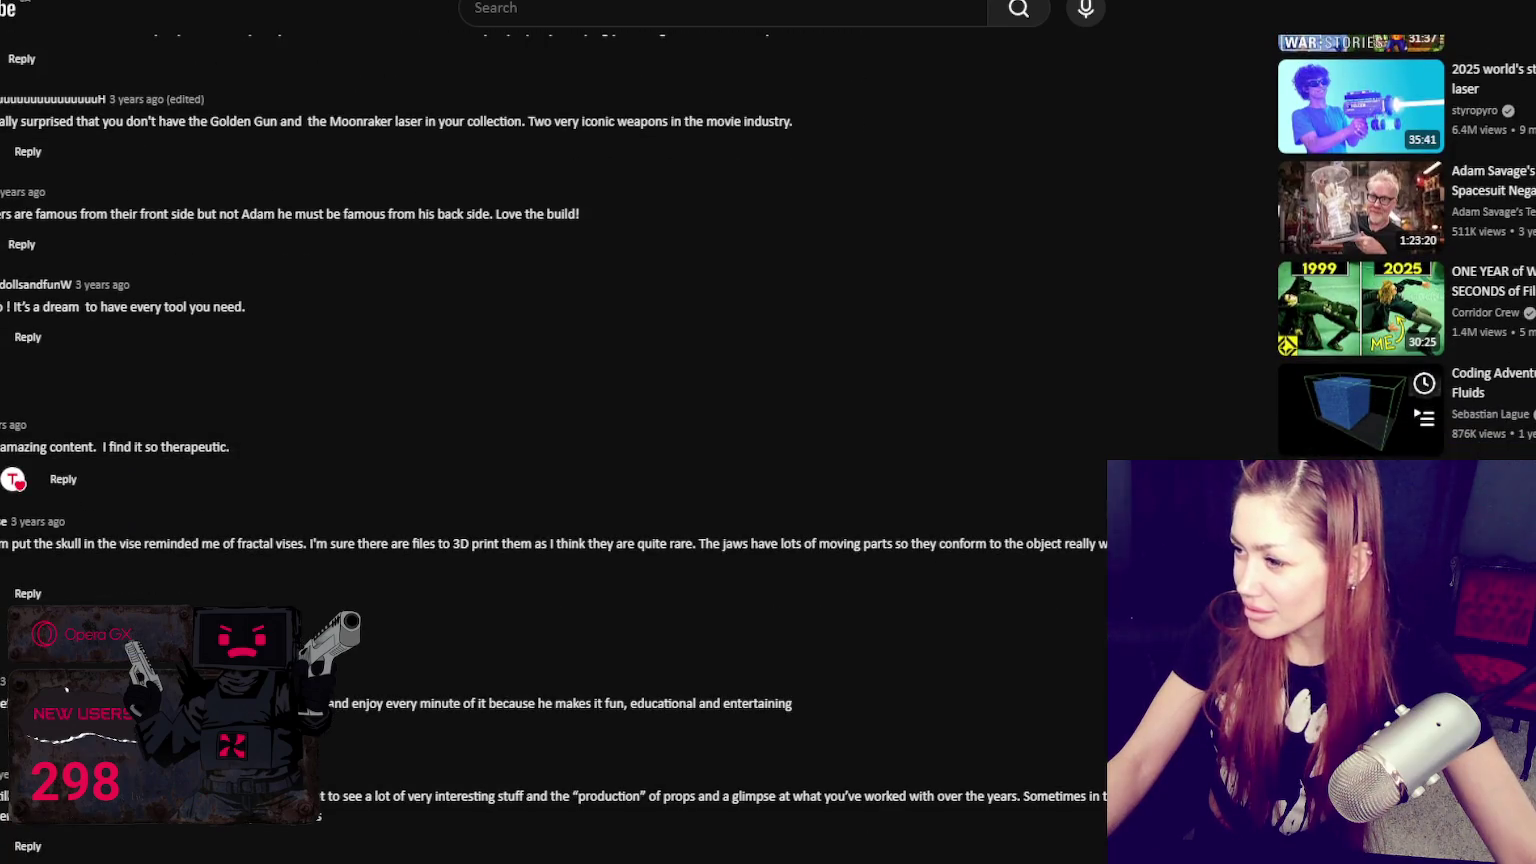
pyautogui.scroll(-1, 1360, 400)
pyautogui.scroll(-1, 1360, 400)
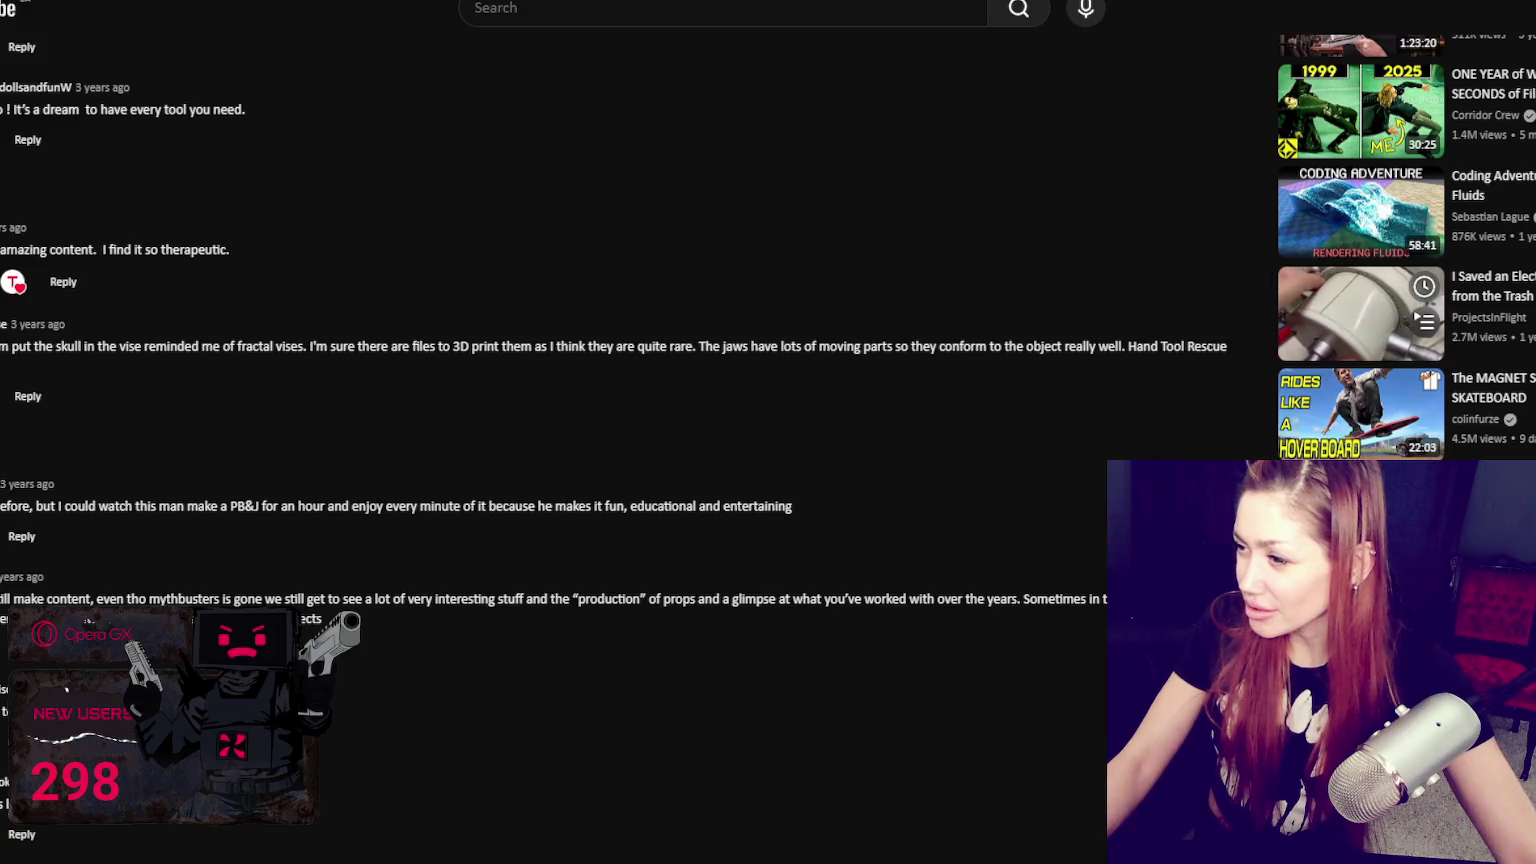
pyautogui.scroll(-1, 1360, 315)
pyautogui.scroll(-2, 1360, 315)
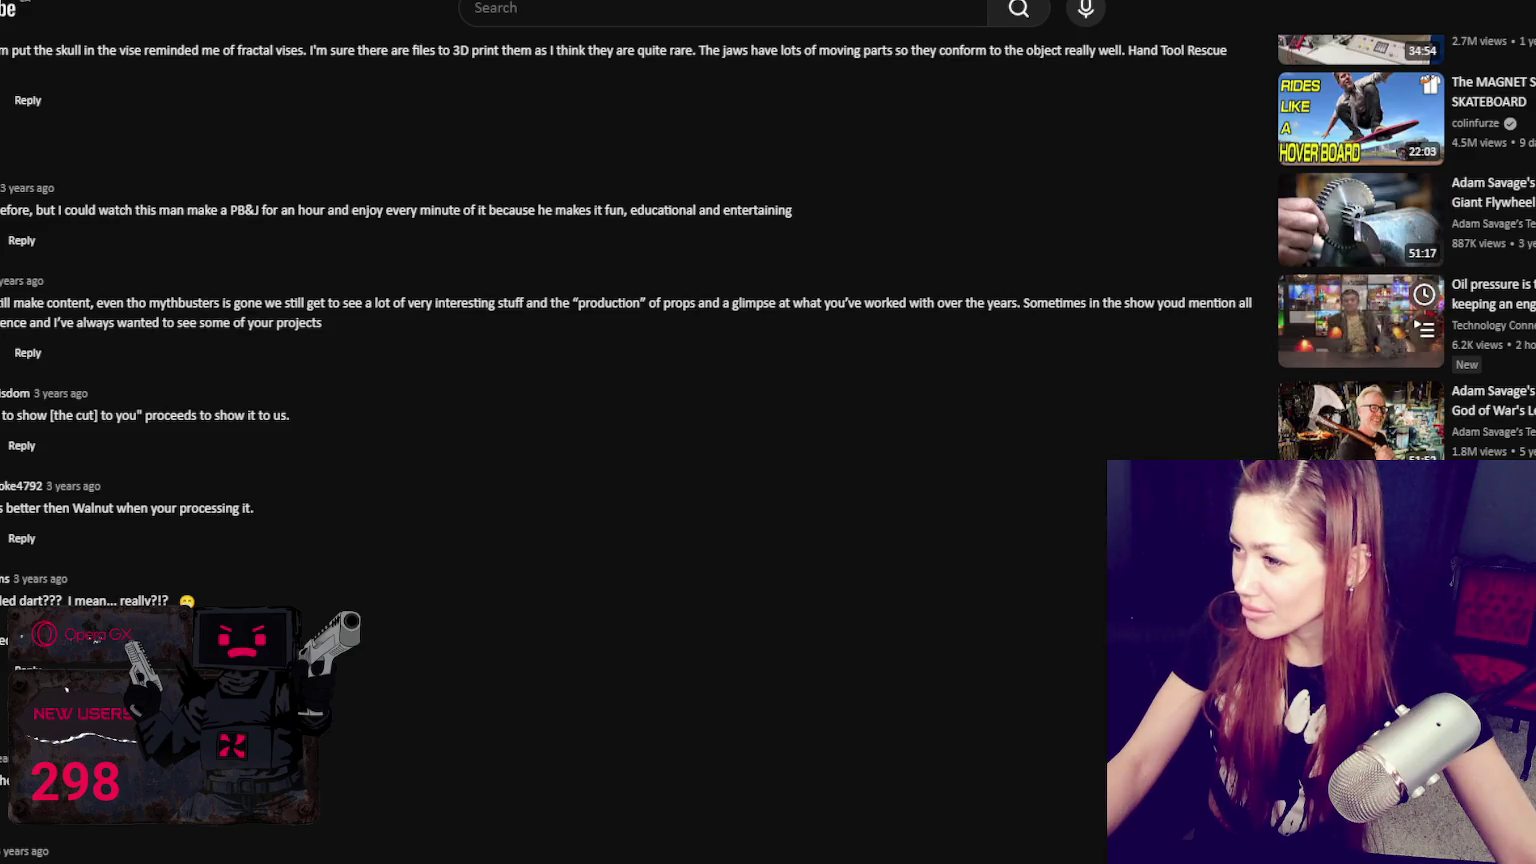
pyautogui.scroll(-1, 1360, 315)
pyautogui.scroll(-1, 1360, 315)
pyautogui.scroll(-2, 1360, 315)
pyautogui.scroll(-2, 1360, 315)
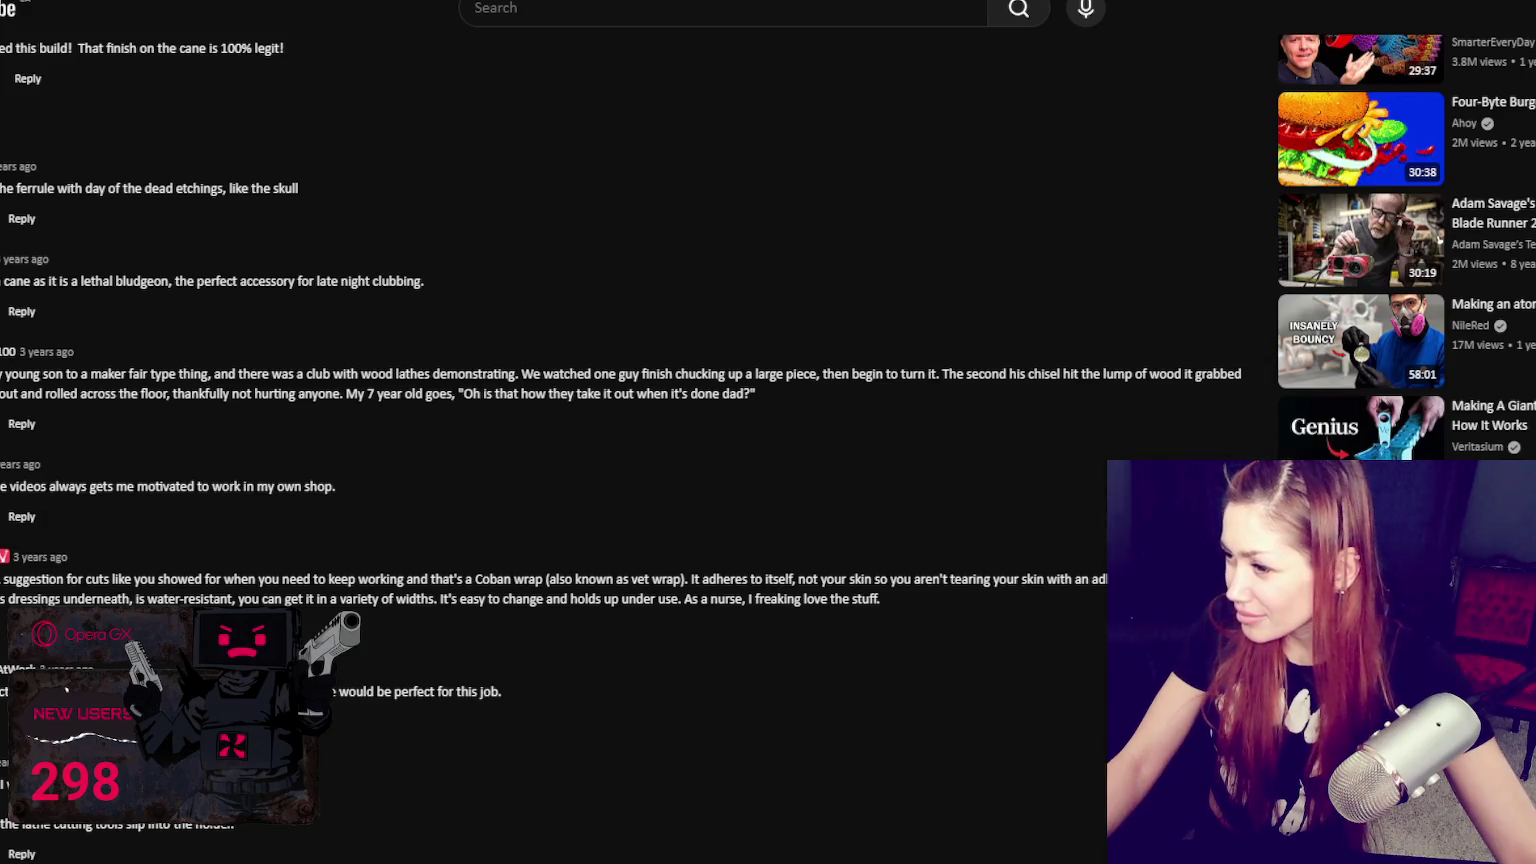
pyautogui.scroll(-2, 1360, 315)
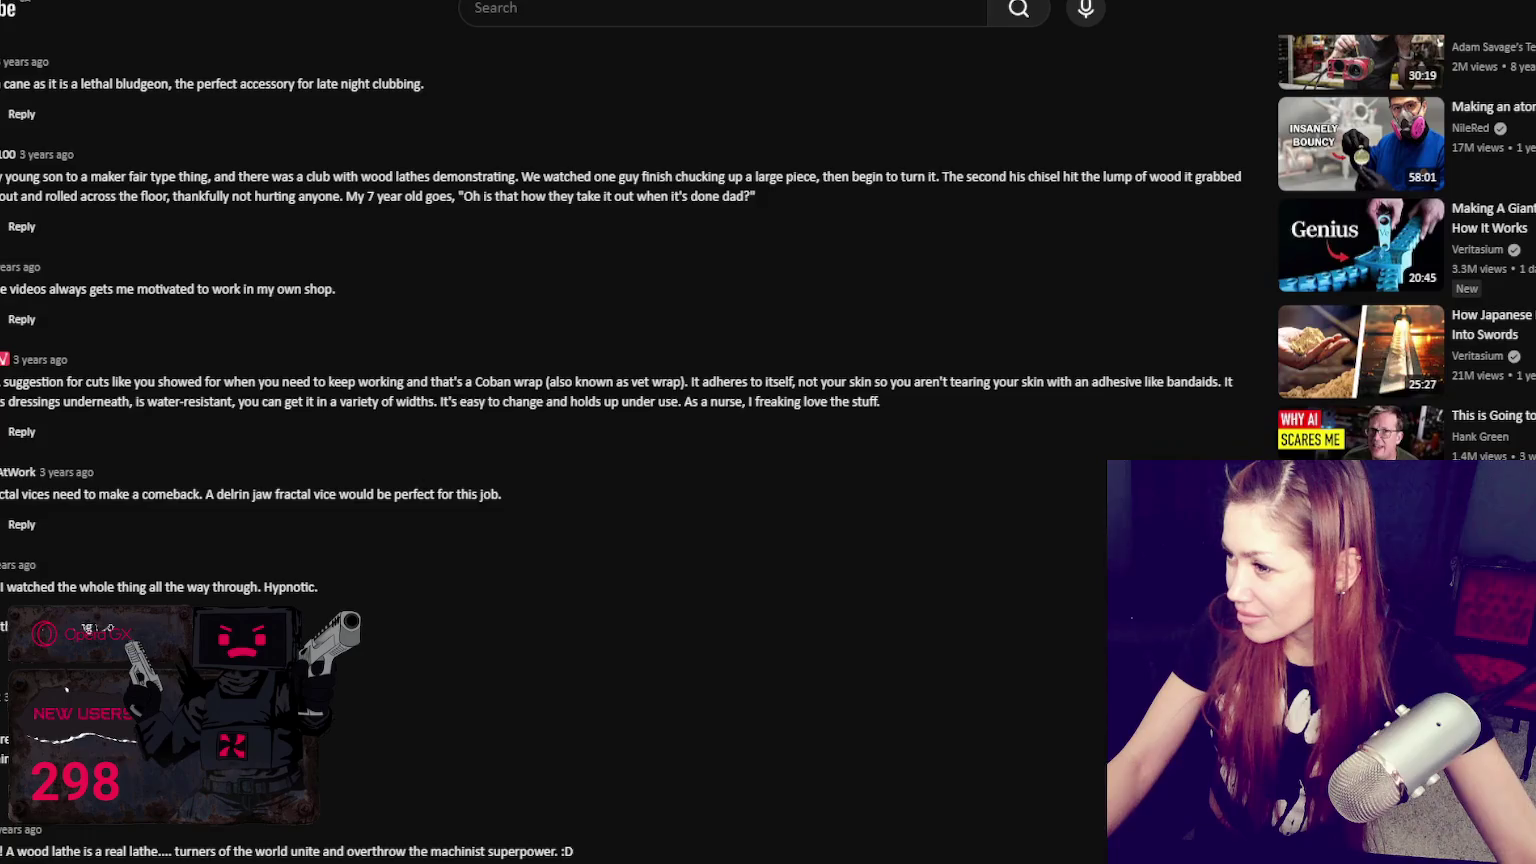
pyautogui.scroll(-1, 1380, 258)
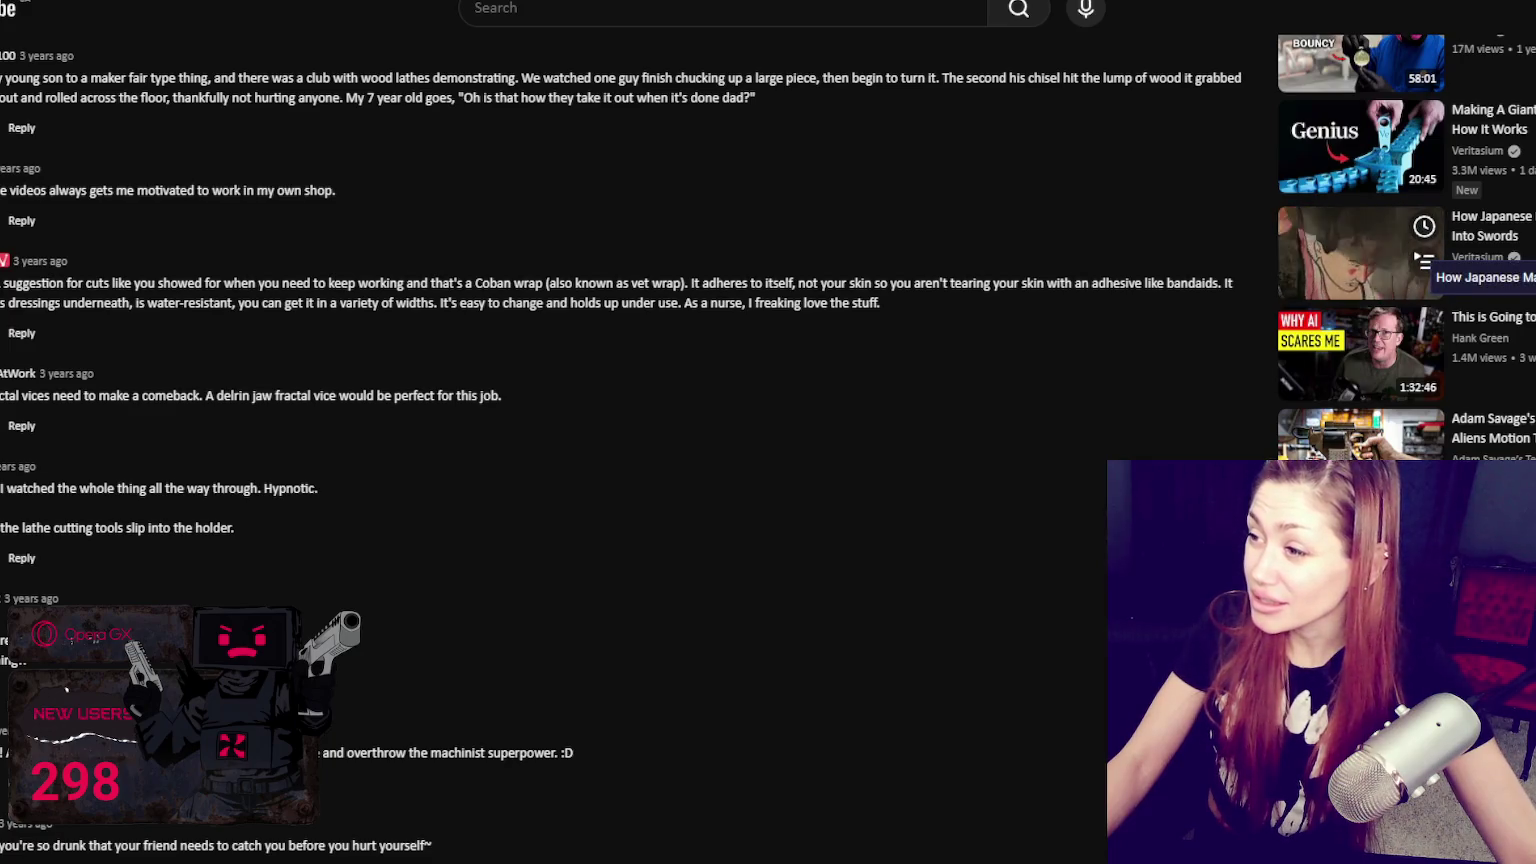
pyautogui.scroll(-1, 1360, 255)
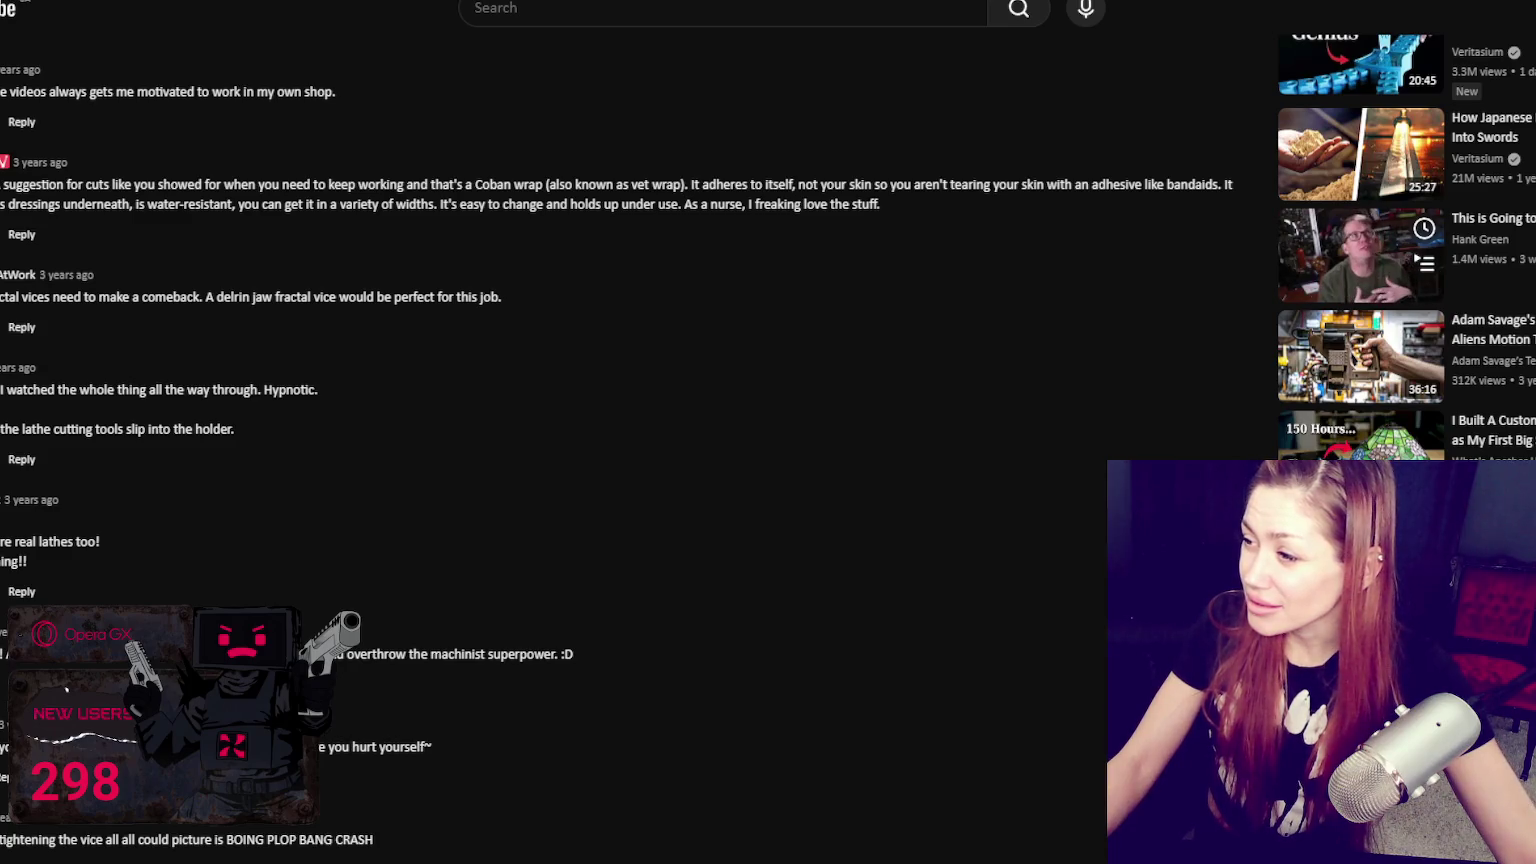
pyautogui.scroll(-2, 1518, 275)
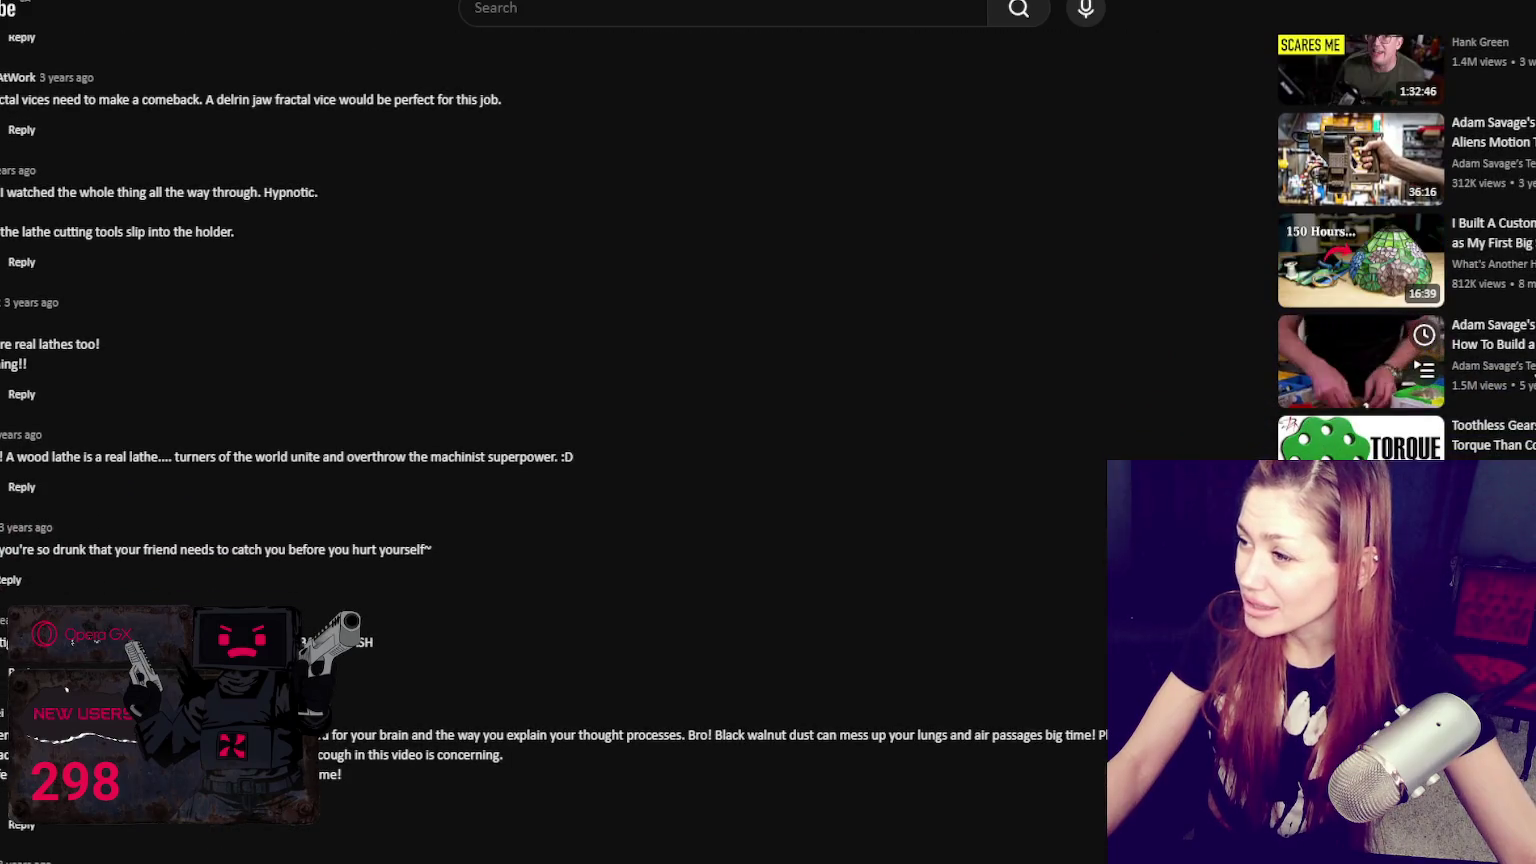
pyautogui.scroll(-1, 1517, 348)
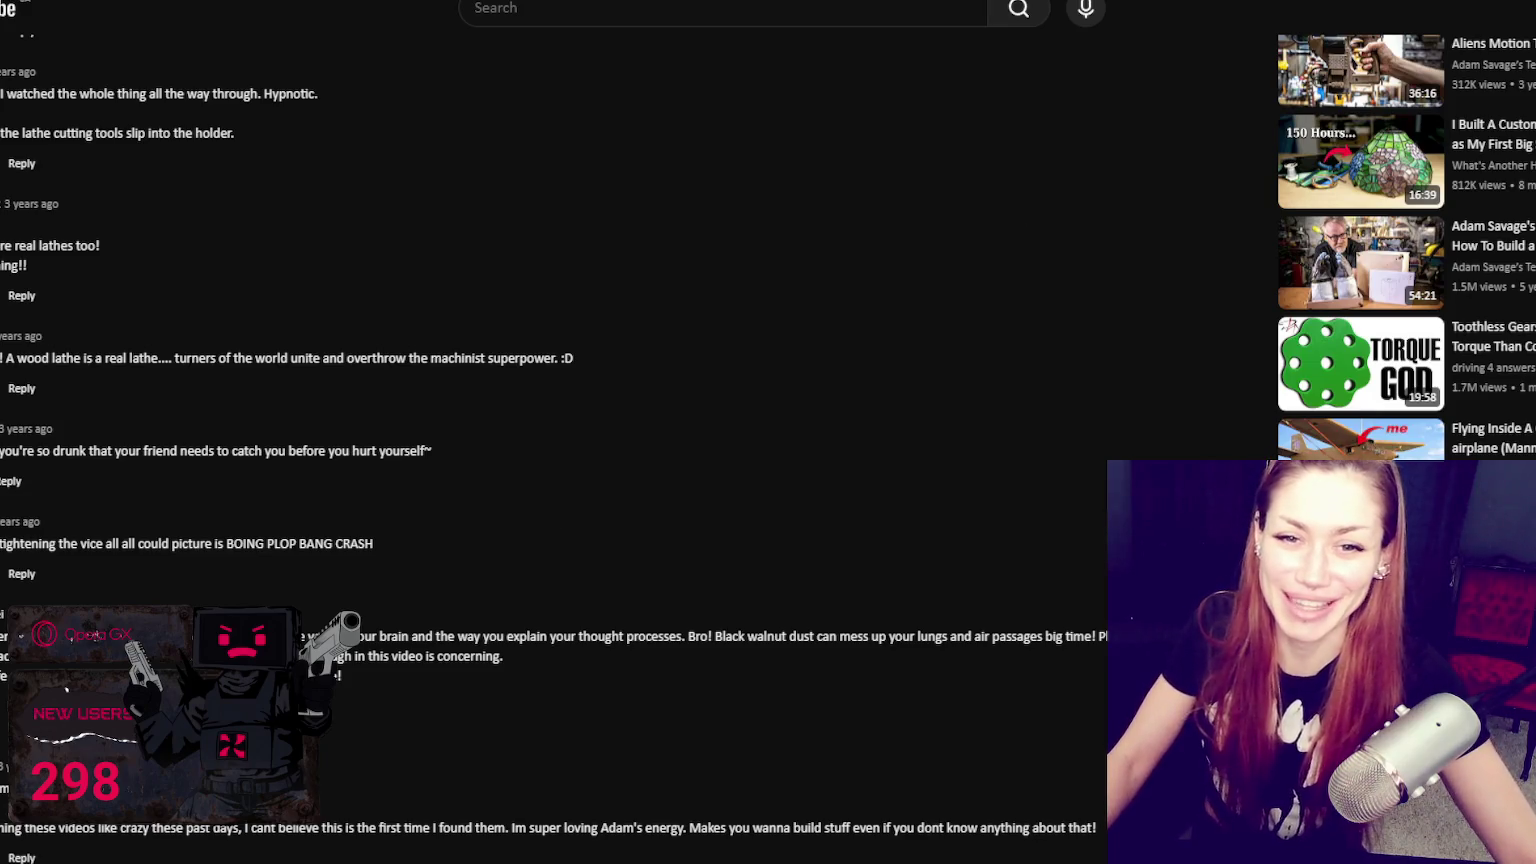
# Step: Load the copied YouTube video URL in a new tab and detach it into a floating popout
pyautogui.hotkey('ctrl', 't')
pyautogui.hotkey('ctrl', 'v')
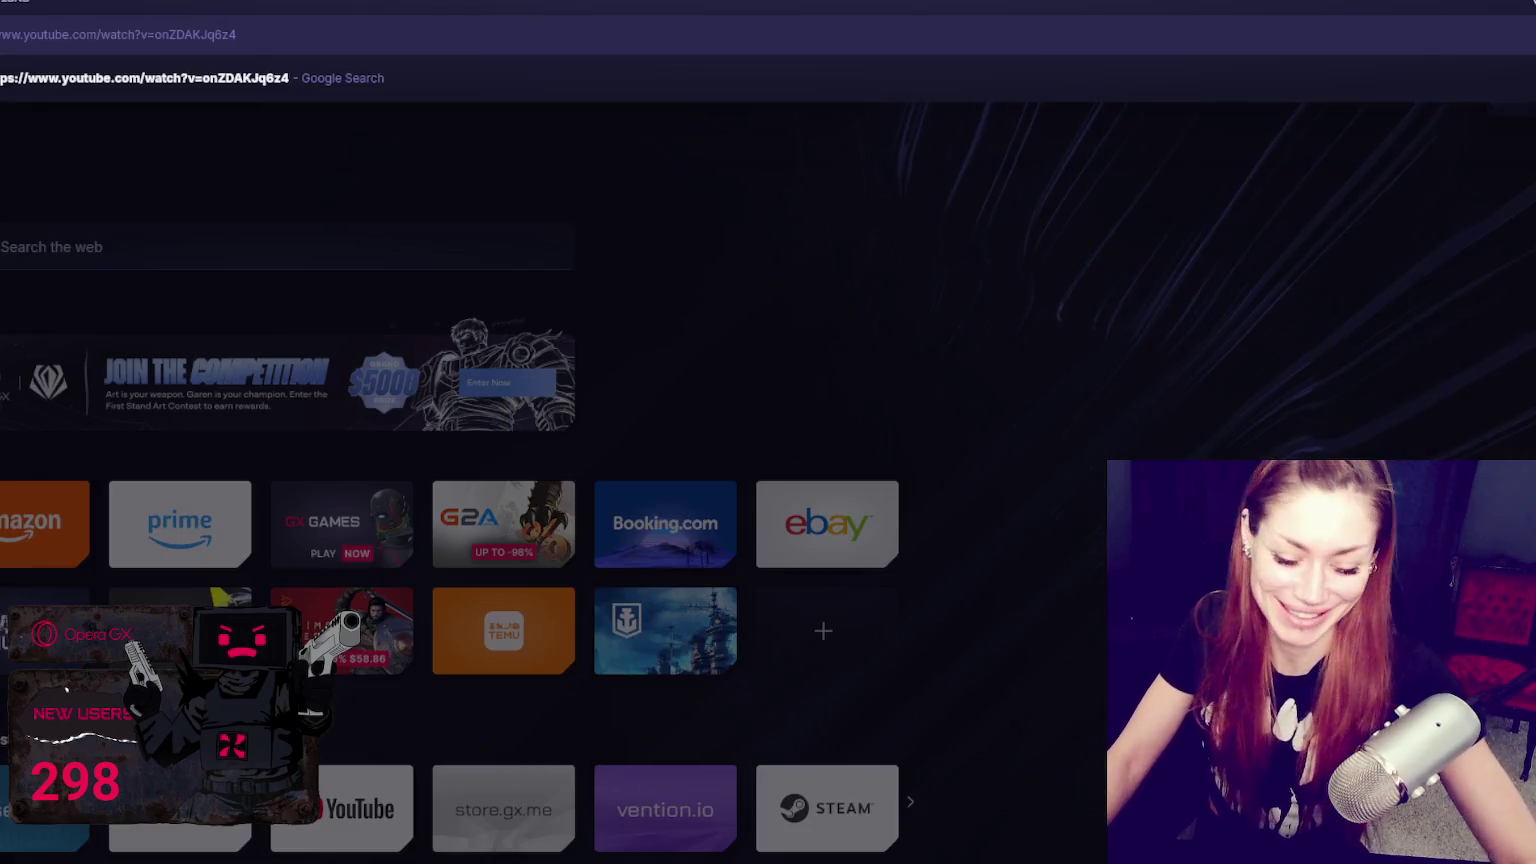
pyautogui.press('Return')
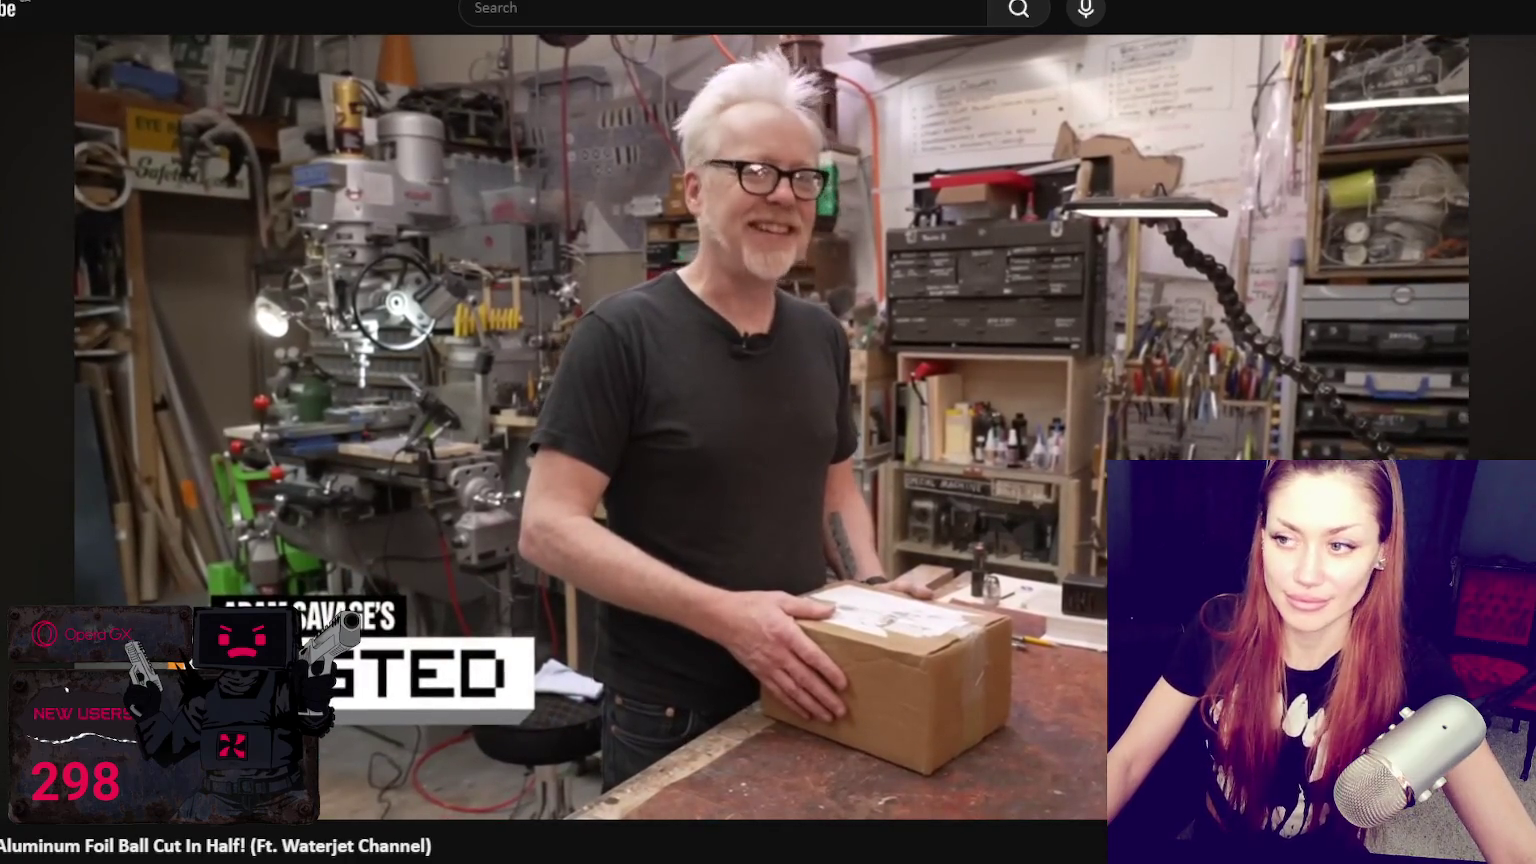
pyautogui.click(756, 63)
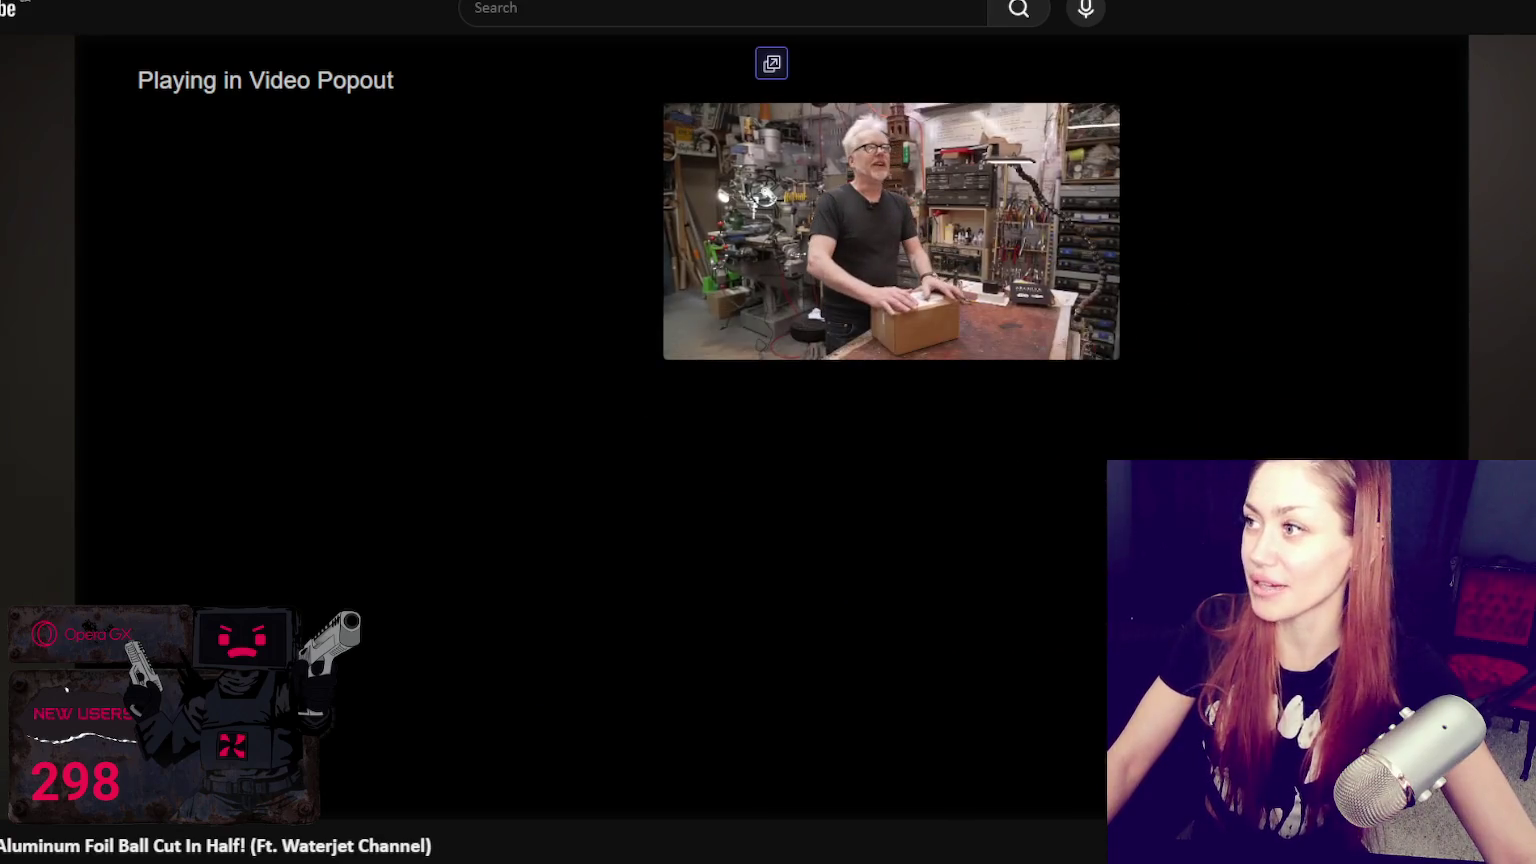
pyautogui.hotkey('alt', 'Tab')
# Step: Move the floating video to the top right and enlarge it beside the viewport
pyautogui.moveTo(966, 242)
pyautogui.mouseDown()
pyautogui.moveTo(1226, 147)
pyautogui.moveTo(1213, 153)
pyautogui.mouseUp()
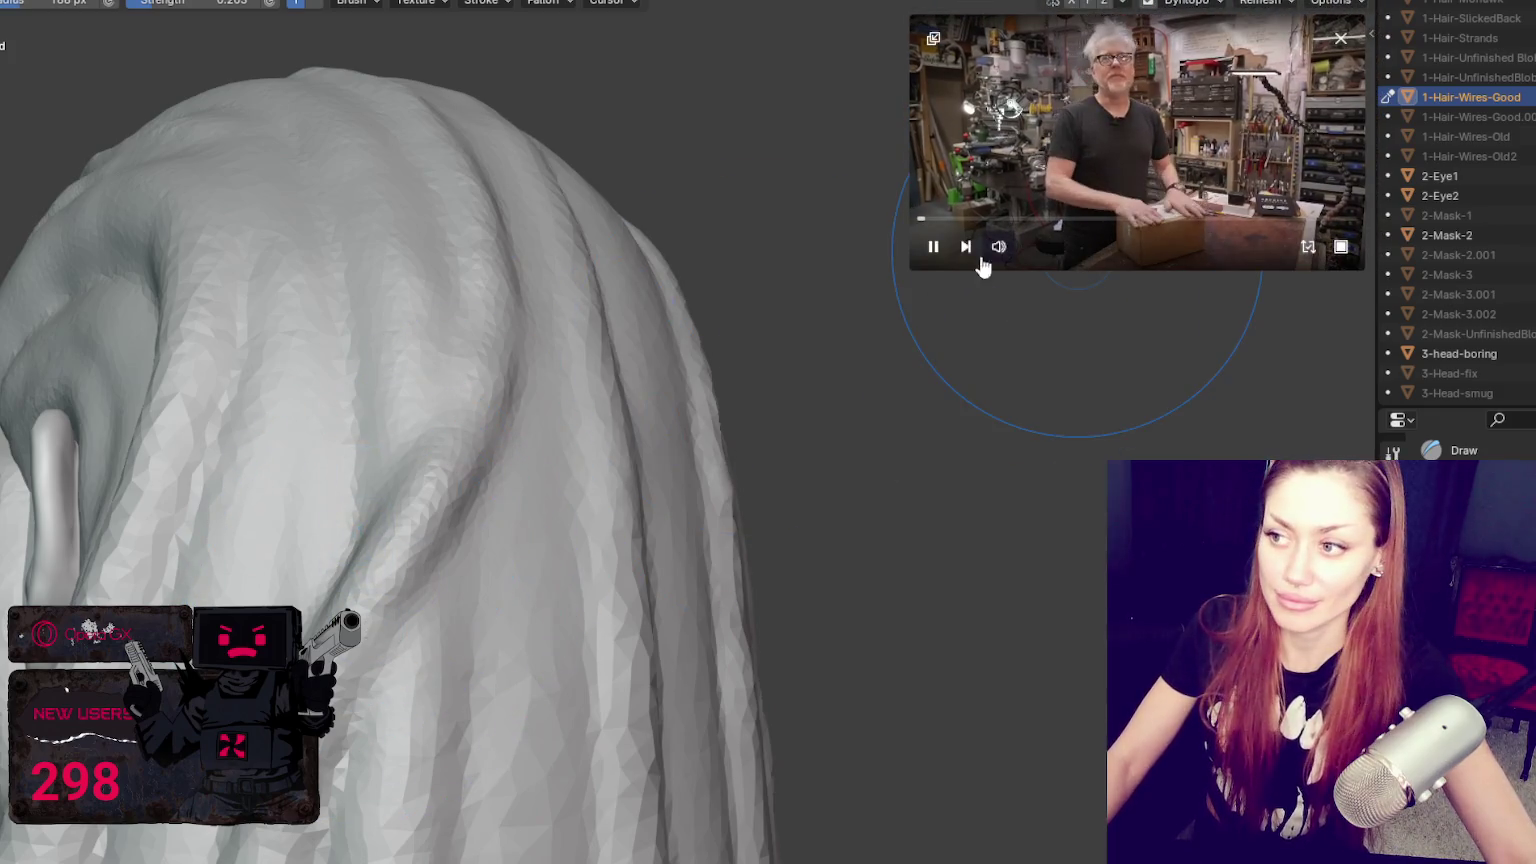
pyautogui.moveTo(910, 268); pyautogui.dragTo(720, 377)
pyautogui.moveTo(893, 240); pyautogui.dragTo(1056, 226)
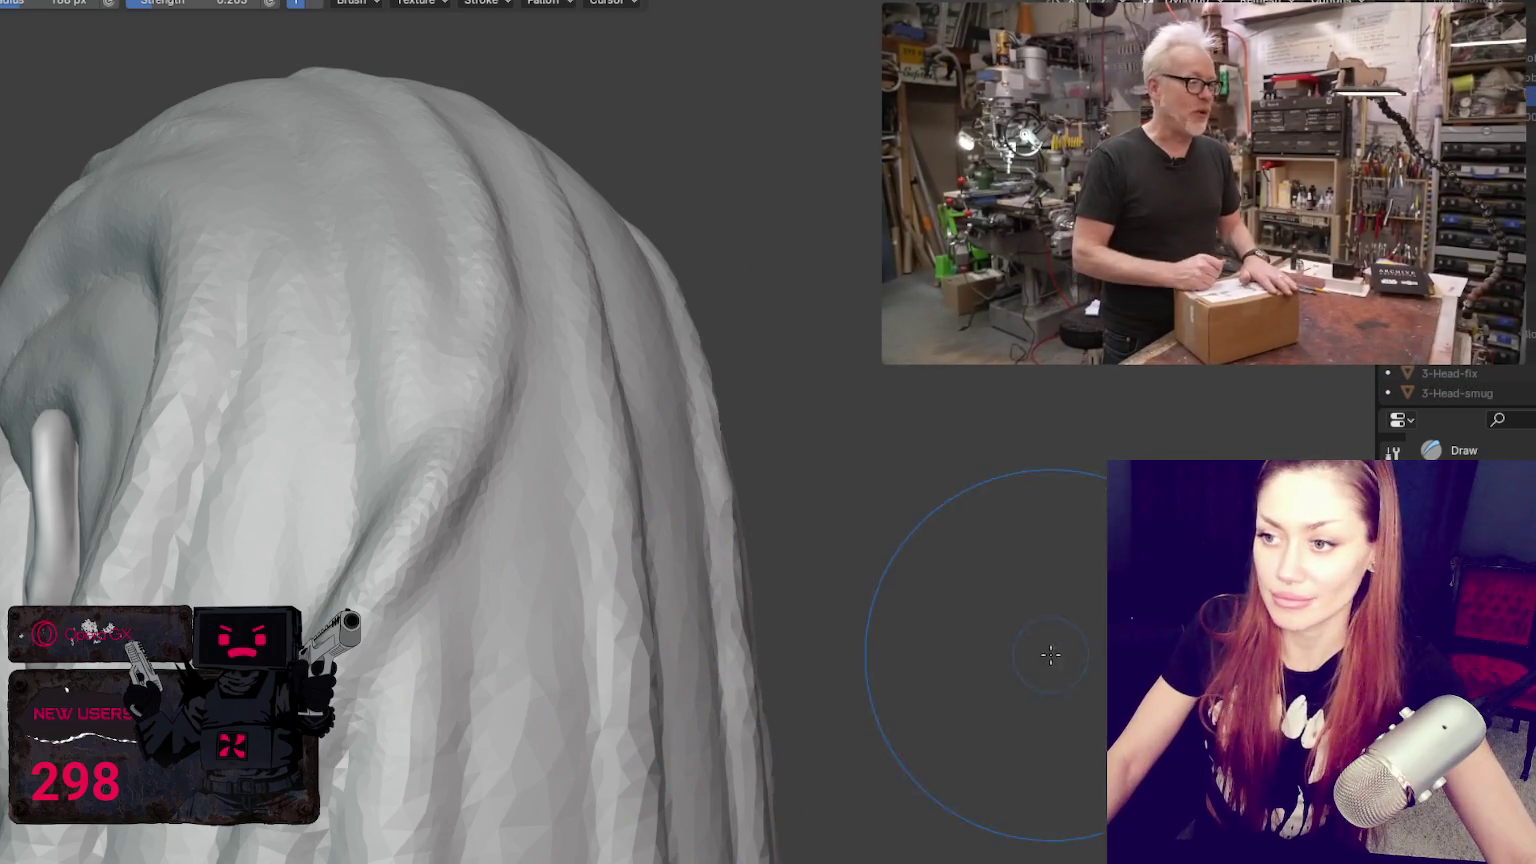
pyautogui.moveTo(994, 651); pyautogui.dragTo(927, 598, button='middle')
pyautogui.moveTo(889, 364); pyautogui.dragTo(768, 430)
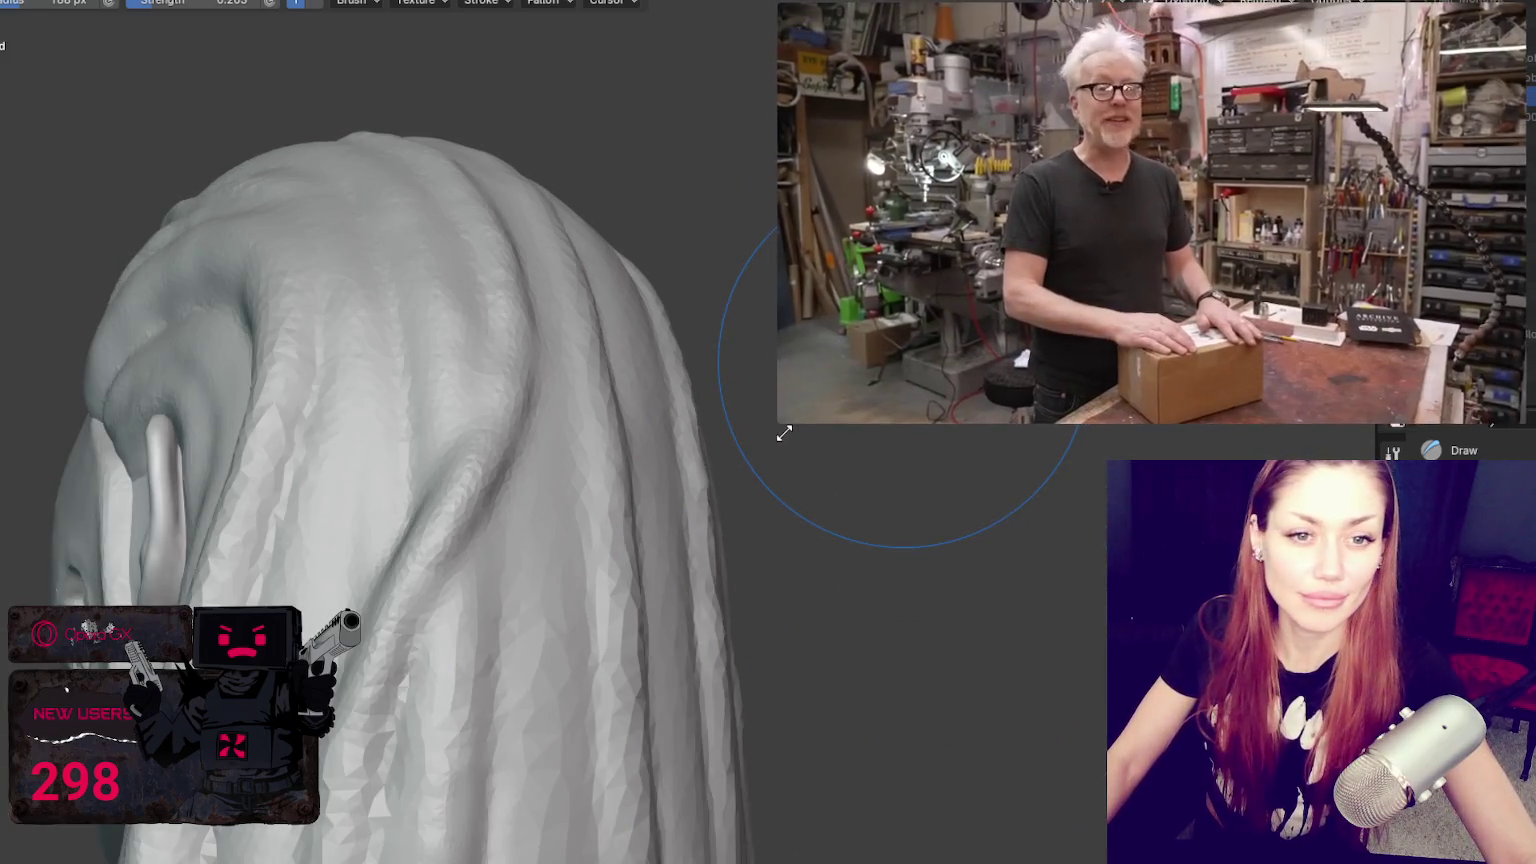
pyautogui.moveTo(532, 600)
pyautogui.mouseDown(button='middle')
pyautogui.moveTo(172, 258)
pyautogui.moveTo(429, 257)
pyautogui.moveTo(429, 394)
pyautogui.moveTo(330, 410)
pyautogui.moveTo(446, 411)
pyautogui.mouseUp(button='middle')
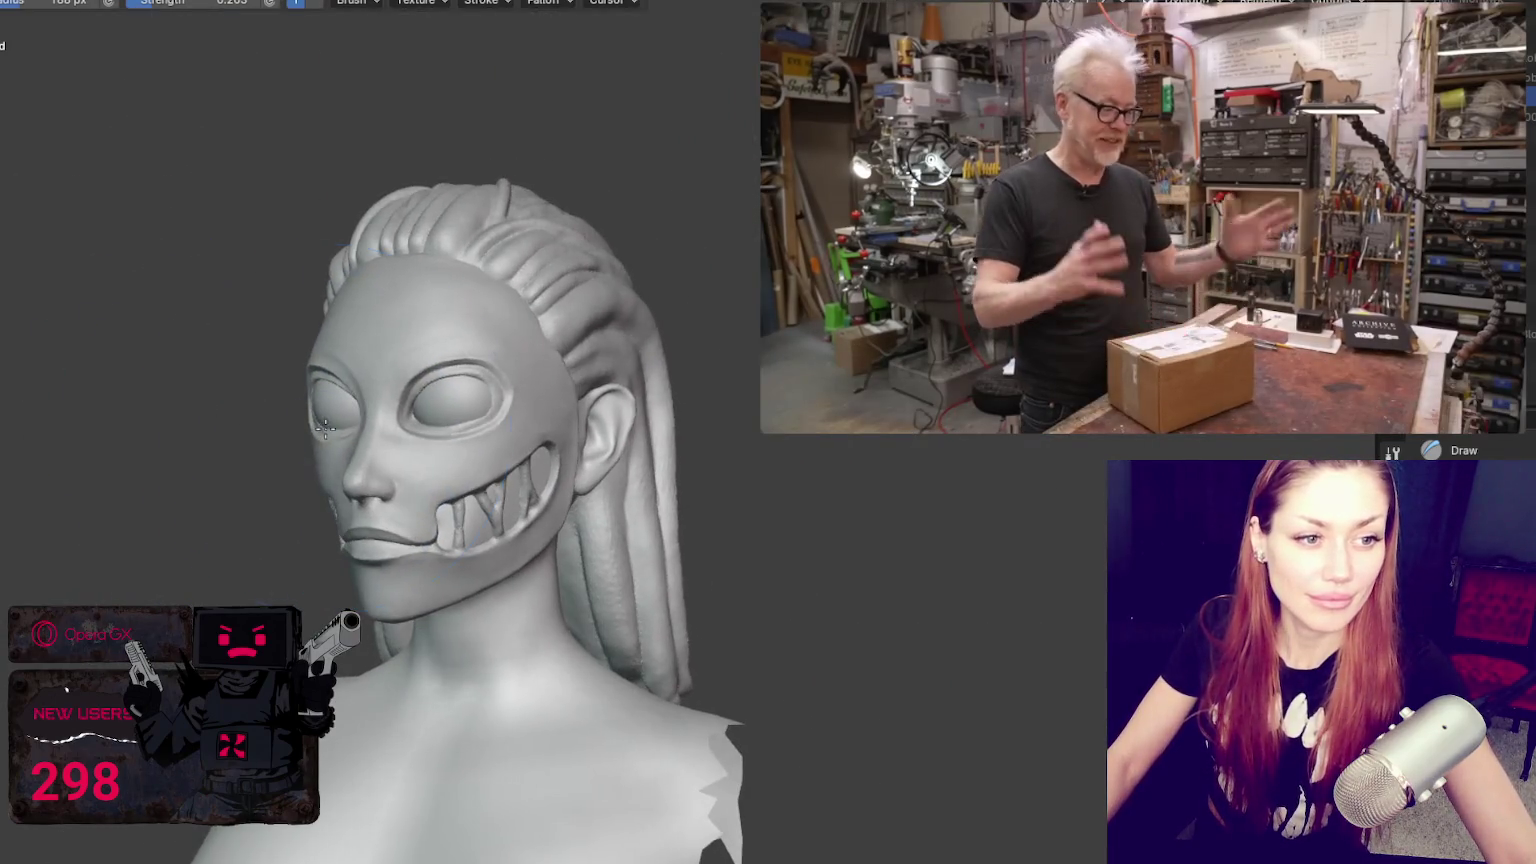
# Step: Set Grab to 54 px, then switch to Blob and sculpt faint marks down the back hair
pyautogui.moveTo(617, 480)
pyautogui.mouseDown(button='middle')
pyautogui.moveTo(585, 530)
pyautogui.moveTo(257, 549)
pyautogui.mouseUp(button='middle')
pyautogui.moveTo(526, 480); pyautogui.dragTo(690, 480, button='middle')
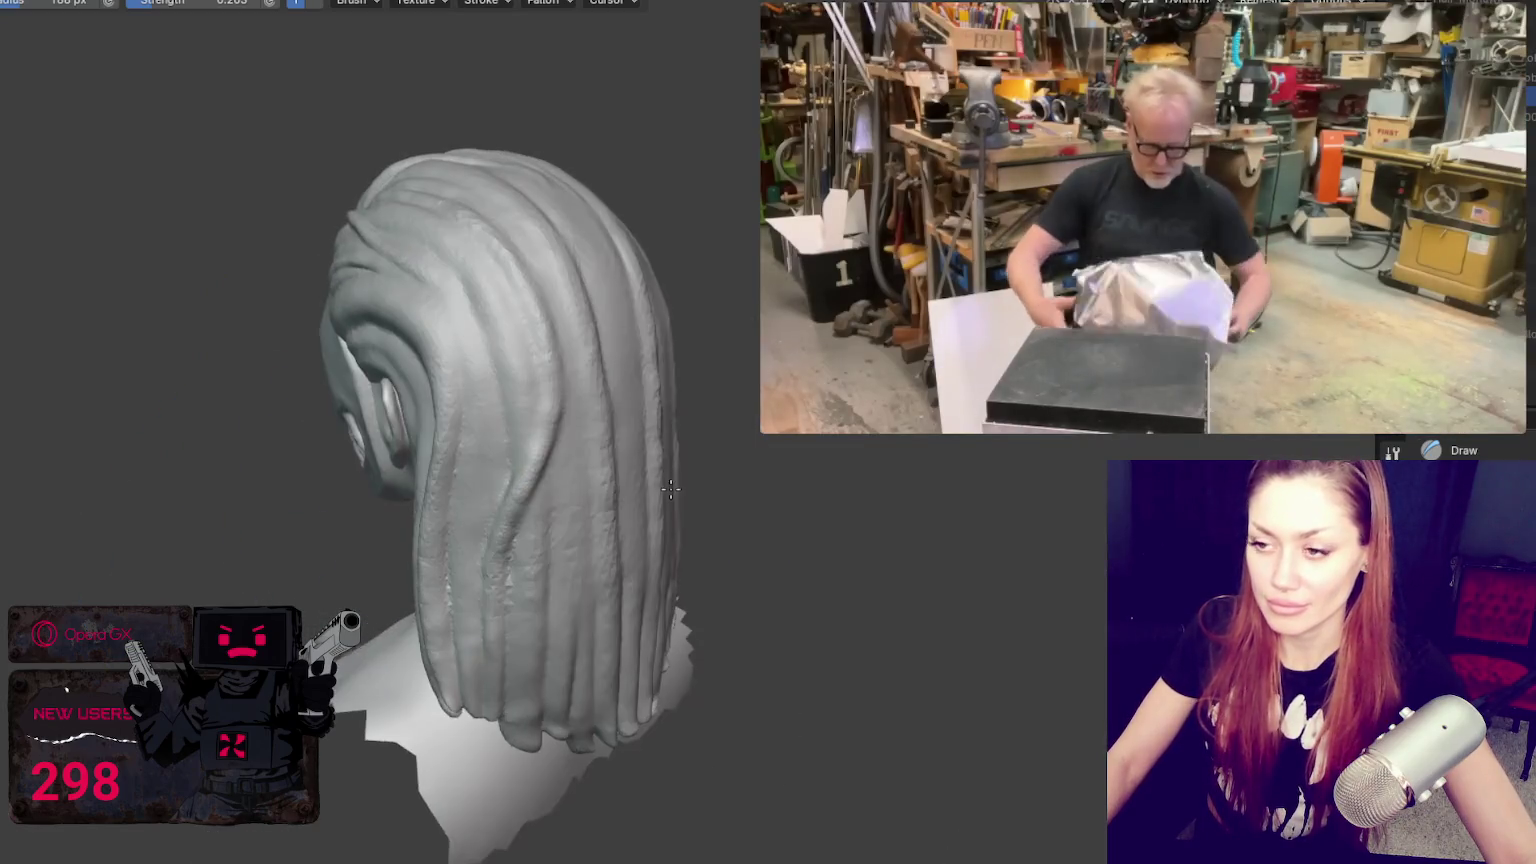
pyautogui.press('g')
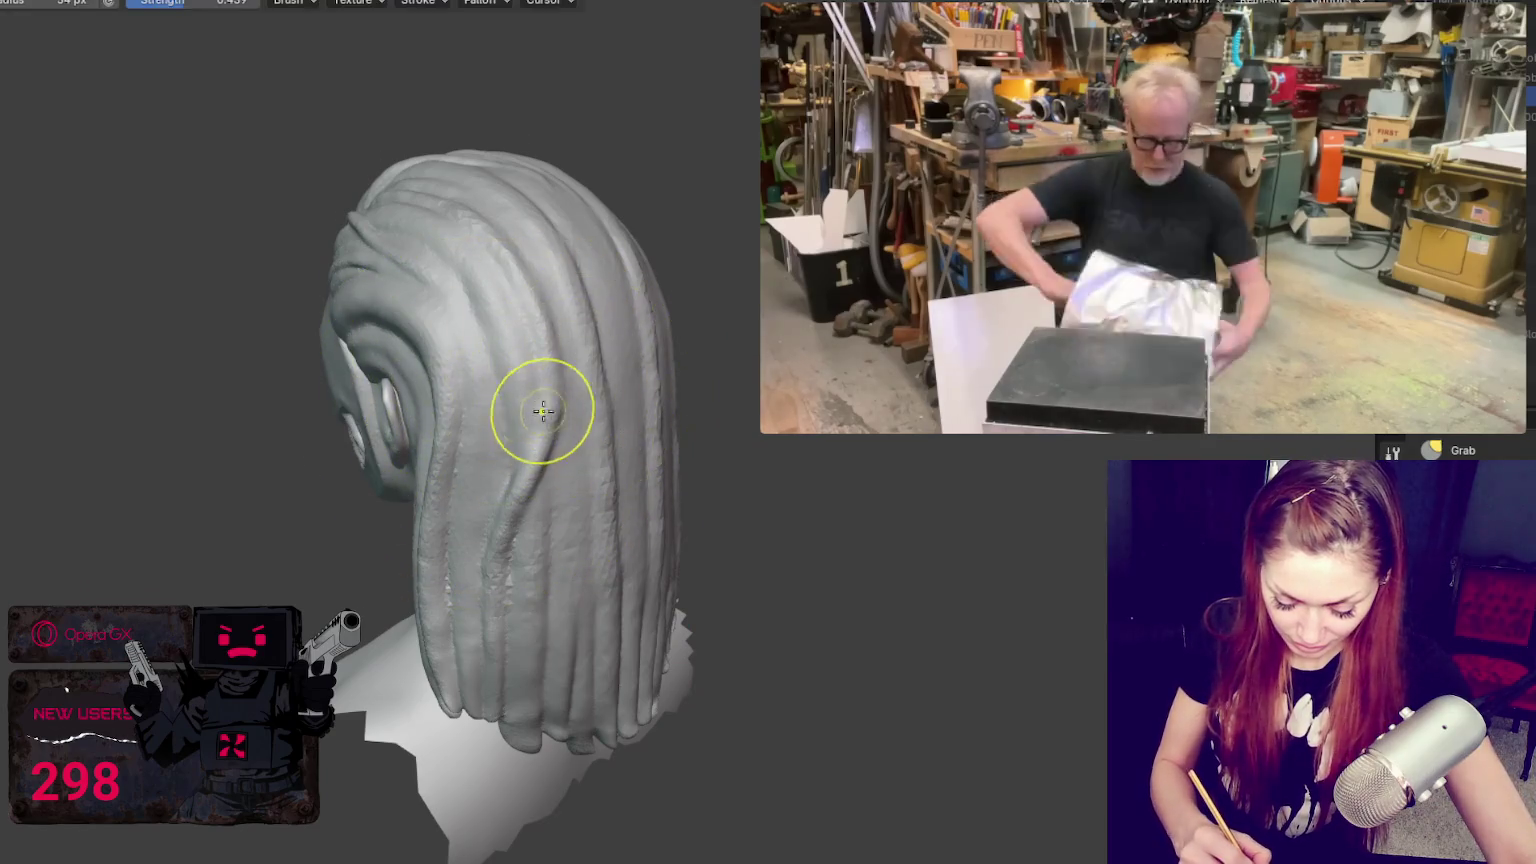
pyautogui.moveTo(535, 411); pyautogui.dragTo(480, 384, button='middle')
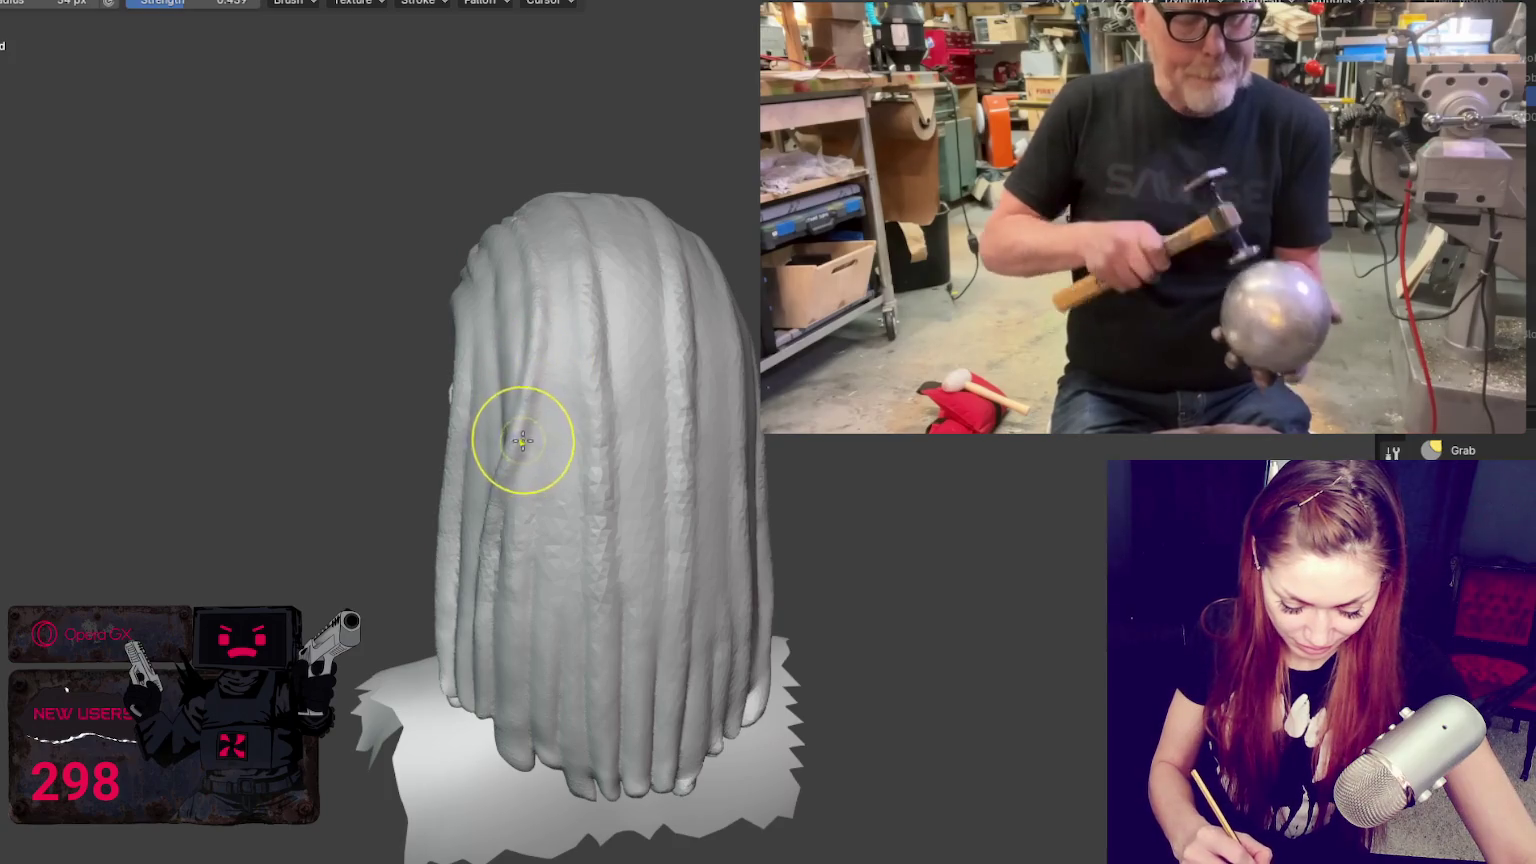
pyautogui.moveTo(513, 470)
pyautogui.mouseDown(button='middle')
pyautogui.moveTo(648, 487)
pyautogui.moveTo(515, 507)
pyautogui.moveTo(604, 432)
pyautogui.mouseUp(button='middle')
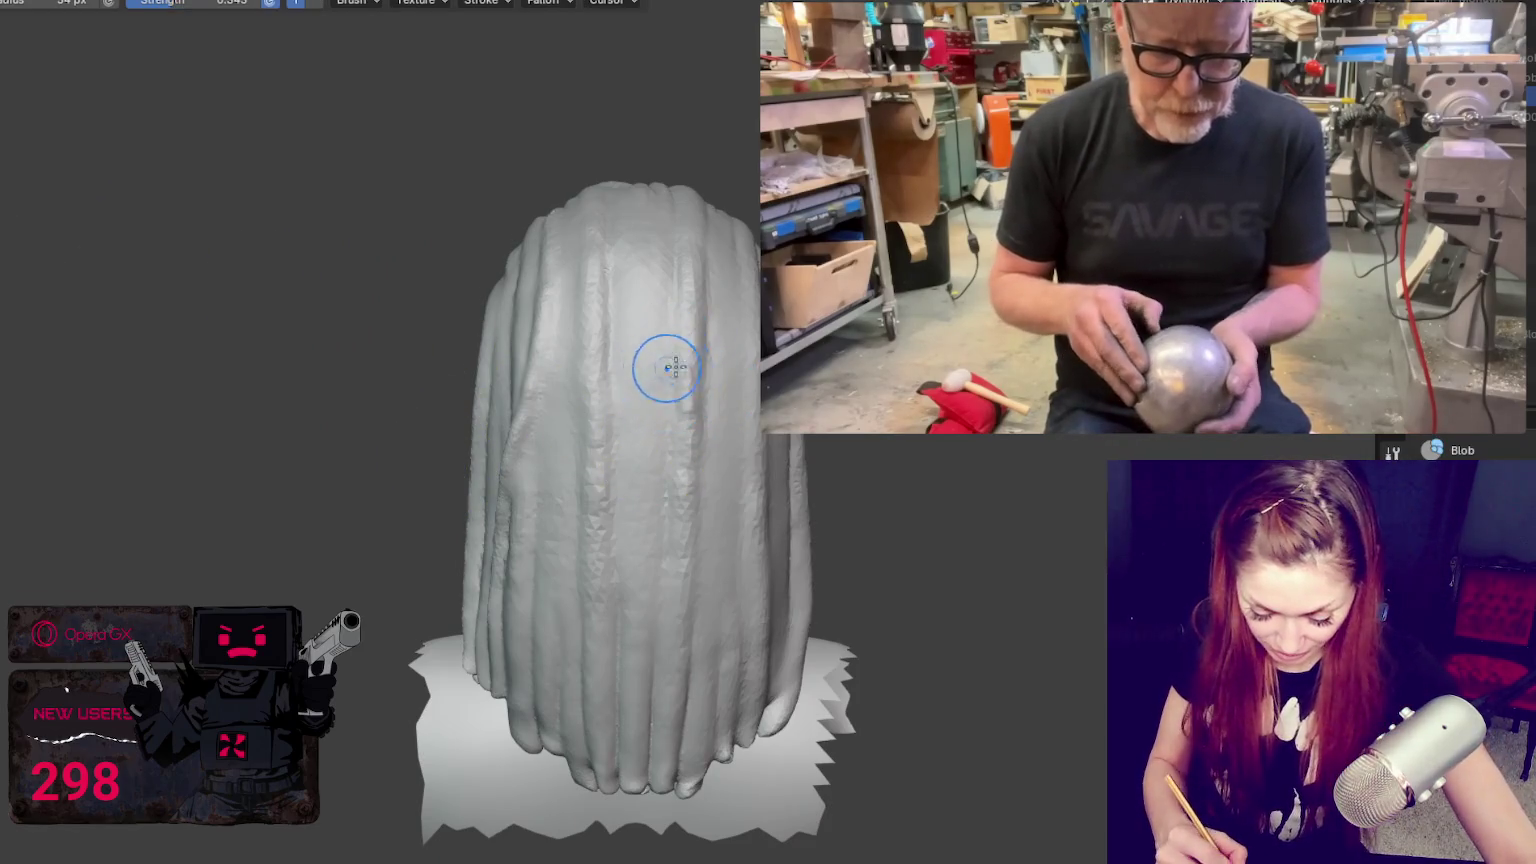
pyautogui.moveTo(665, 367); pyautogui.dragTo(637, 248, button='middle')
pyautogui.moveTo(635, 244); pyautogui.dragTo(641, 342)
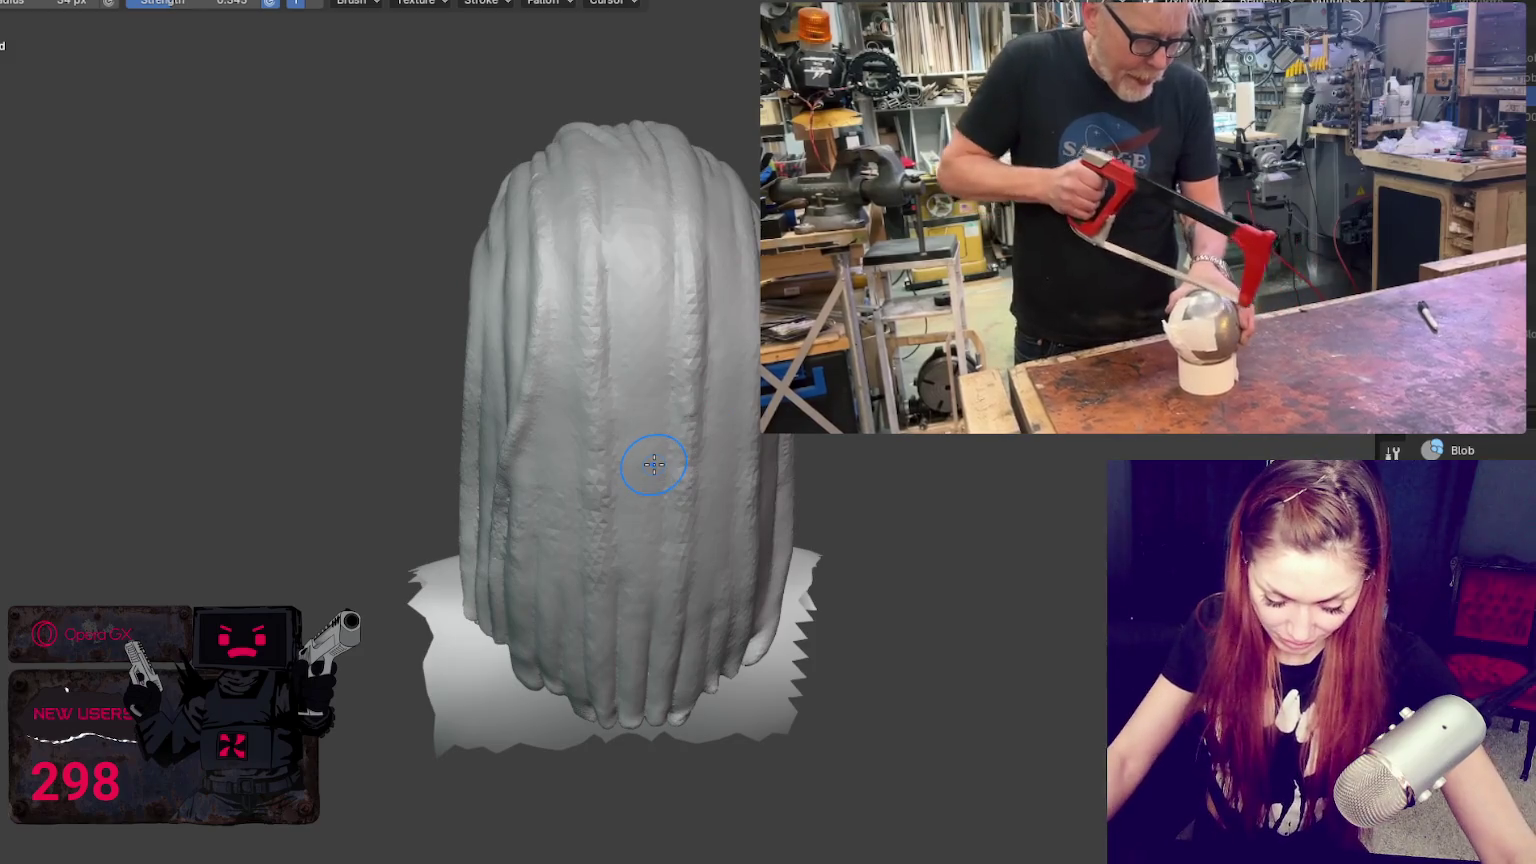
pyautogui.moveTo(607, 257)
pyautogui.mouseDown(button='middle')
pyautogui.moveTo(361, 414)
pyautogui.moveTo(425, 304)
pyautogui.moveTo(414, 325)
pyautogui.moveTo(477, 333)
pyautogui.mouseUp(button='middle')
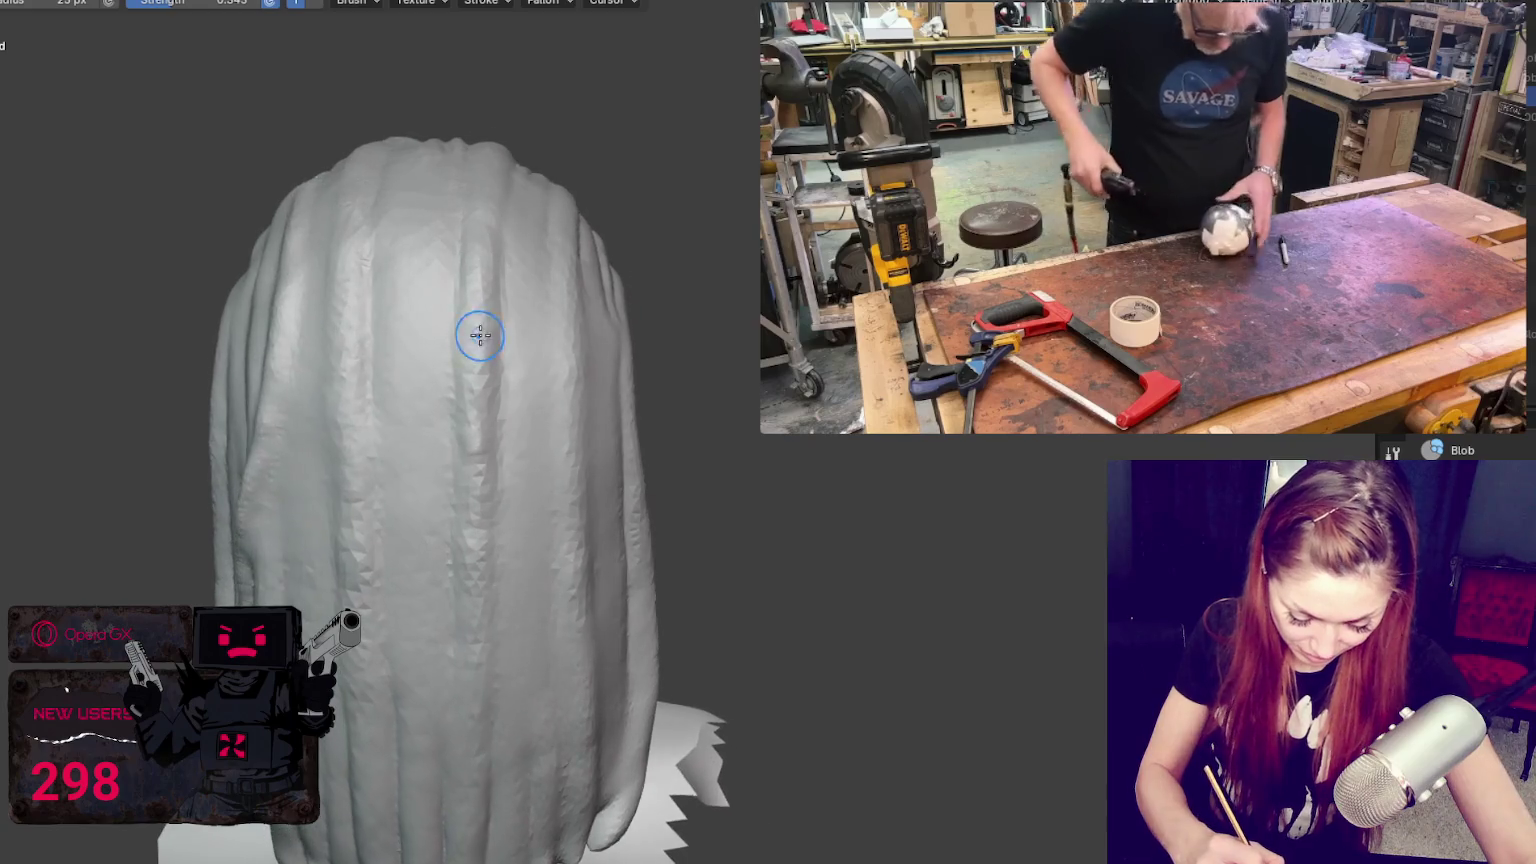
pyautogui.scroll(1, 442, 364)
pyautogui.scroll(2, 440, 365)
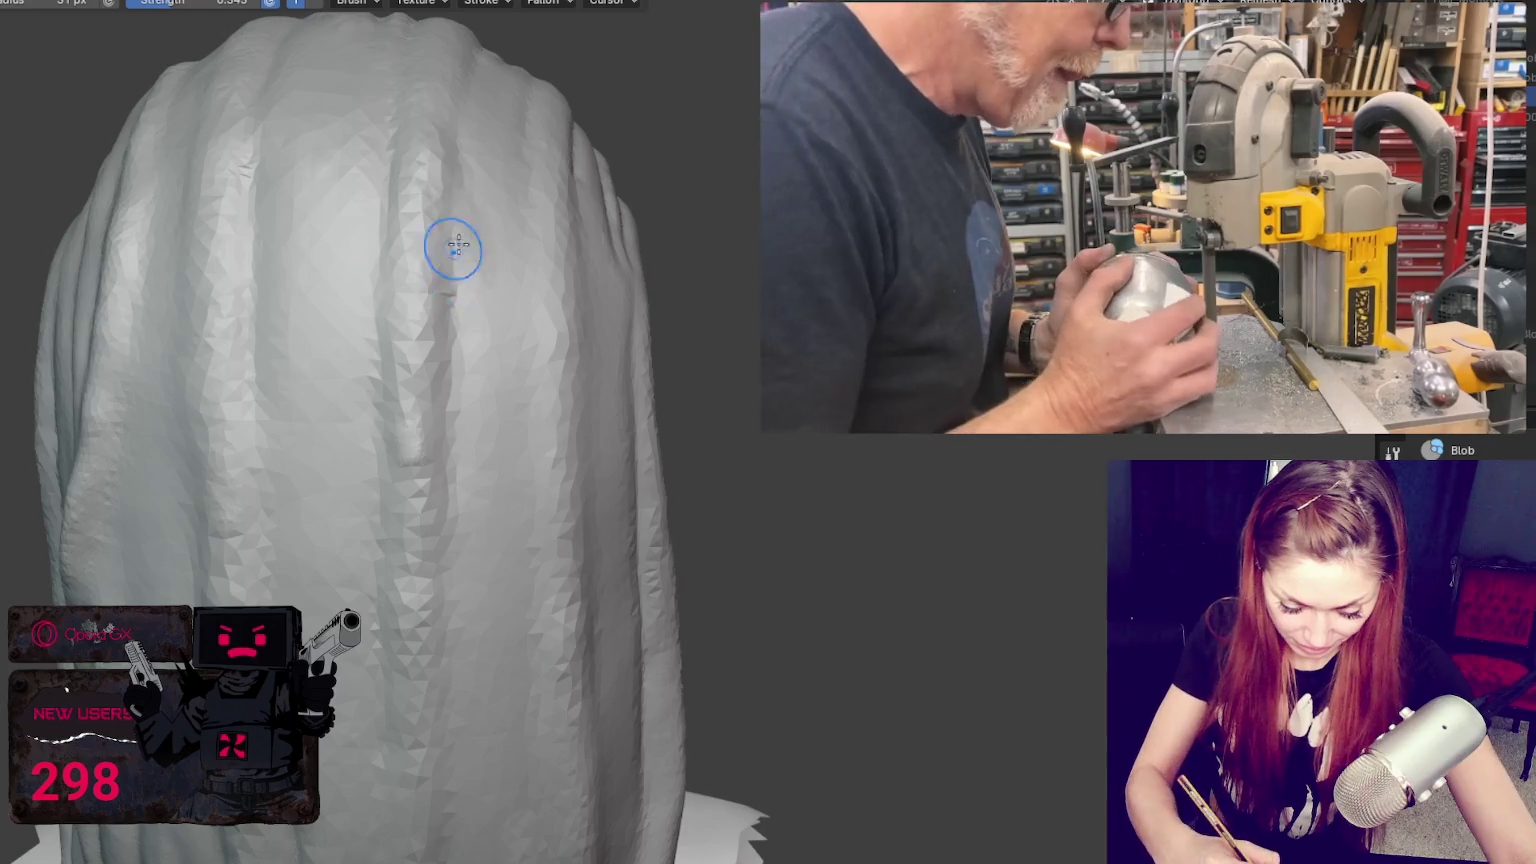
pyautogui.moveTo(446, 257); pyautogui.dragTo(446, 161, button='middle')
pyautogui.moveTo(413, 90); pyautogui.dragTo(445, 226)
pyautogui.hotkey('shift', 'c')
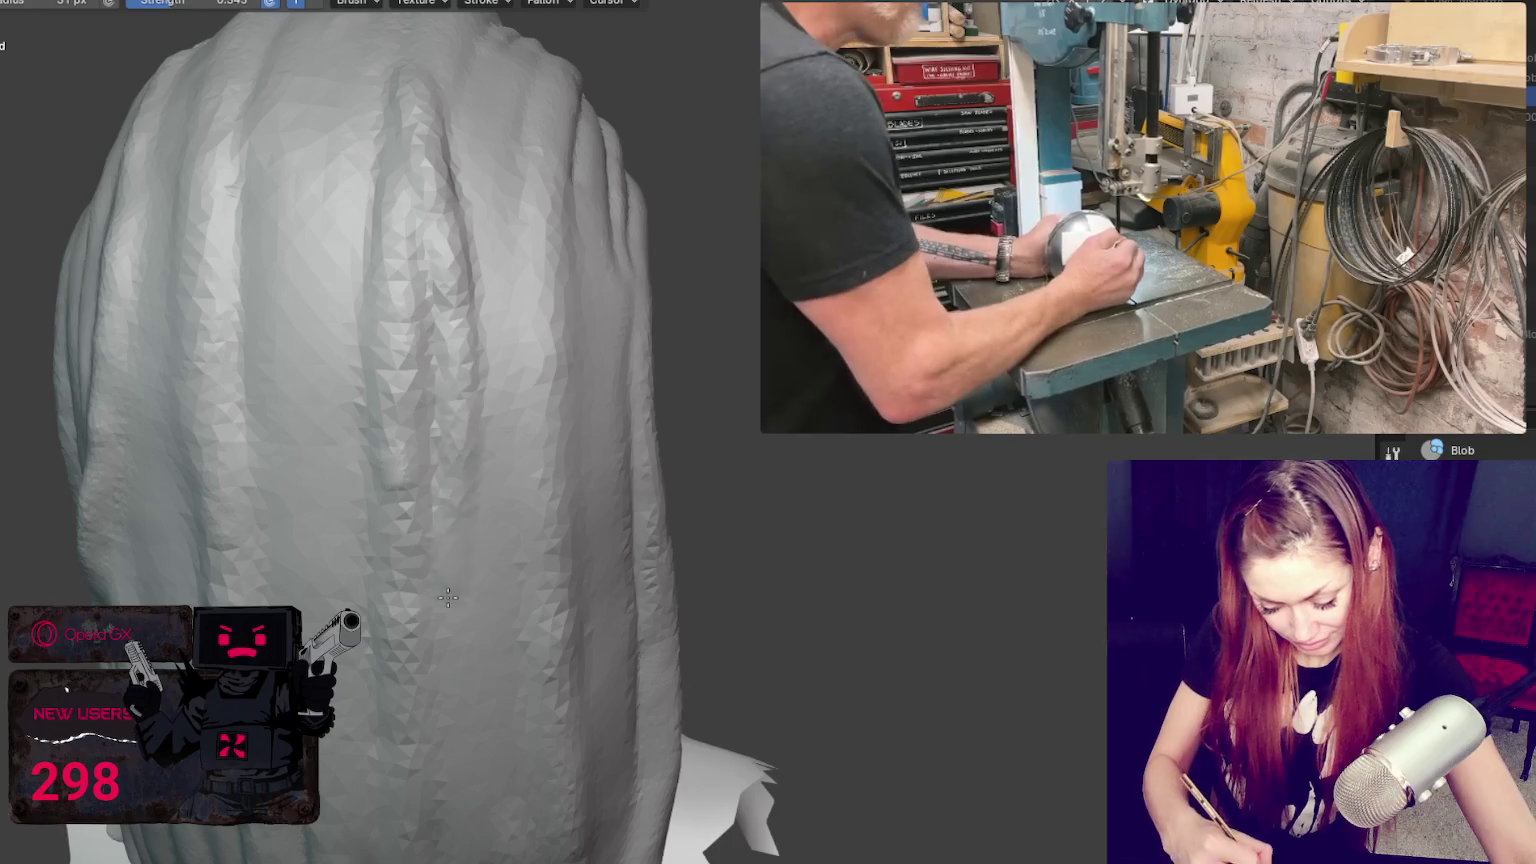
pyautogui.moveTo(440, 330); pyautogui.dragTo(455, 600)
pyautogui.moveTo(415, 281); pyautogui.dragTo(430, 537)
pyautogui.press('x')
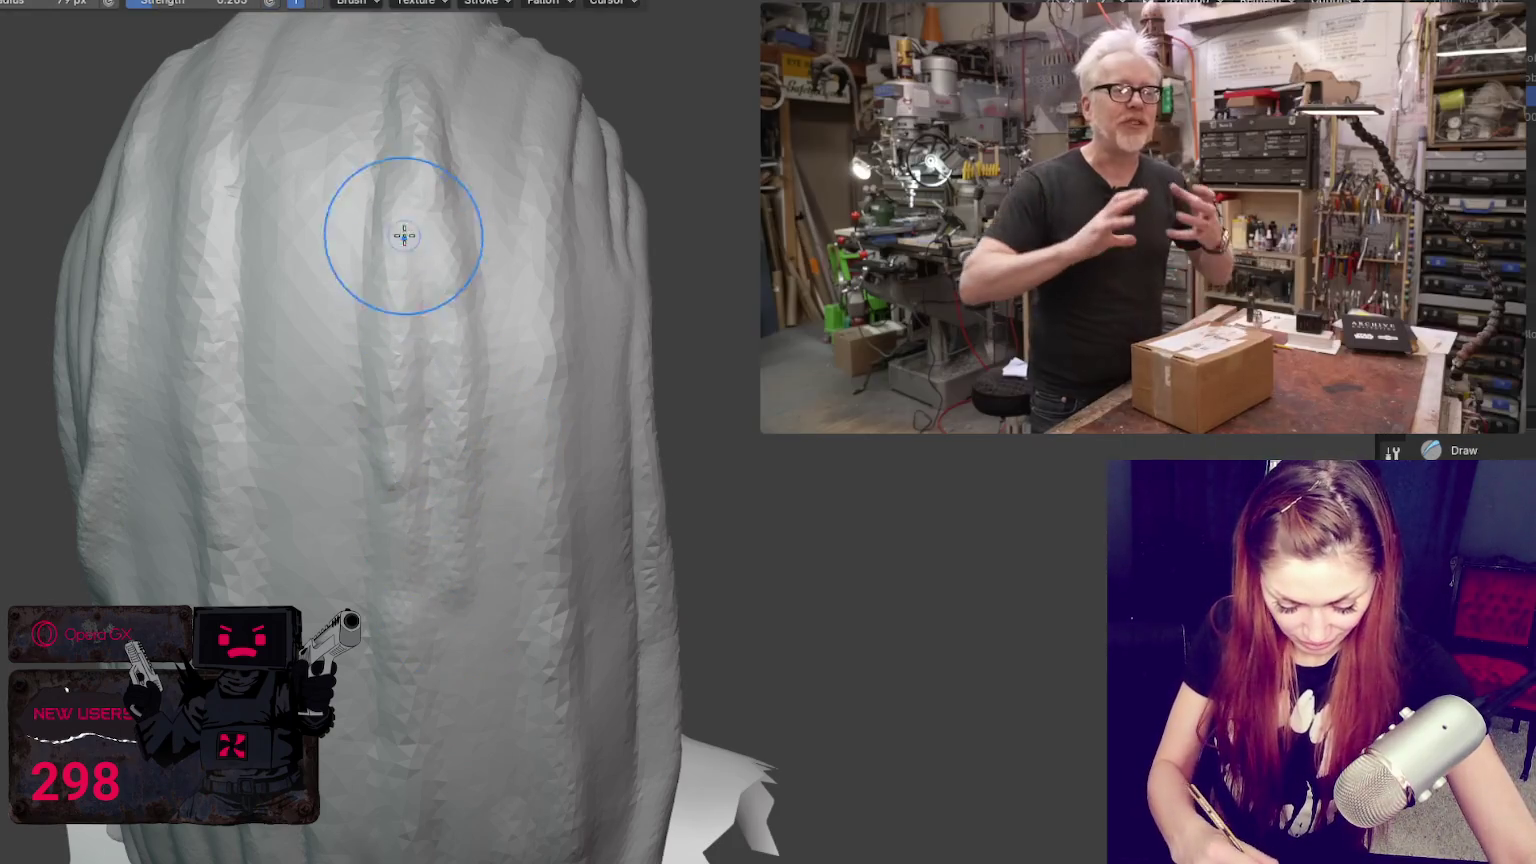
pyautogui.hotkey('shift', 'c')
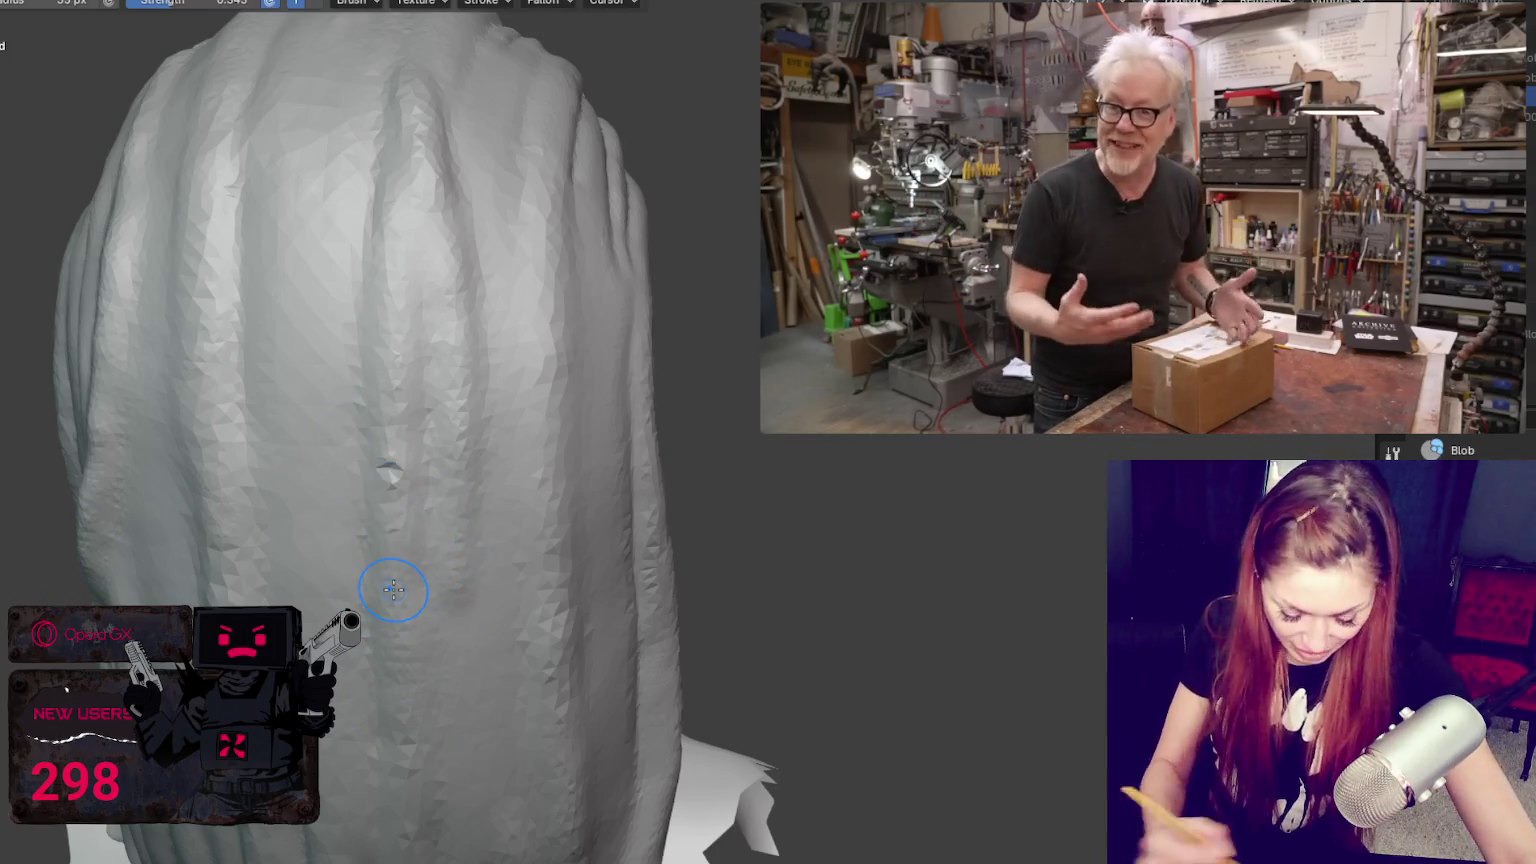
pyautogui.scroll(2, 225, 497)
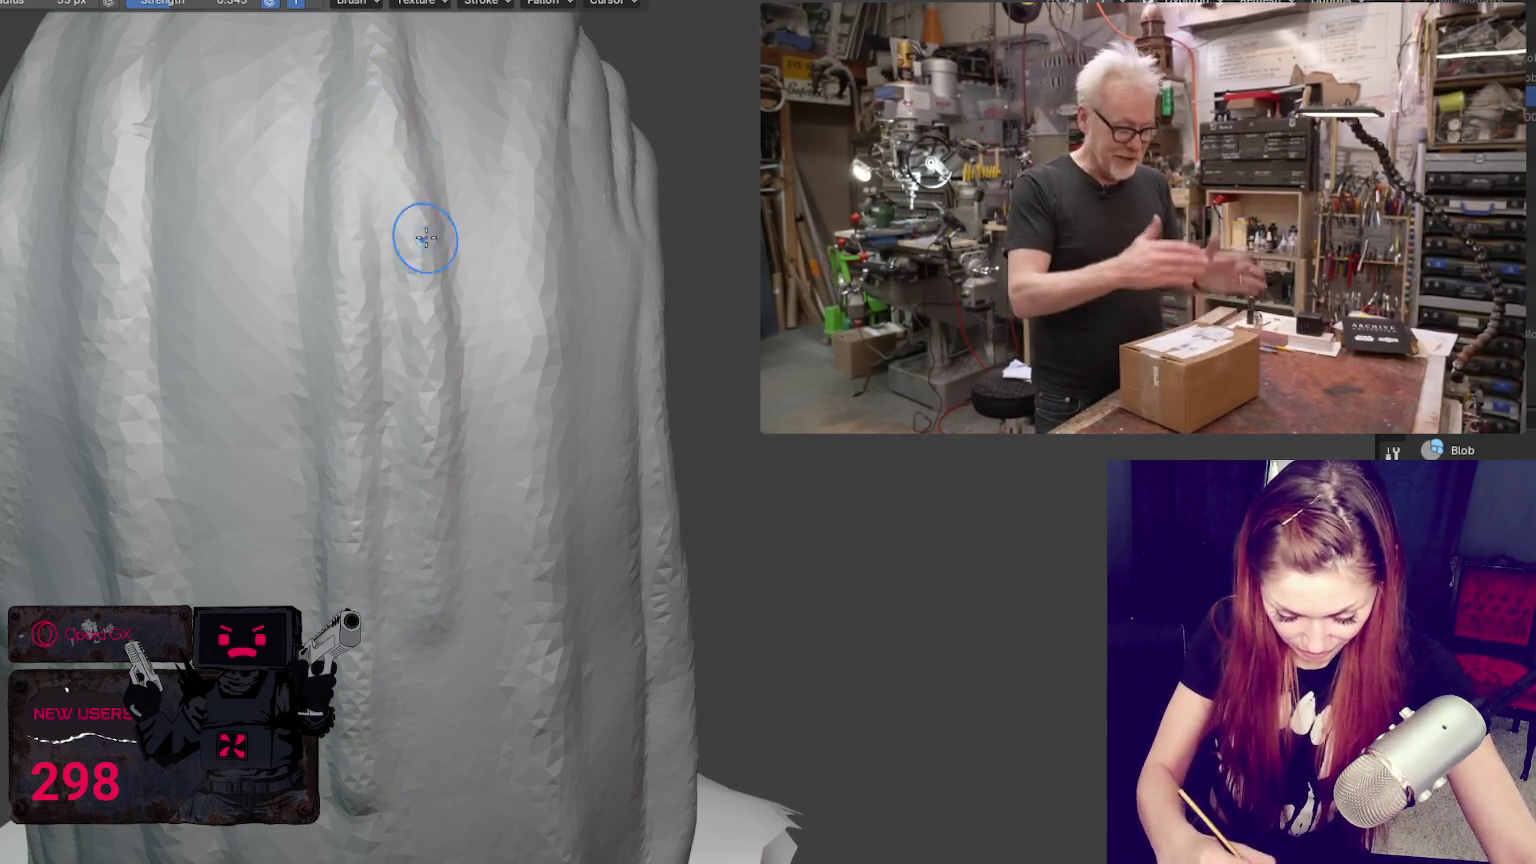
pyautogui.scroll(-2, 437, 232)
pyautogui.scroll(-1, 470, 487)
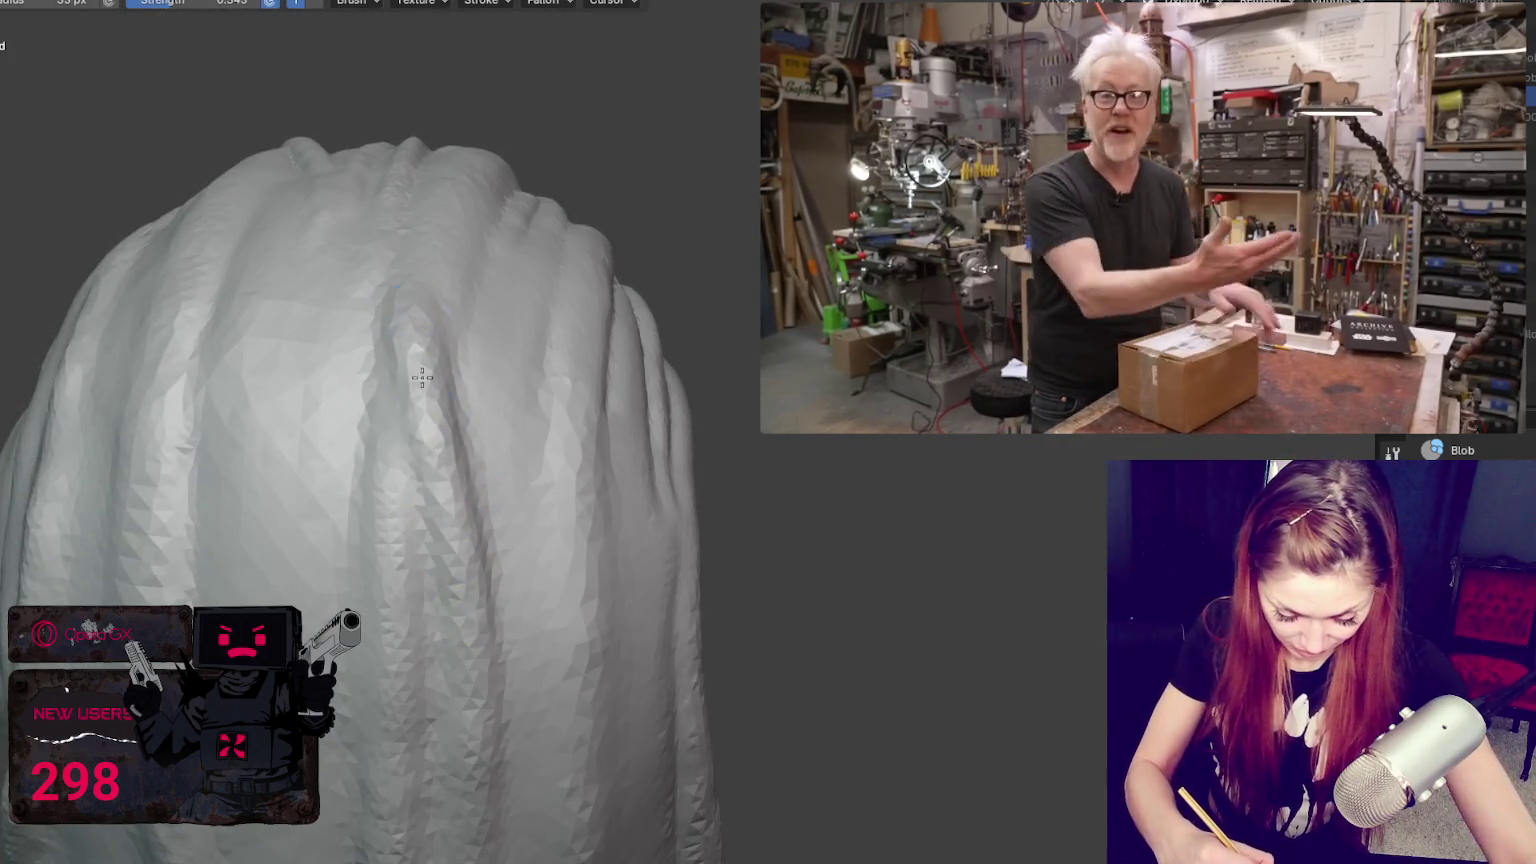
pyautogui.moveTo(417, 342); pyautogui.dragTo(462, 415, button='middle')
pyautogui.moveTo(445, 324)
pyautogui.mouseDown(button='middle')
pyautogui.moveTo(375, 318)
pyautogui.moveTo(484, 497)
pyautogui.moveTo(427, 425)
pyautogui.mouseUp(button='middle')
pyautogui.moveTo(386, 789)
pyautogui.mouseDown(button='middle')
pyautogui.moveTo(511, 600)
pyautogui.moveTo(388, 449)
pyautogui.mouseUp(button='middle')
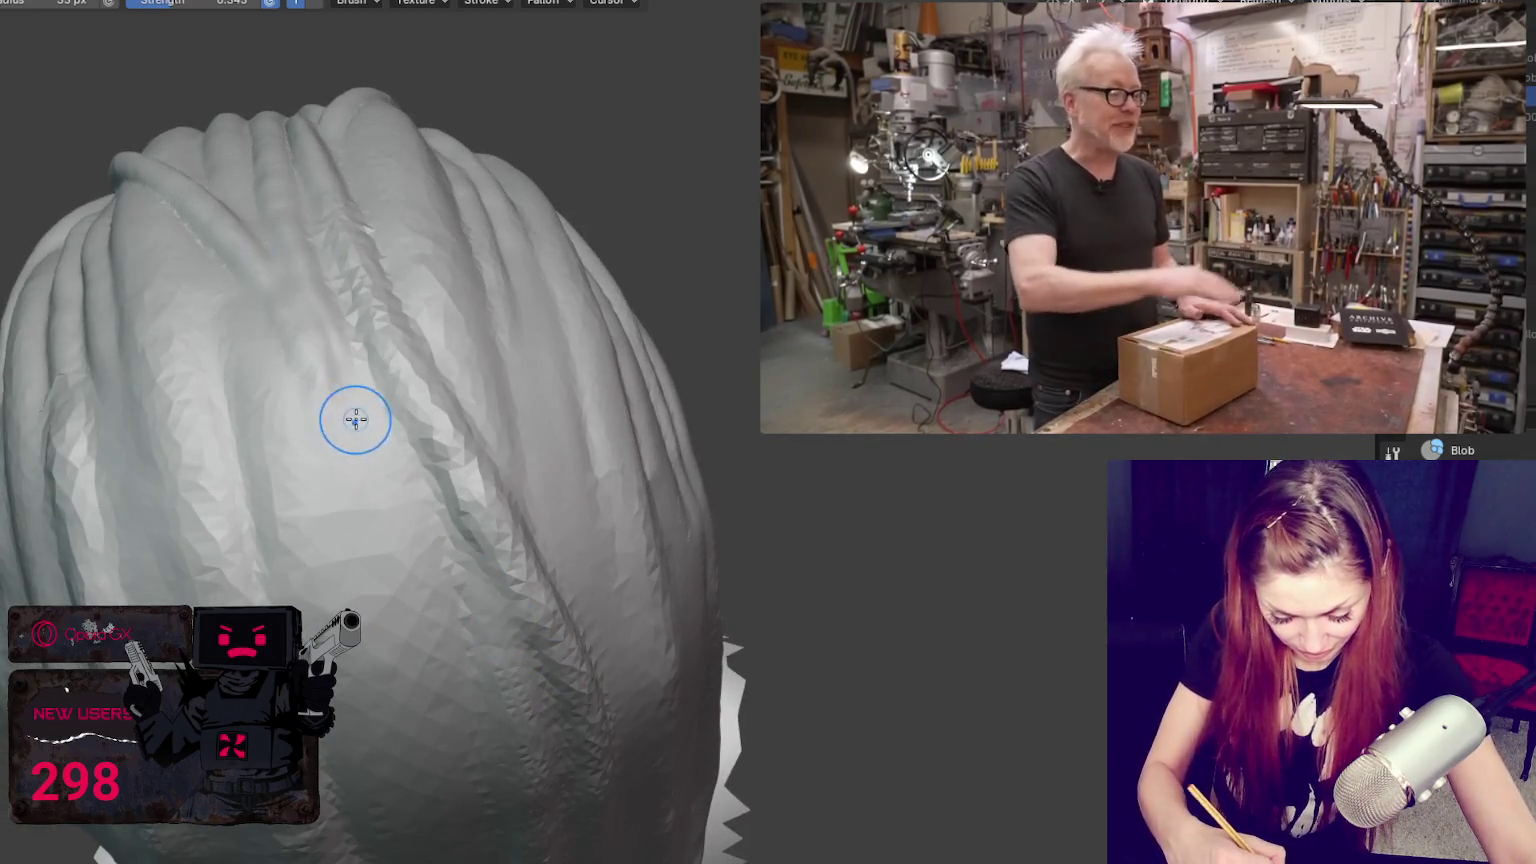
pyautogui.scroll(-3, 357, 477)
pyautogui.moveTo(357, 521)
pyautogui.mouseDown(button='middle')
pyautogui.moveTo(317, 416)
pyautogui.moveTo(617, 418)
pyautogui.moveTo(544, 397)
pyautogui.moveTo(549, 377)
pyautogui.mouseUp(button='middle')
pyautogui.scroll(5, 617, 418)
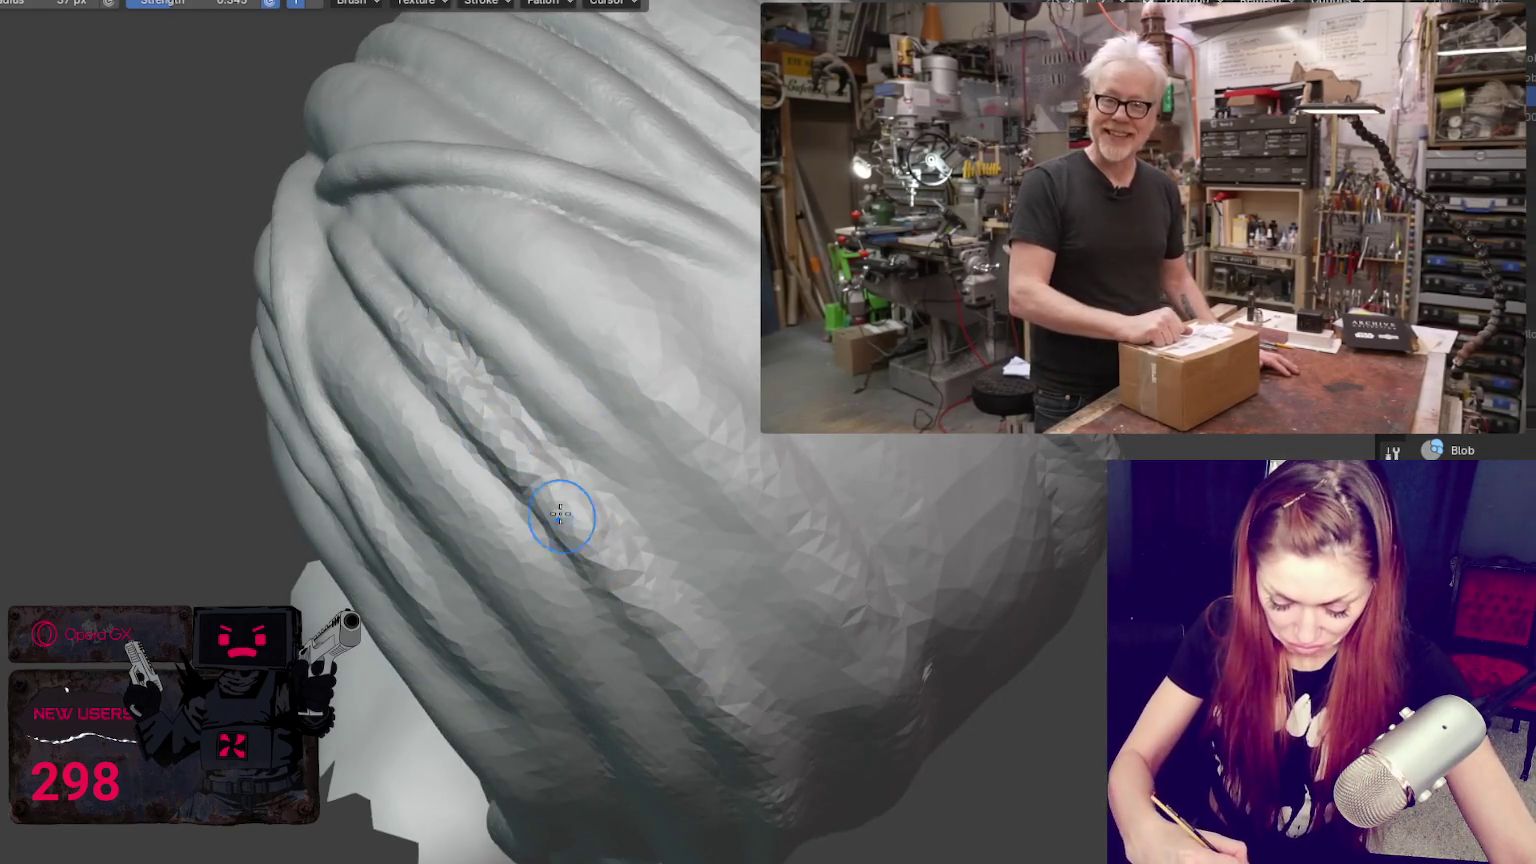
pyautogui.moveTo(565, 522); pyautogui.dragTo(572, 413, button='middle')
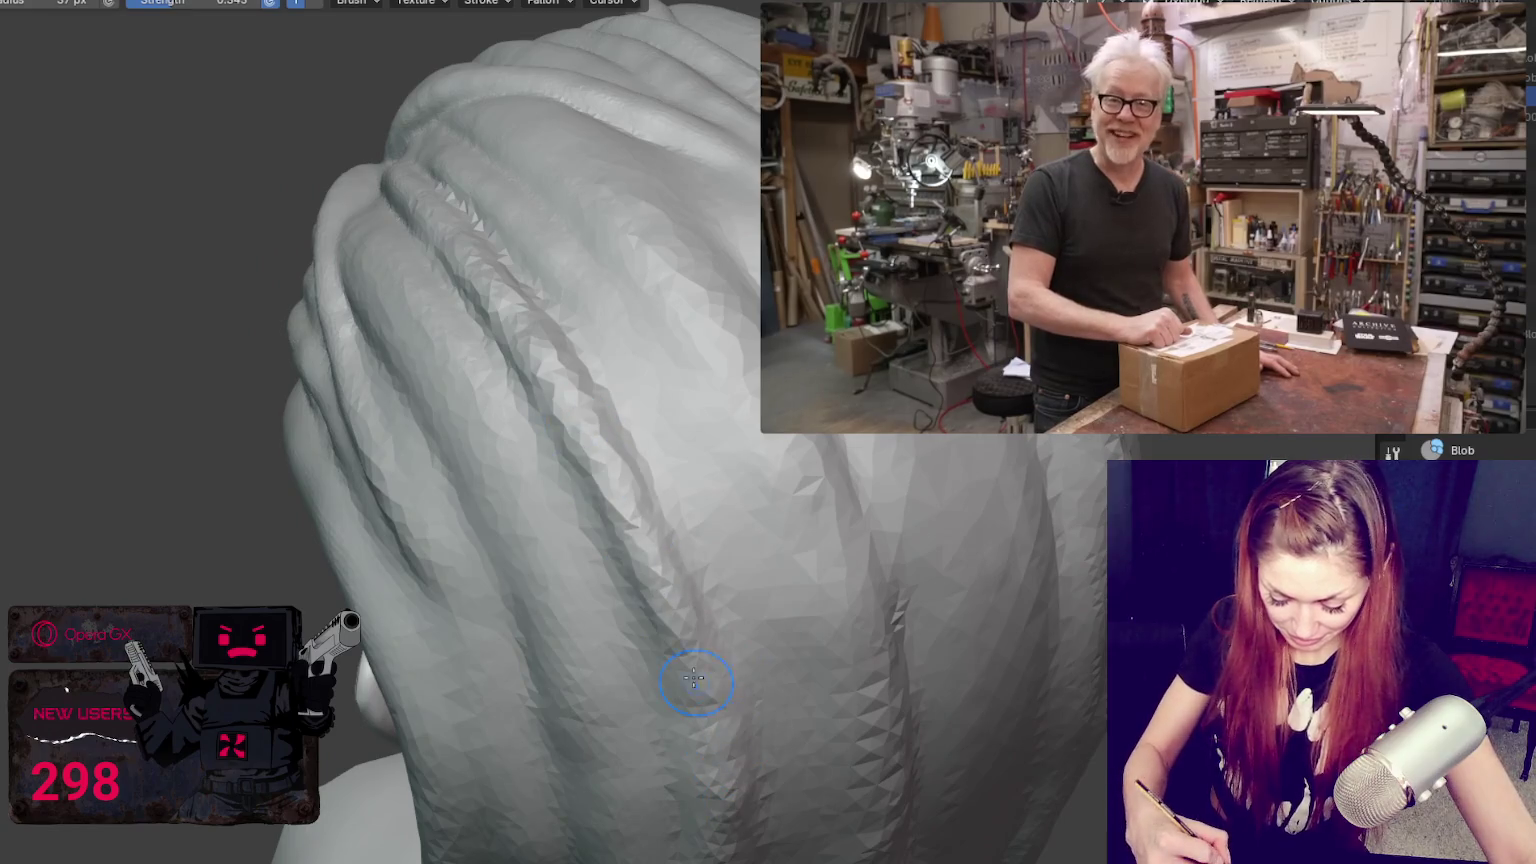
pyautogui.moveTo(668, 607); pyautogui.dragTo(747, 746, button='middle')
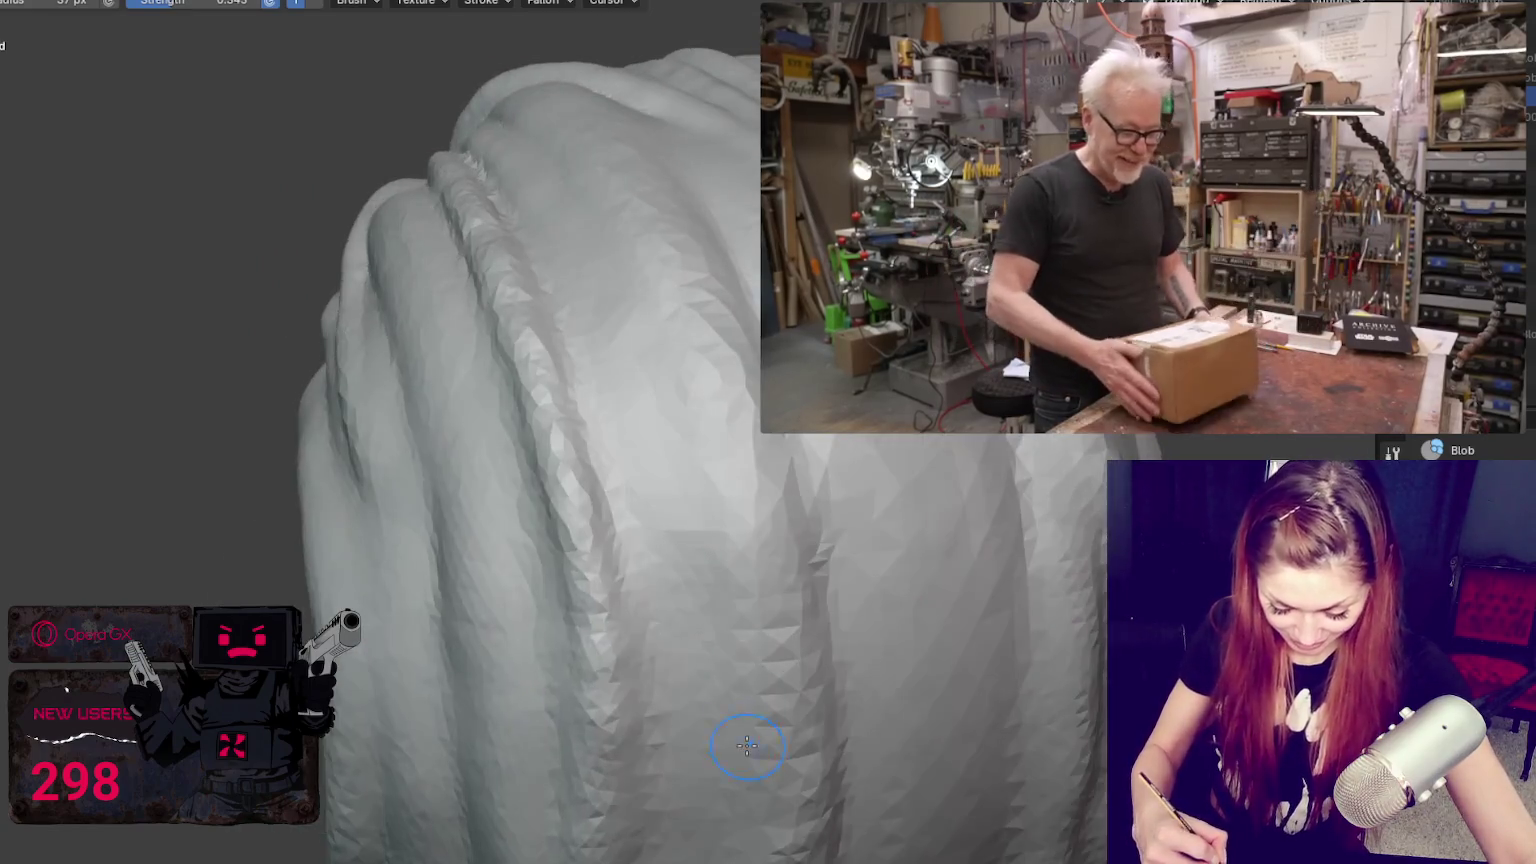
pyautogui.moveTo(618, 679); pyautogui.dragTo(548, 638, button='middle')
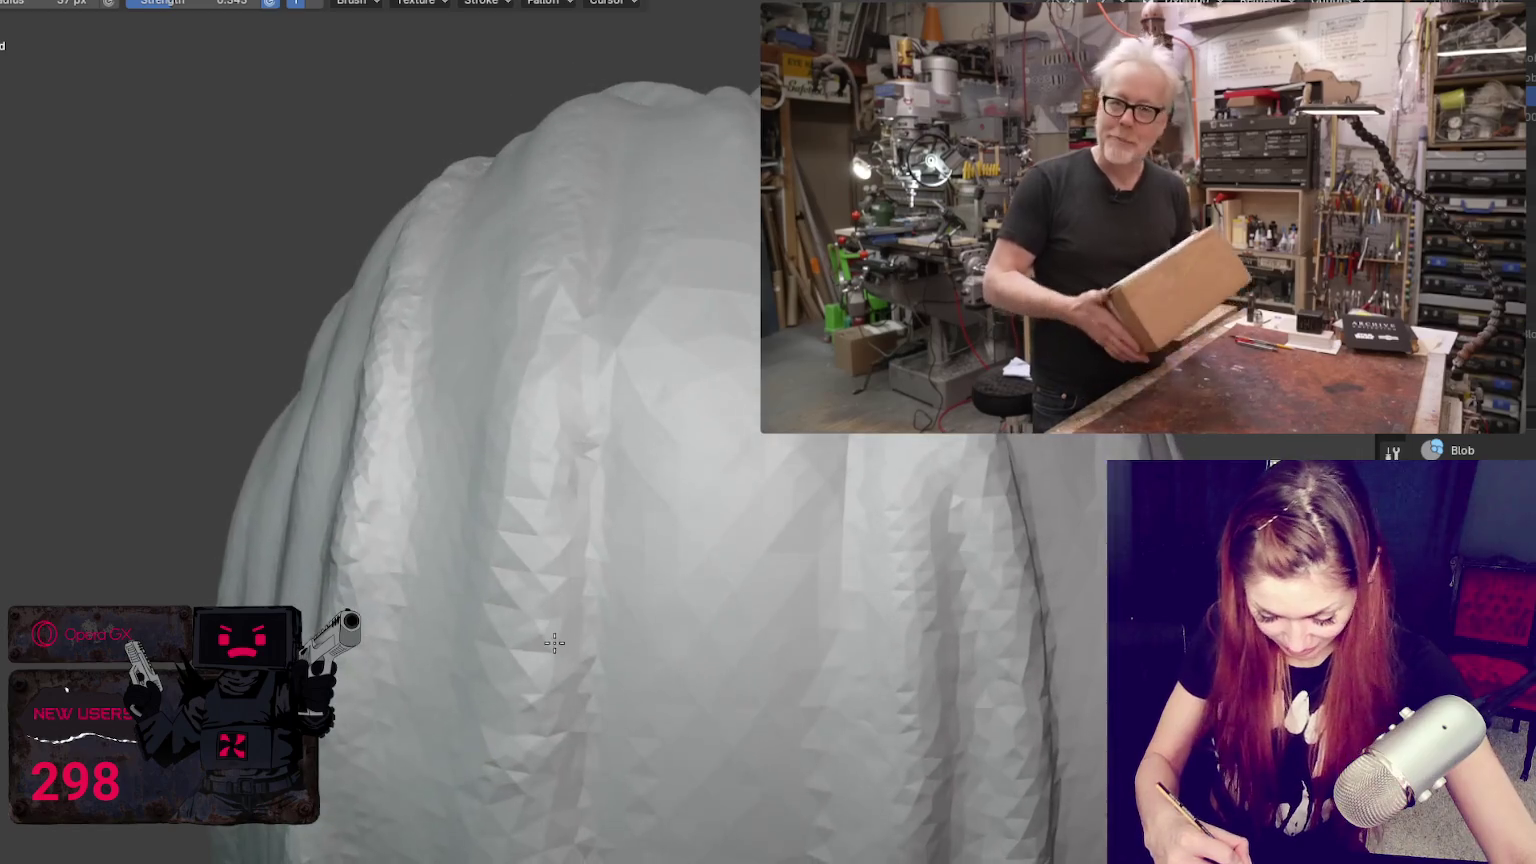
pyautogui.moveTo(363, 490); pyautogui.dragTo(614, 480, button='middle')
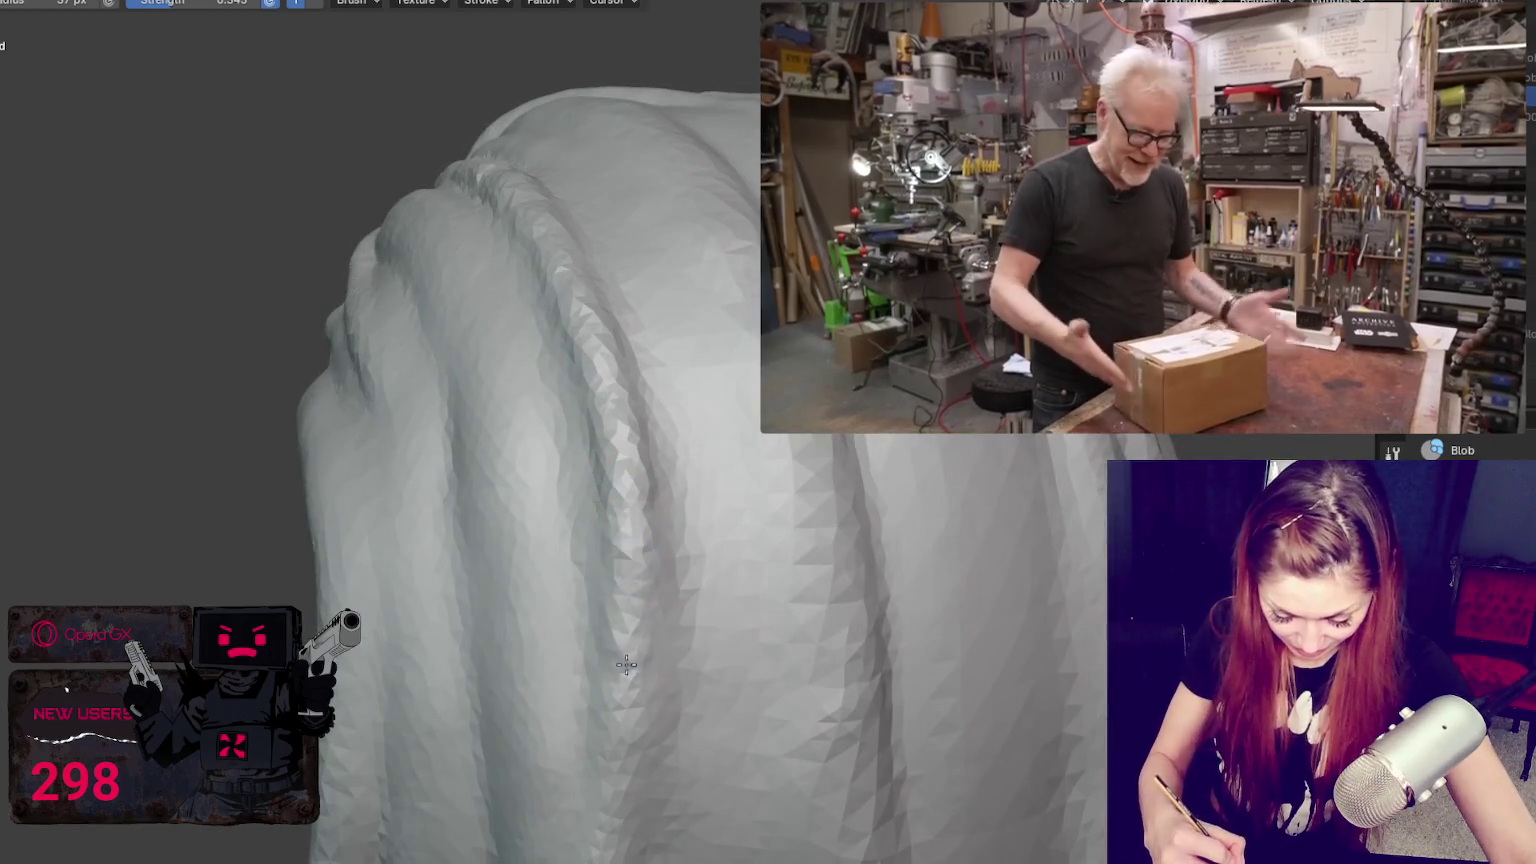
pyautogui.moveTo(621, 789); pyautogui.dragTo(790, 724, button='middle')
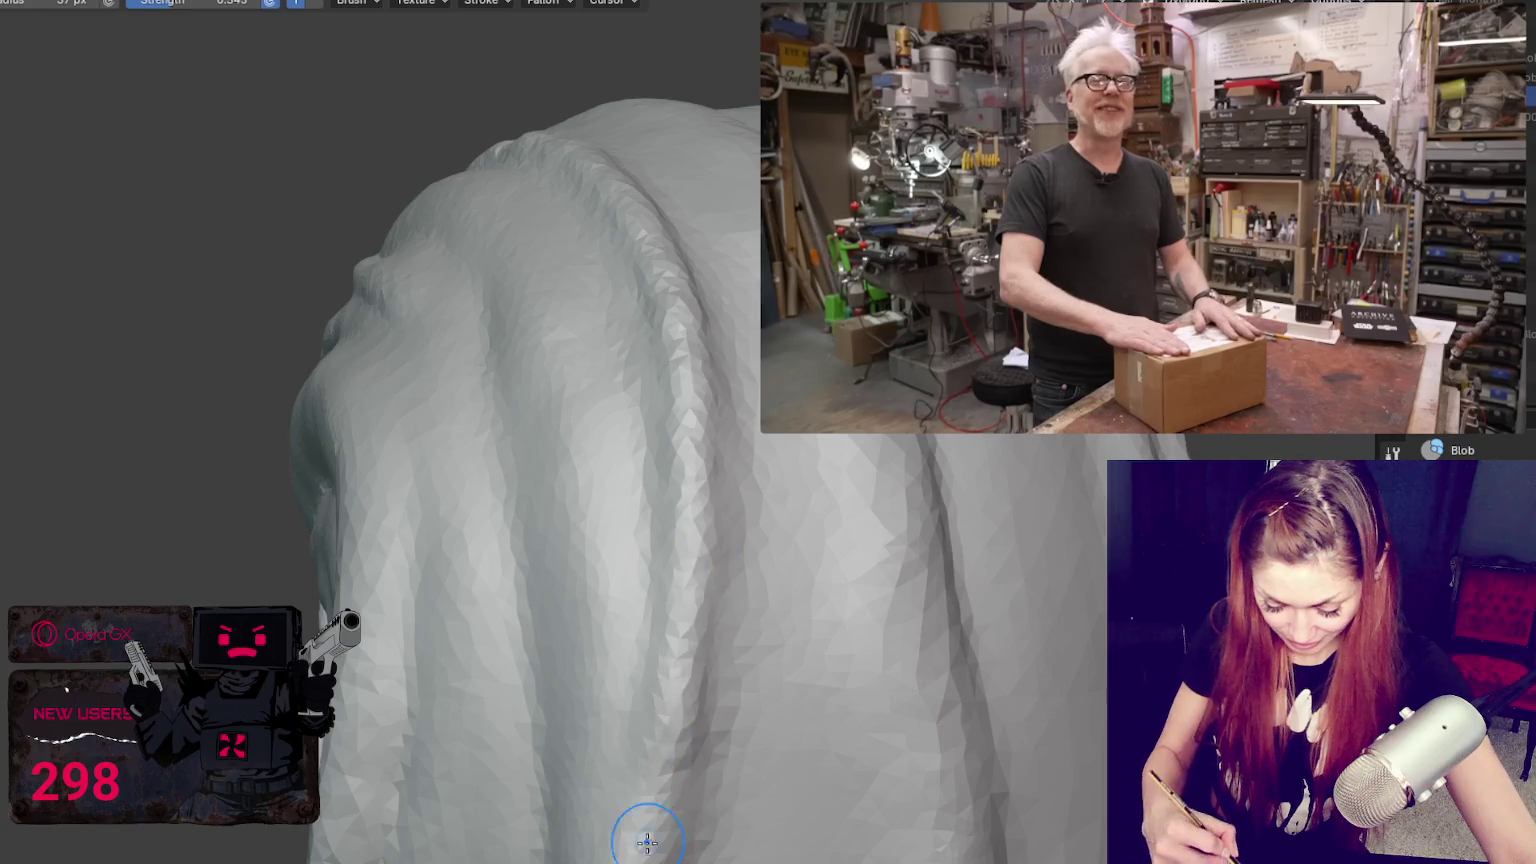
pyautogui.moveTo(662, 769)
pyautogui.mouseDown(button='middle')
pyautogui.moveTo(847, 570)
pyautogui.moveTo(1010, 770)
pyautogui.moveTo(1052, 714)
pyautogui.moveTo(420, 760)
pyautogui.mouseUp(button='middle')
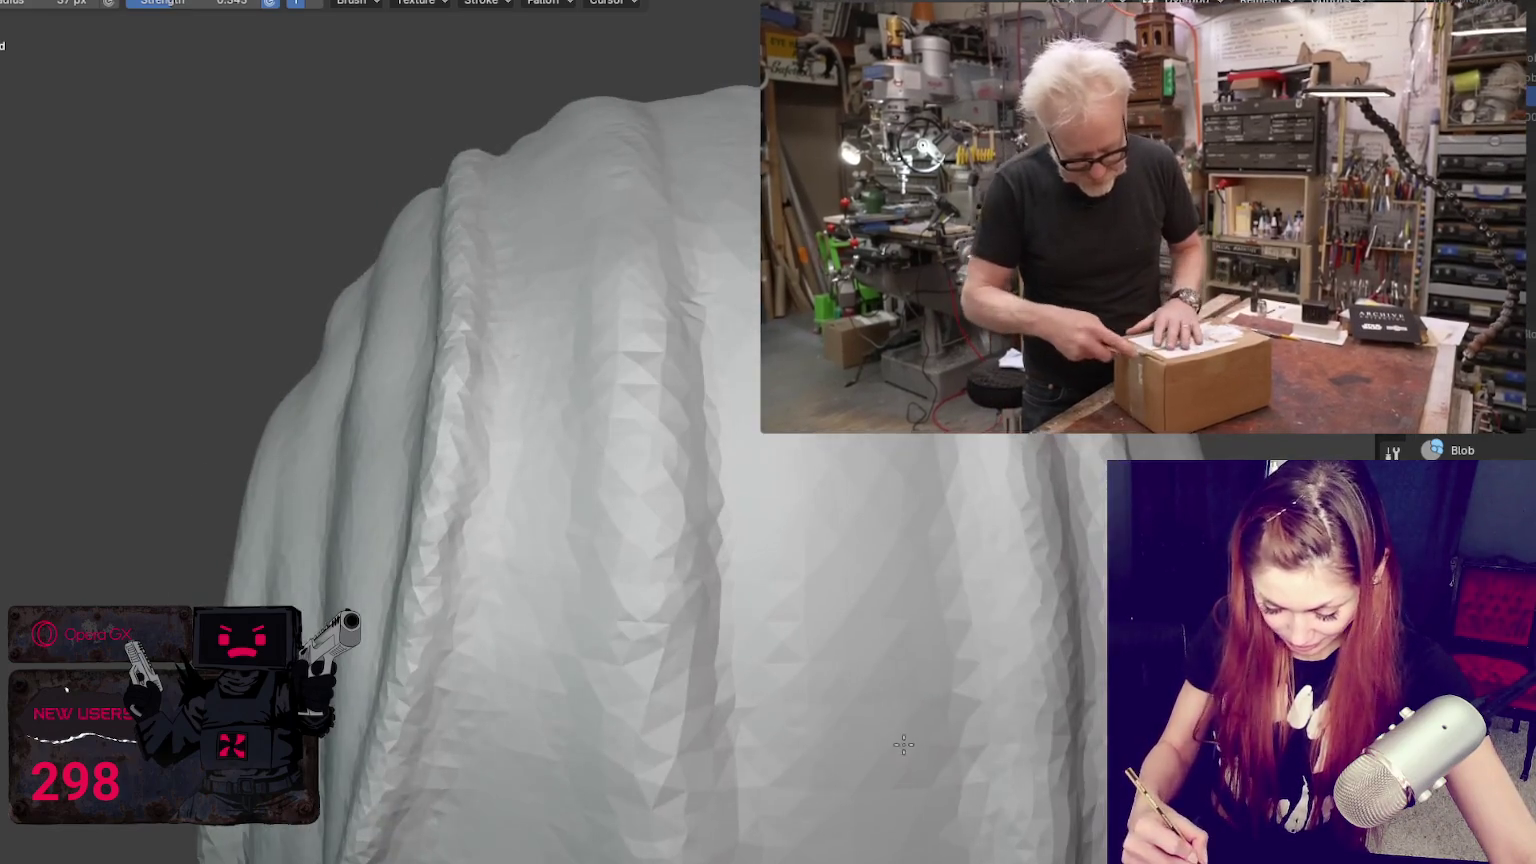
# Step: Switch to Crease and carve grooves between the long strands down the back of the head
pyautogui.hotkey('shift', 'c')
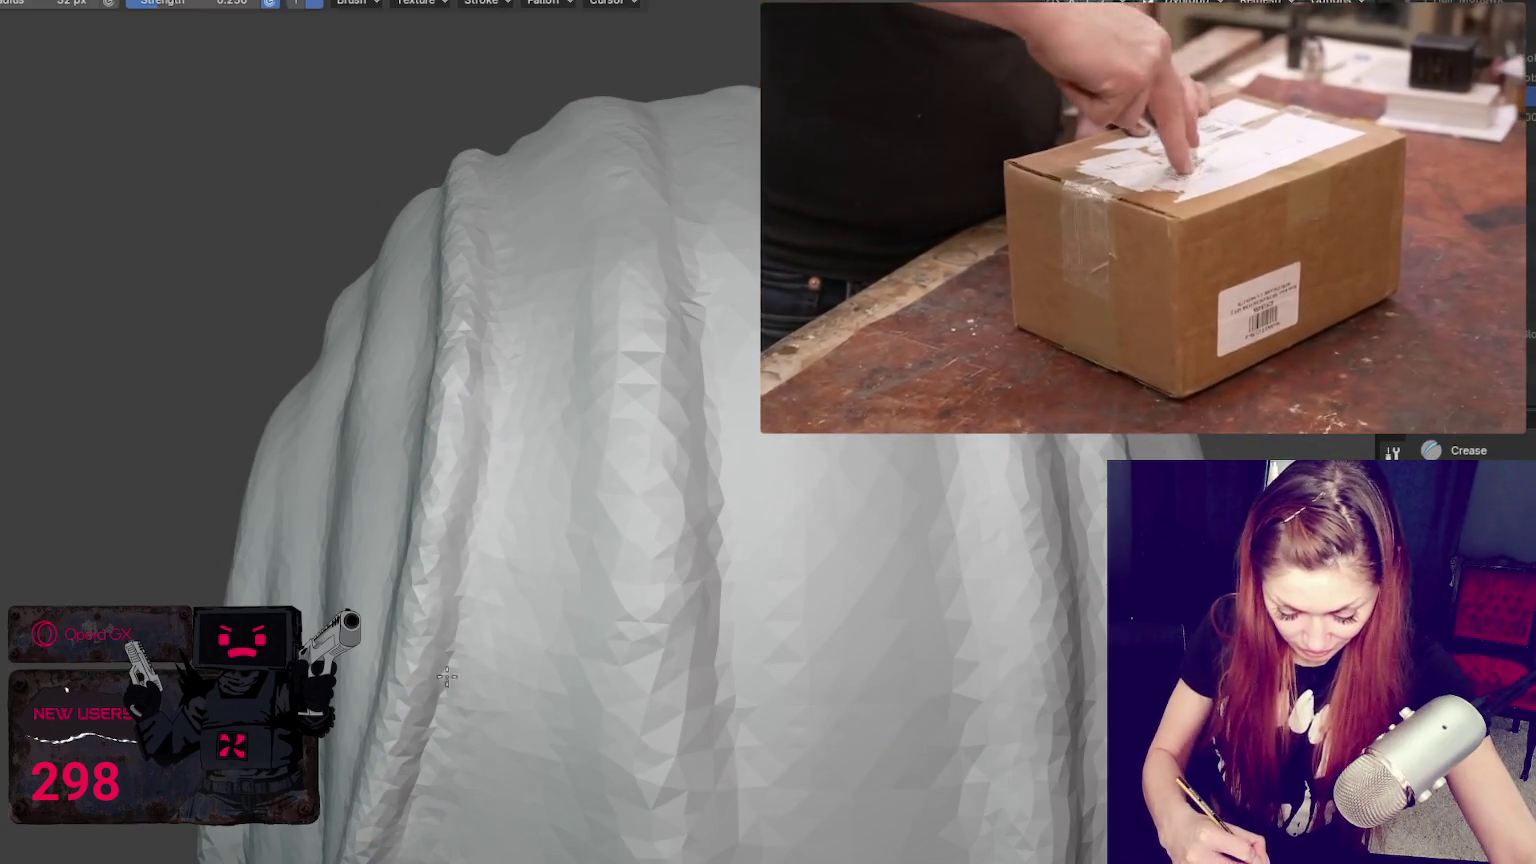
pyautogui.moveTo(480, 343)
pyautogui.mouseDown(button='middle')
pyautogui.moveTo(480, 600)
pyautogui.moveTo(449, 517)
pyautogui.mouseUp(button='middle')
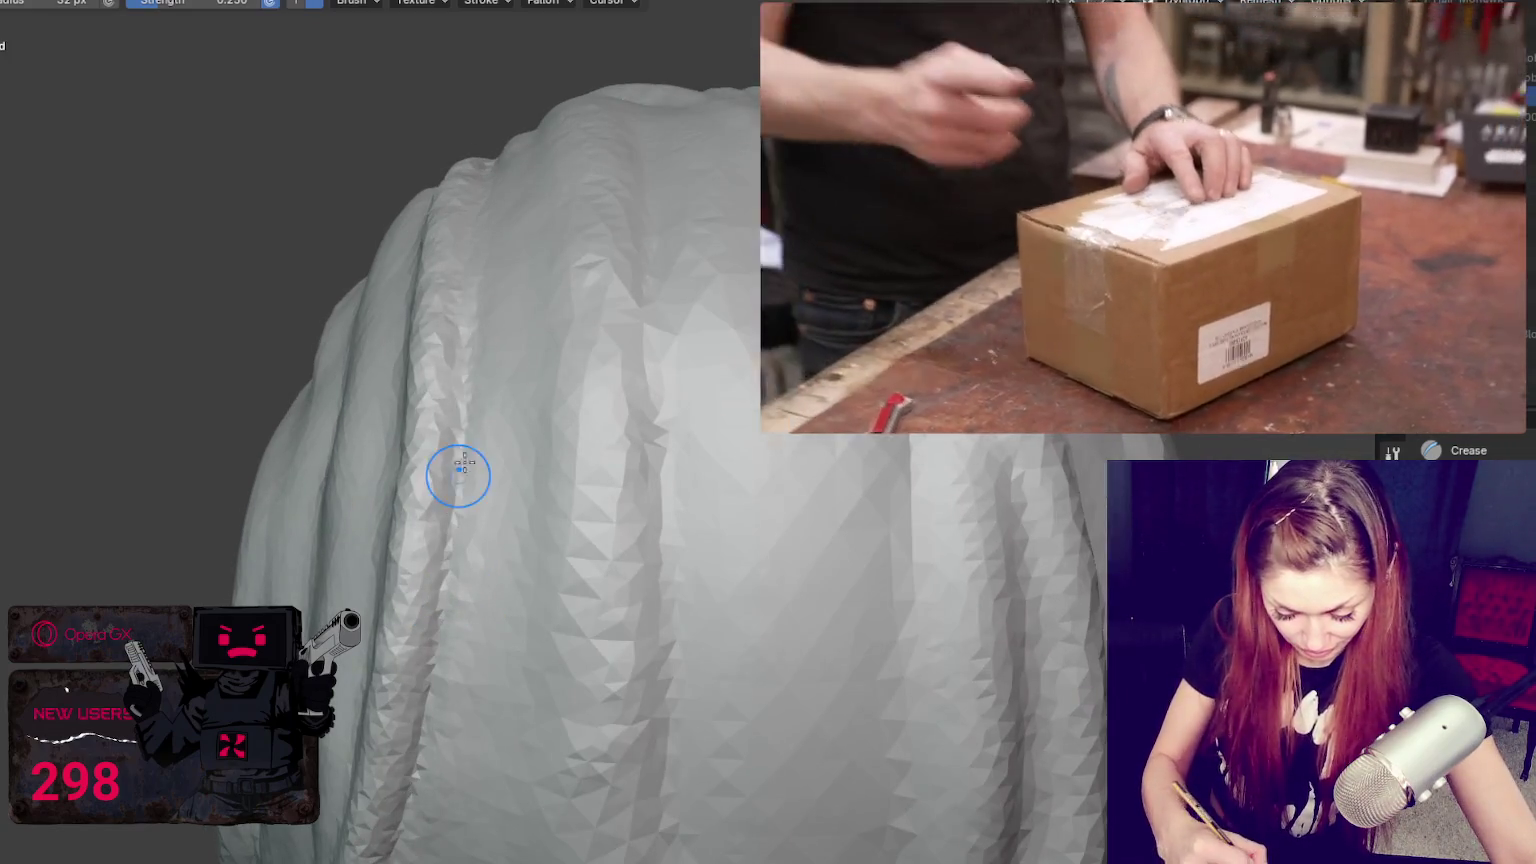
pyautogui.moveTo(458, 476); pyautogui.dragTo(487, 542, button='middle')
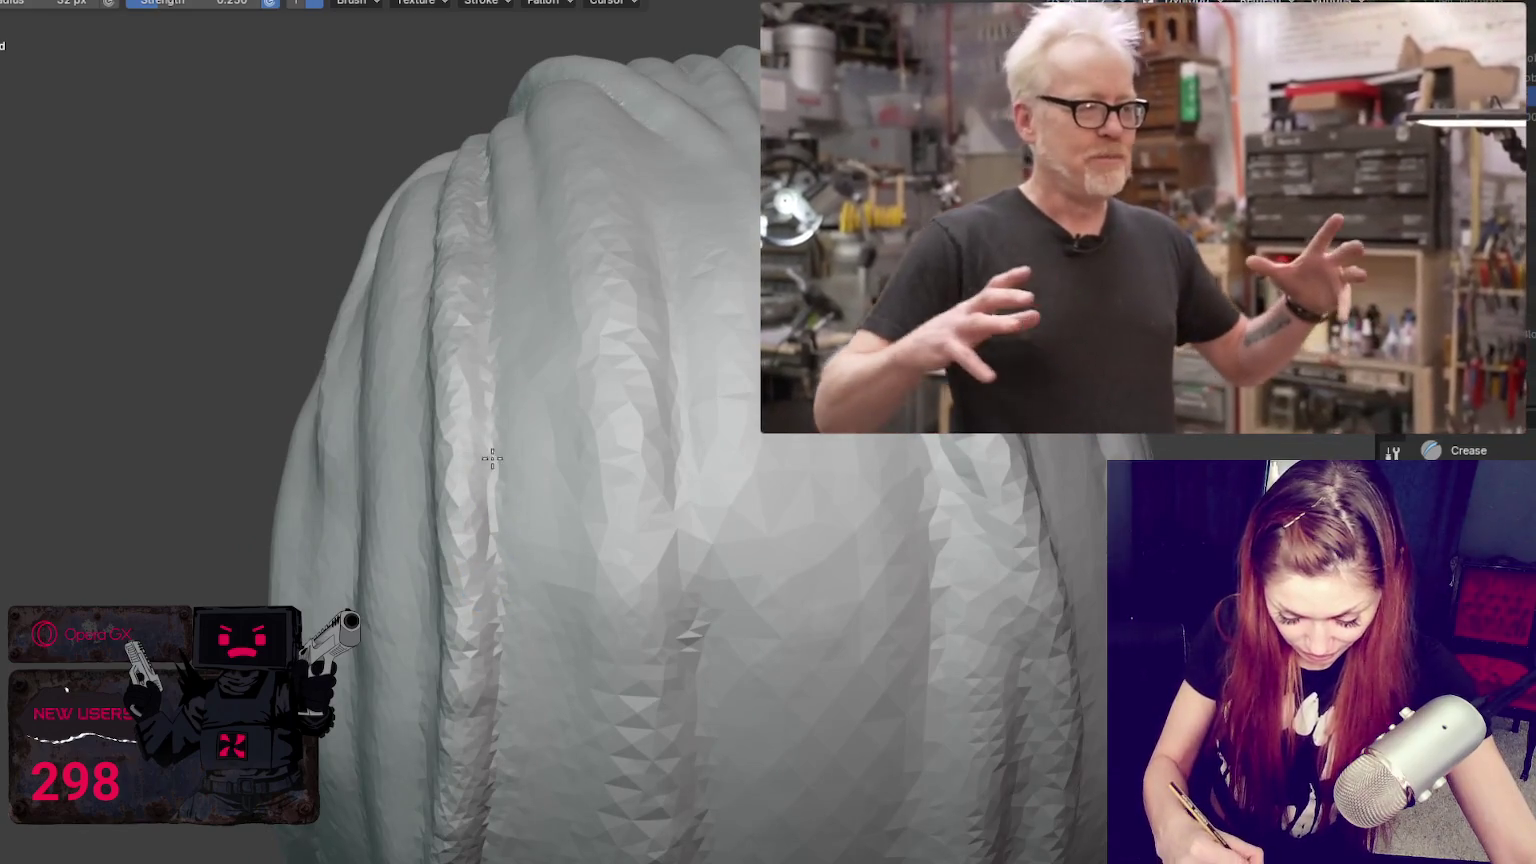
pyautogui.moveTo(507, 720); pyautogui.dragTo(547, 196, button='middle')
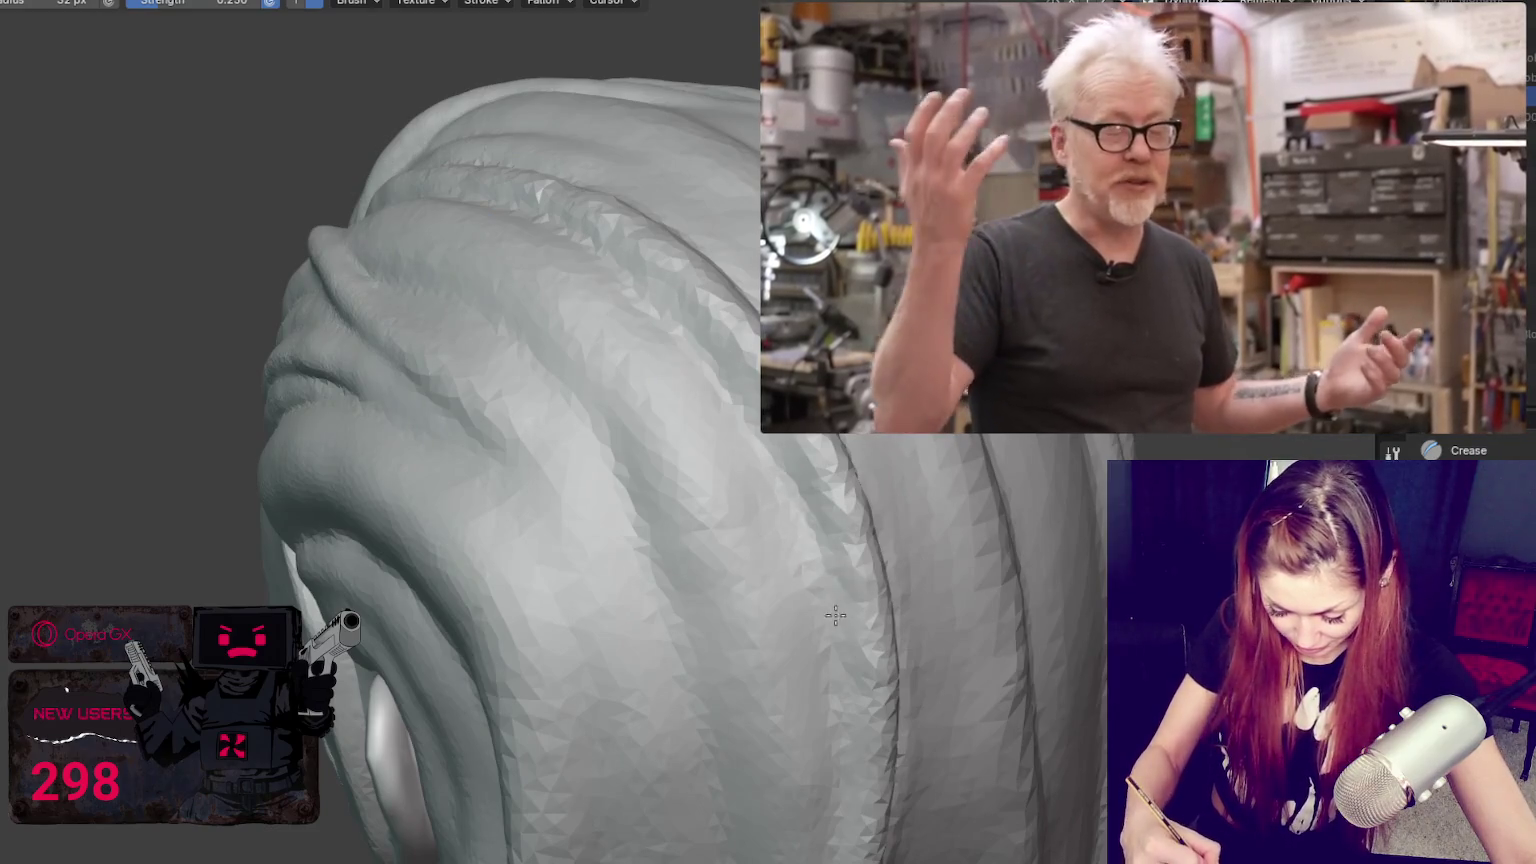
pyautogui.moveTo(829, 621)
pyautogui.mouseDown(button='middle')
pyautogui.moveTo(891, 651)
pyautogui.moveTo(748, 557)
pyautogui.mouseUp(button='middle')
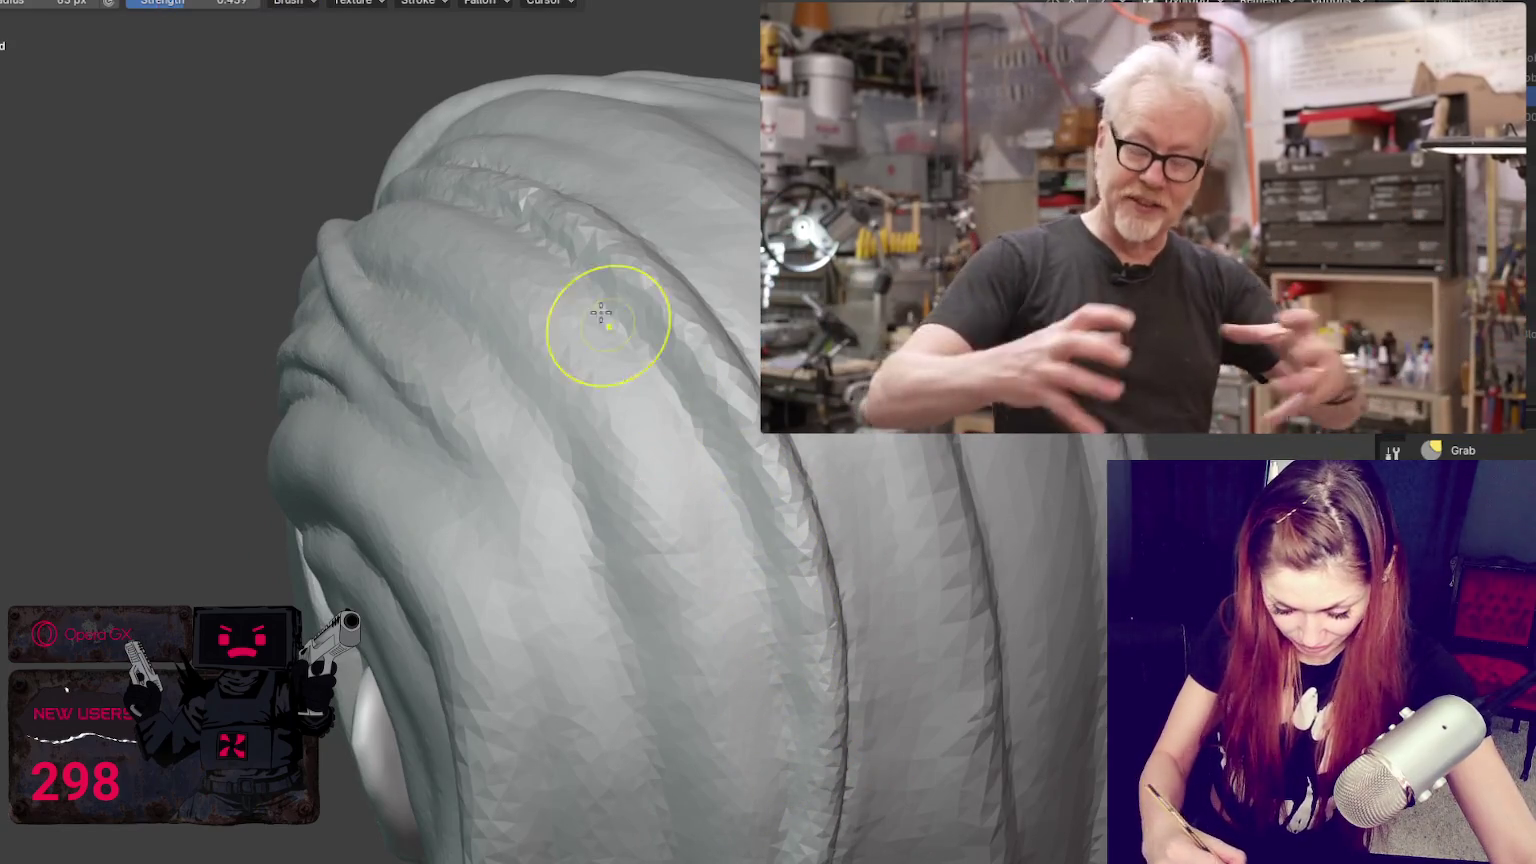
pyautogui.moveTo(663, 334); pyautogui.dragTo(632, 366, button='middle')
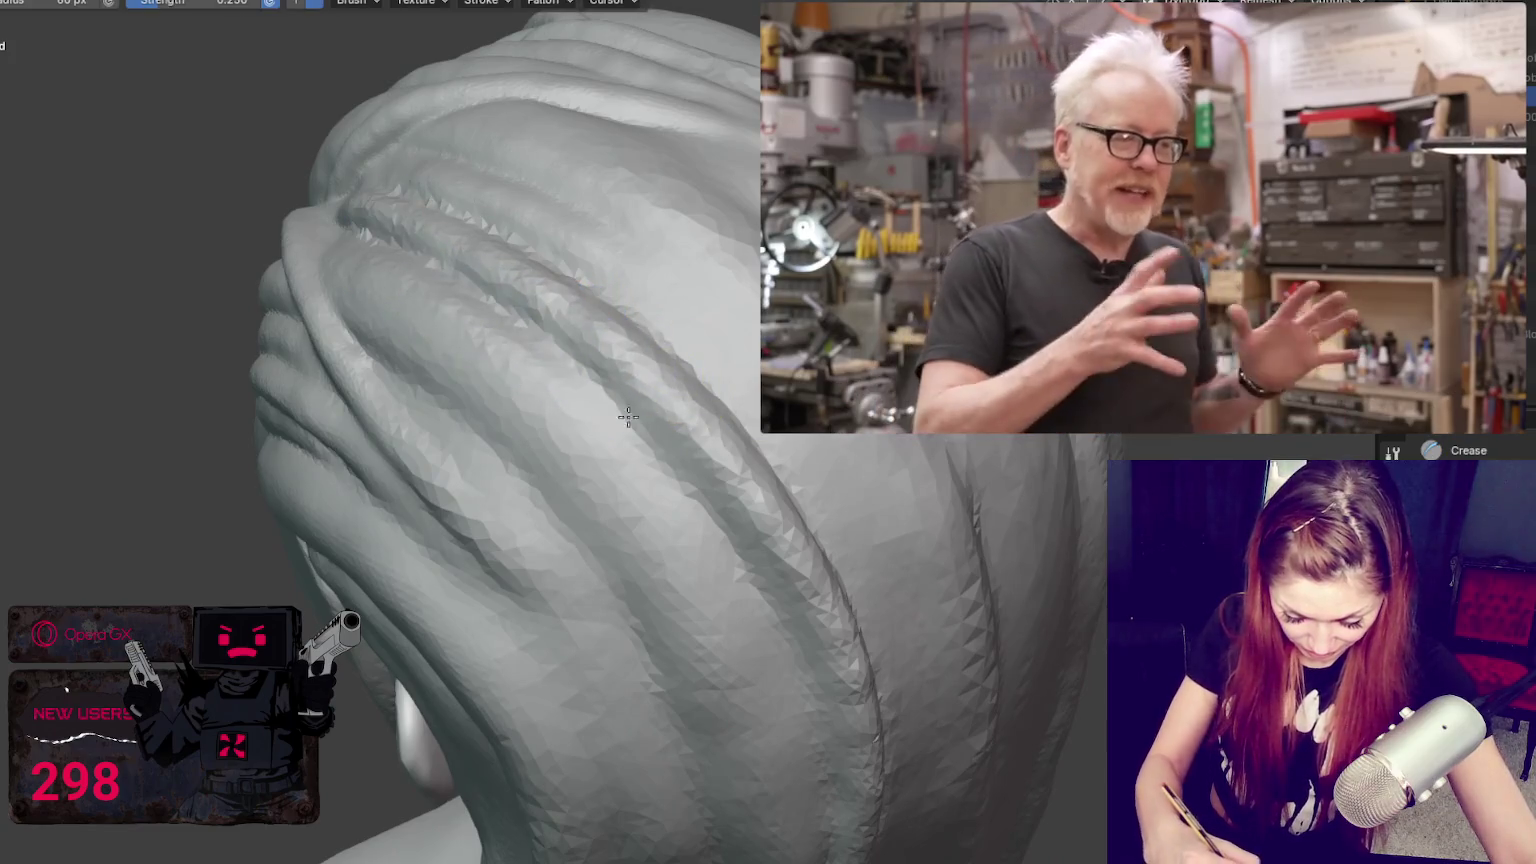
pyautogui.moveTo(810, 620); pyautogui.dragTo(703, 607, button='middle')
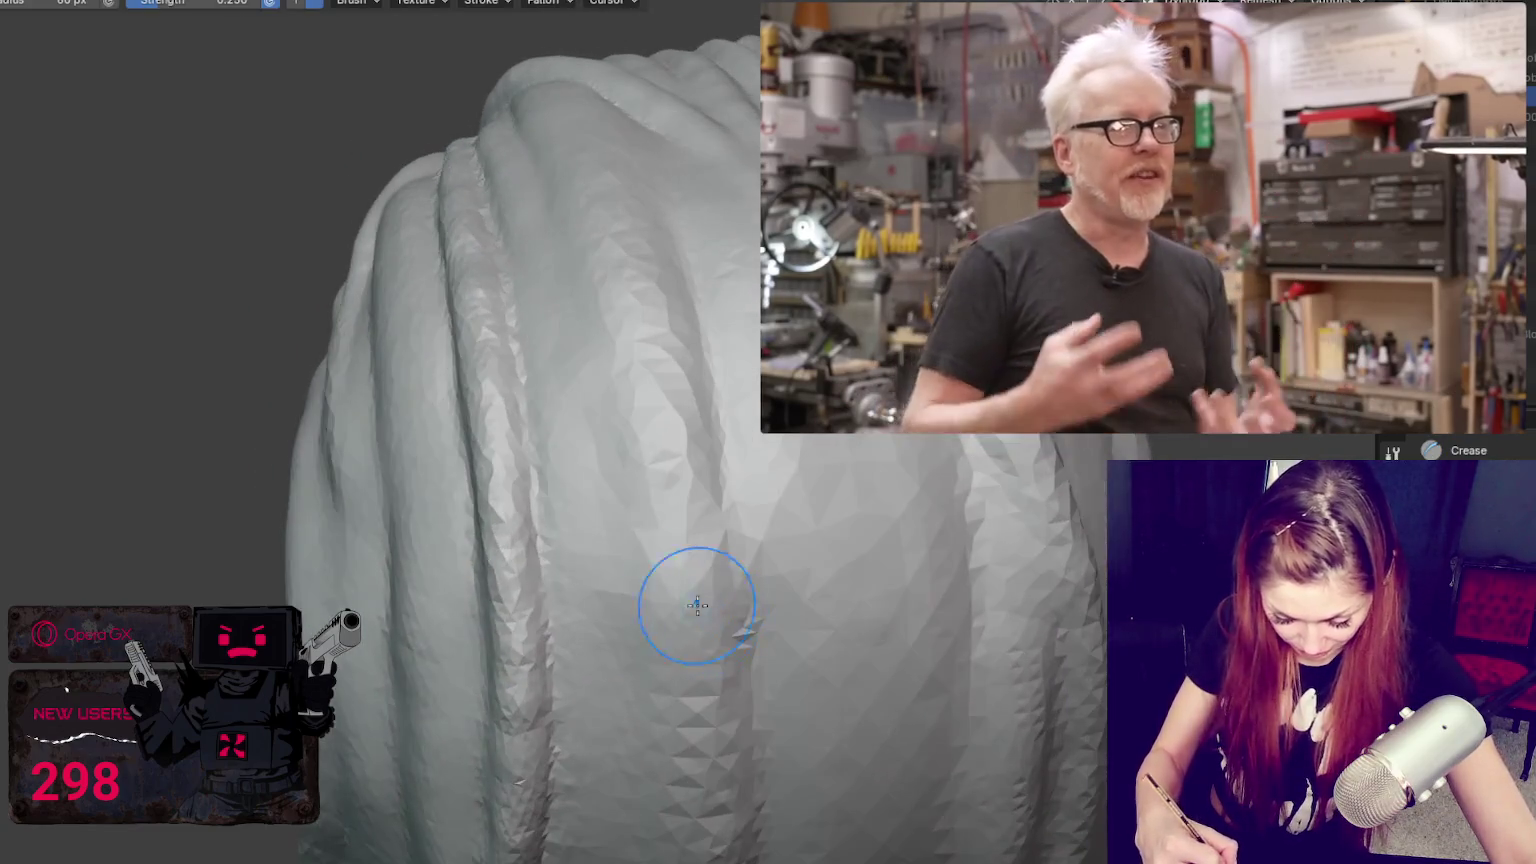
pyautogui.moveTo(528, 503); pyautogui.dragTo(480, 394, button='middle')
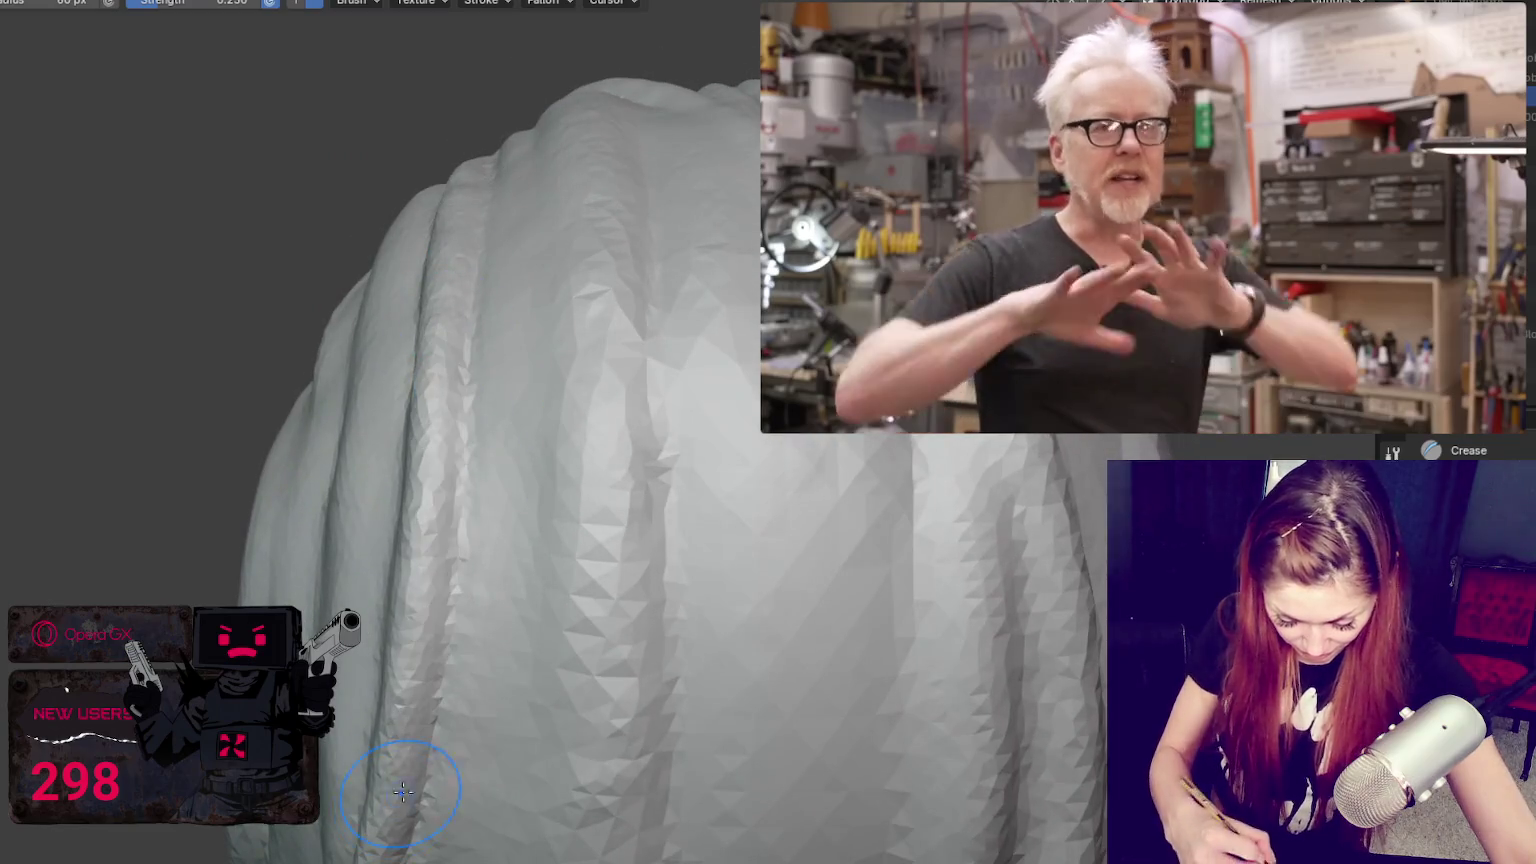
pyautogui.moveTo(411, 806); pyautogui.dragTo(660, 608, button='middle')
pyautogui.moveTo(607, 767)
pyautogui.mouseDown(button='middle')
pyautogui.moveTo(549, 384)
pyautogui.moveTo(610, 394)
pyautogui.mouseUp(button='middle')
pyautogui.scroll(2, 612, 395)
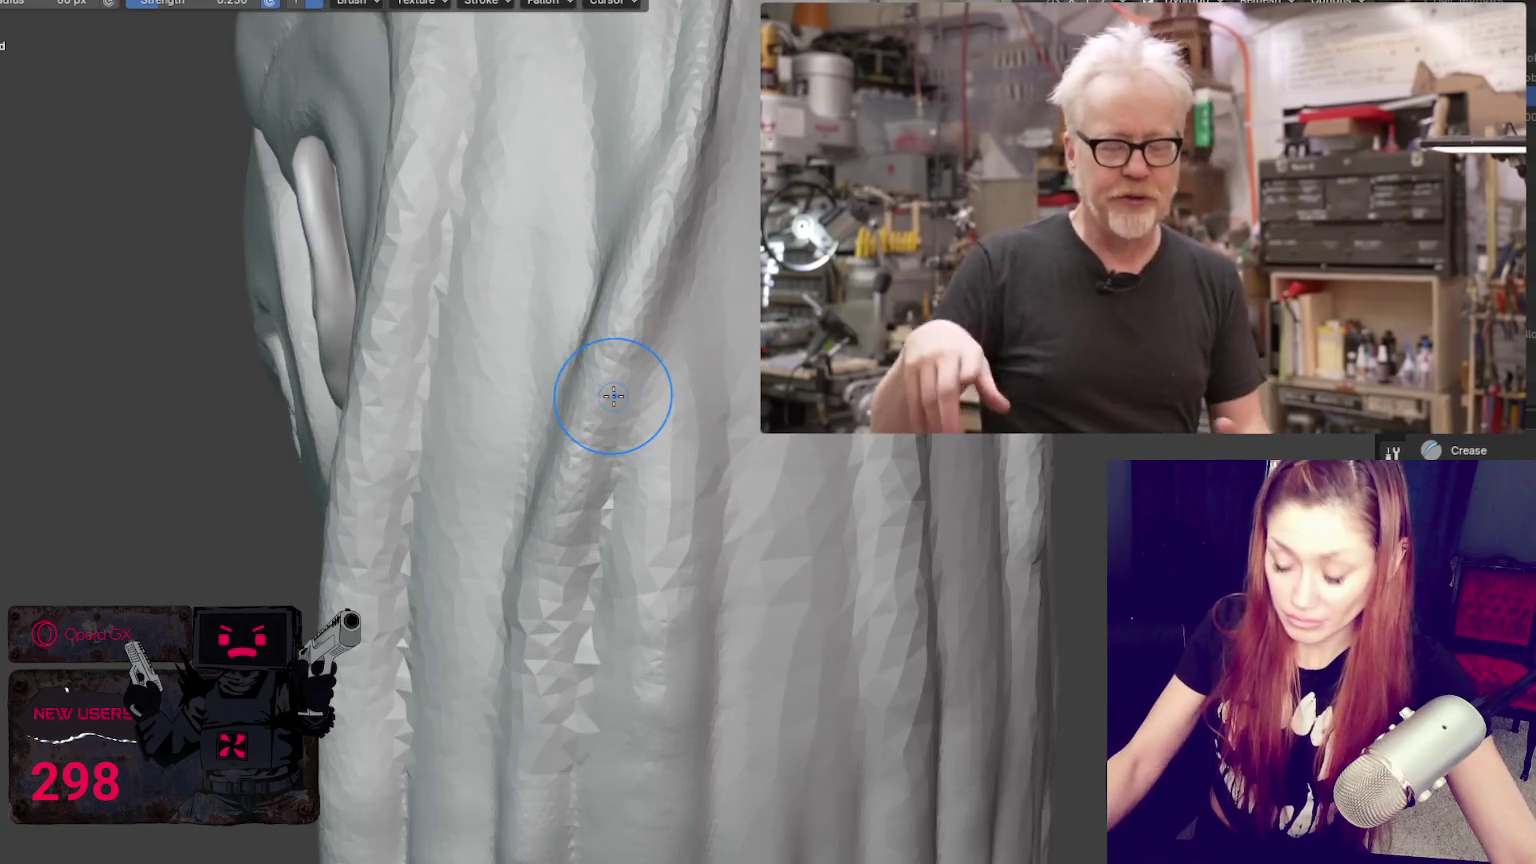
# Step: Set the sculpting brush radius to 47 px
pyautogui.moveTo(641, 267); pyautogui.dragTo(651, 244, button='middle')
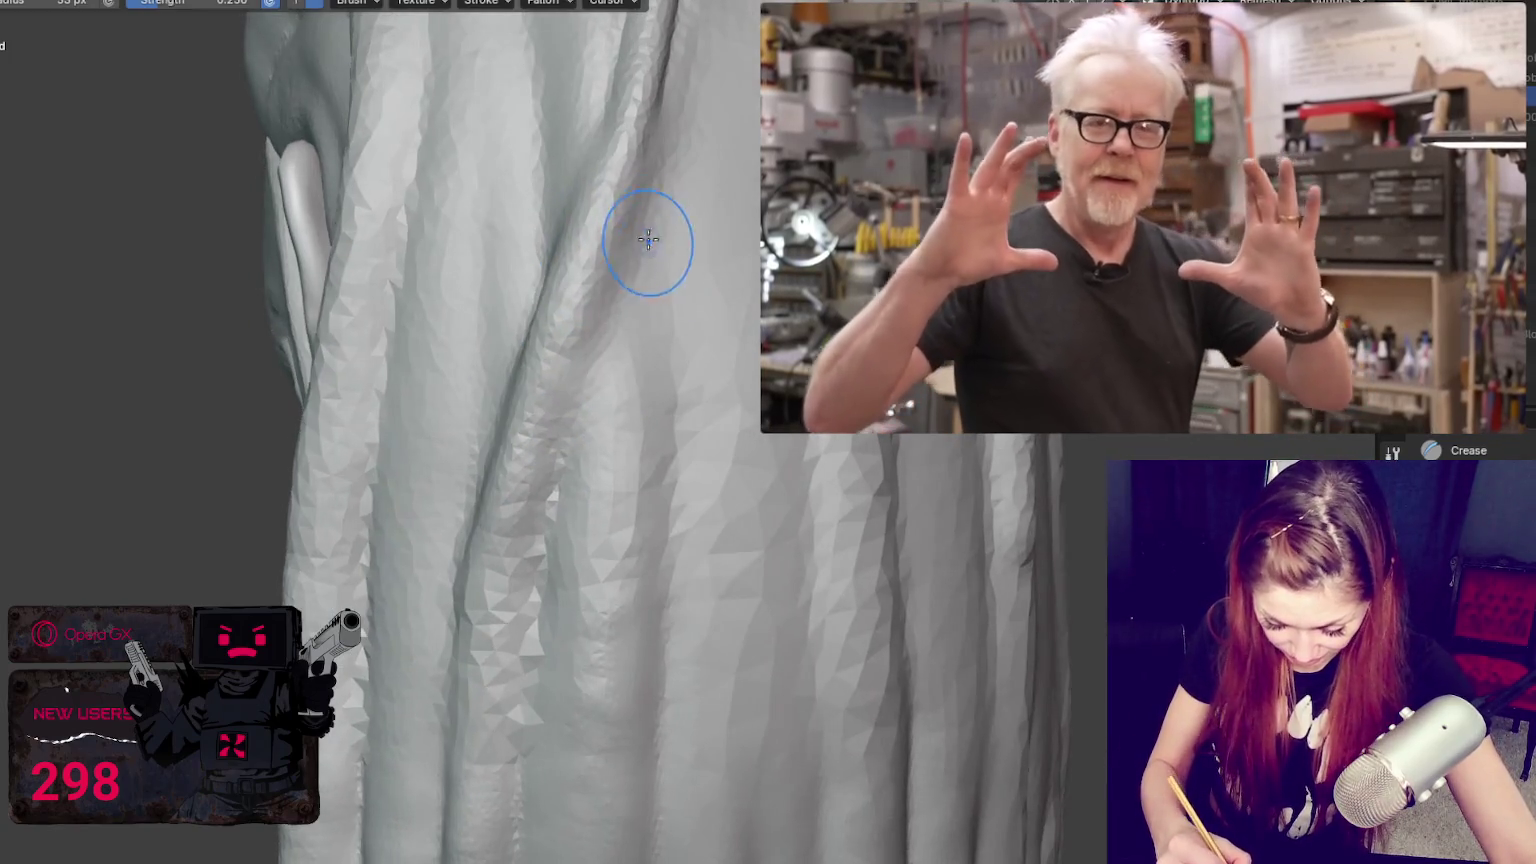
pyautogui.press('f')
pyautogui.click(593, 353)
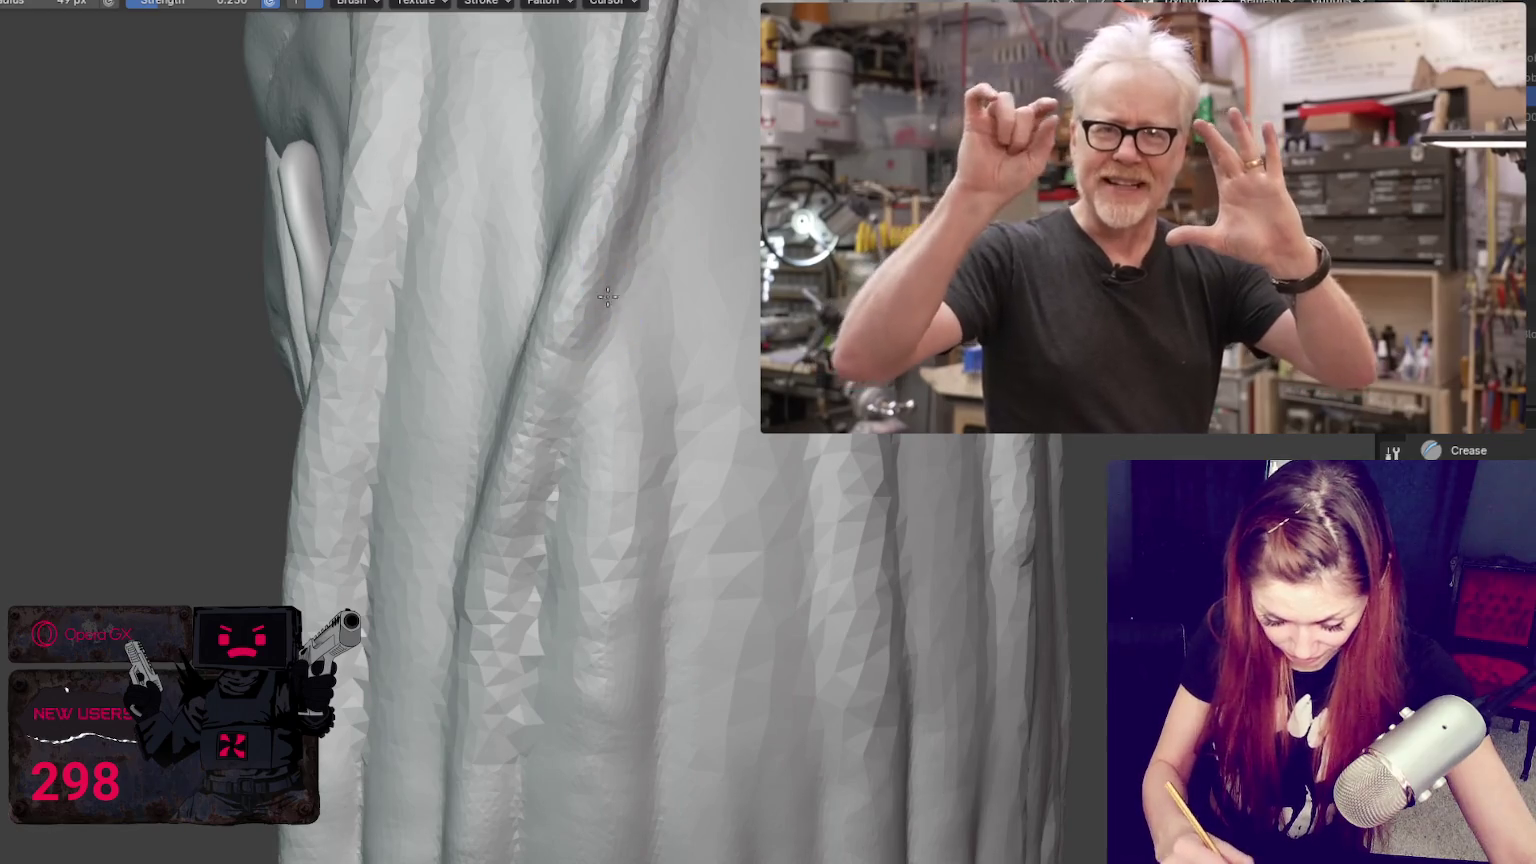
# Step: Pull the long hair crease beside the ear slightly upward with the Grab brush
pyautogui.moveTo(576, 370)
pyautogui.mouseDown(button='middle')
pyautogui.moveTo(672, 457)
pyautogui.moveTo(610, 507)
pyautogui.mouseUp(button='middle')
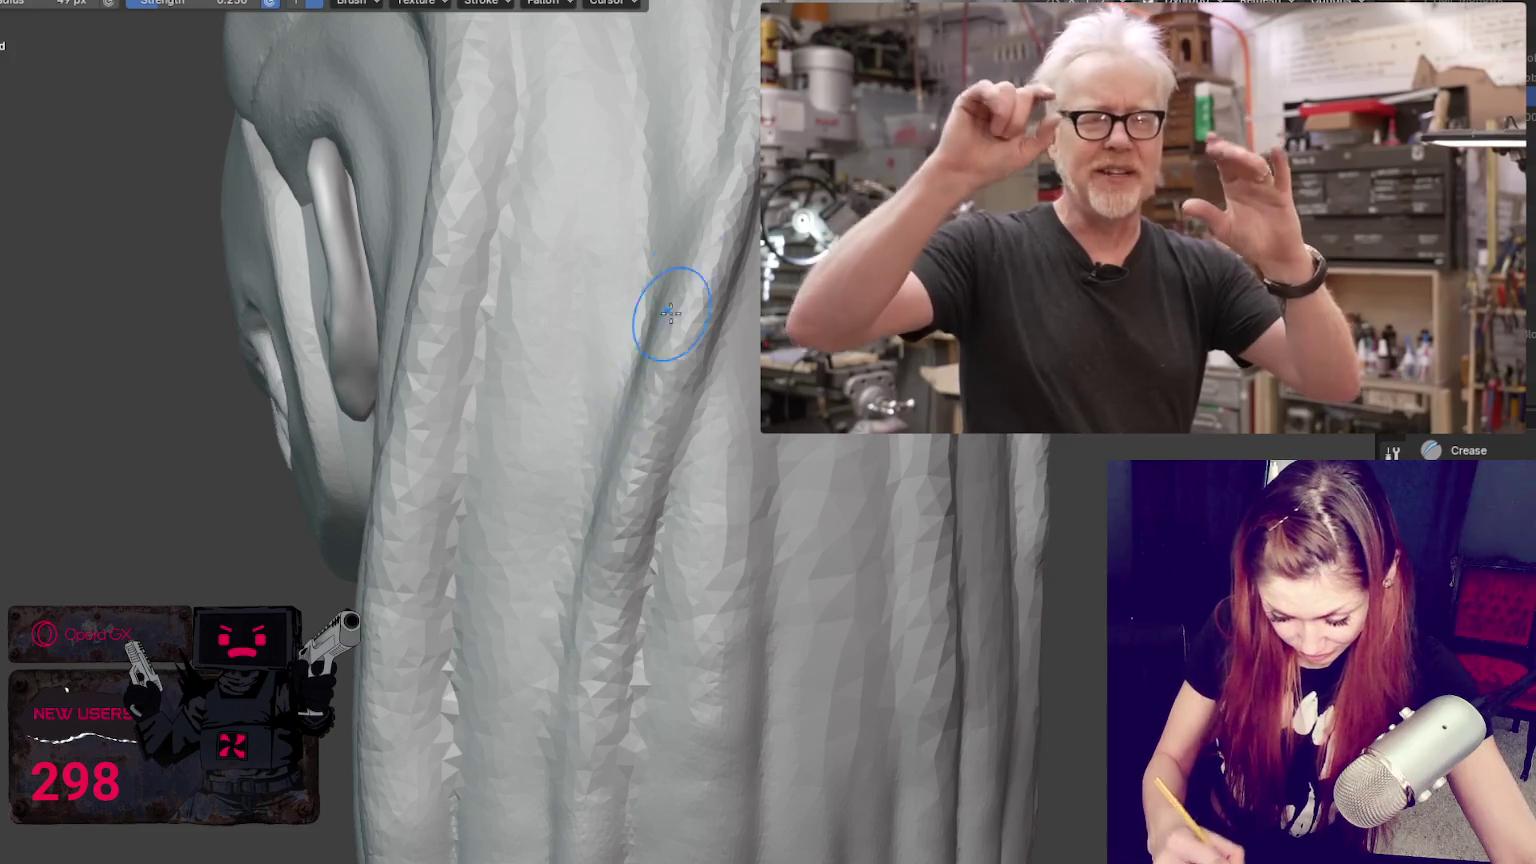
pyautogui.moveTo(651, 360); pyautogui.dragTo(640, 250, button='middle')
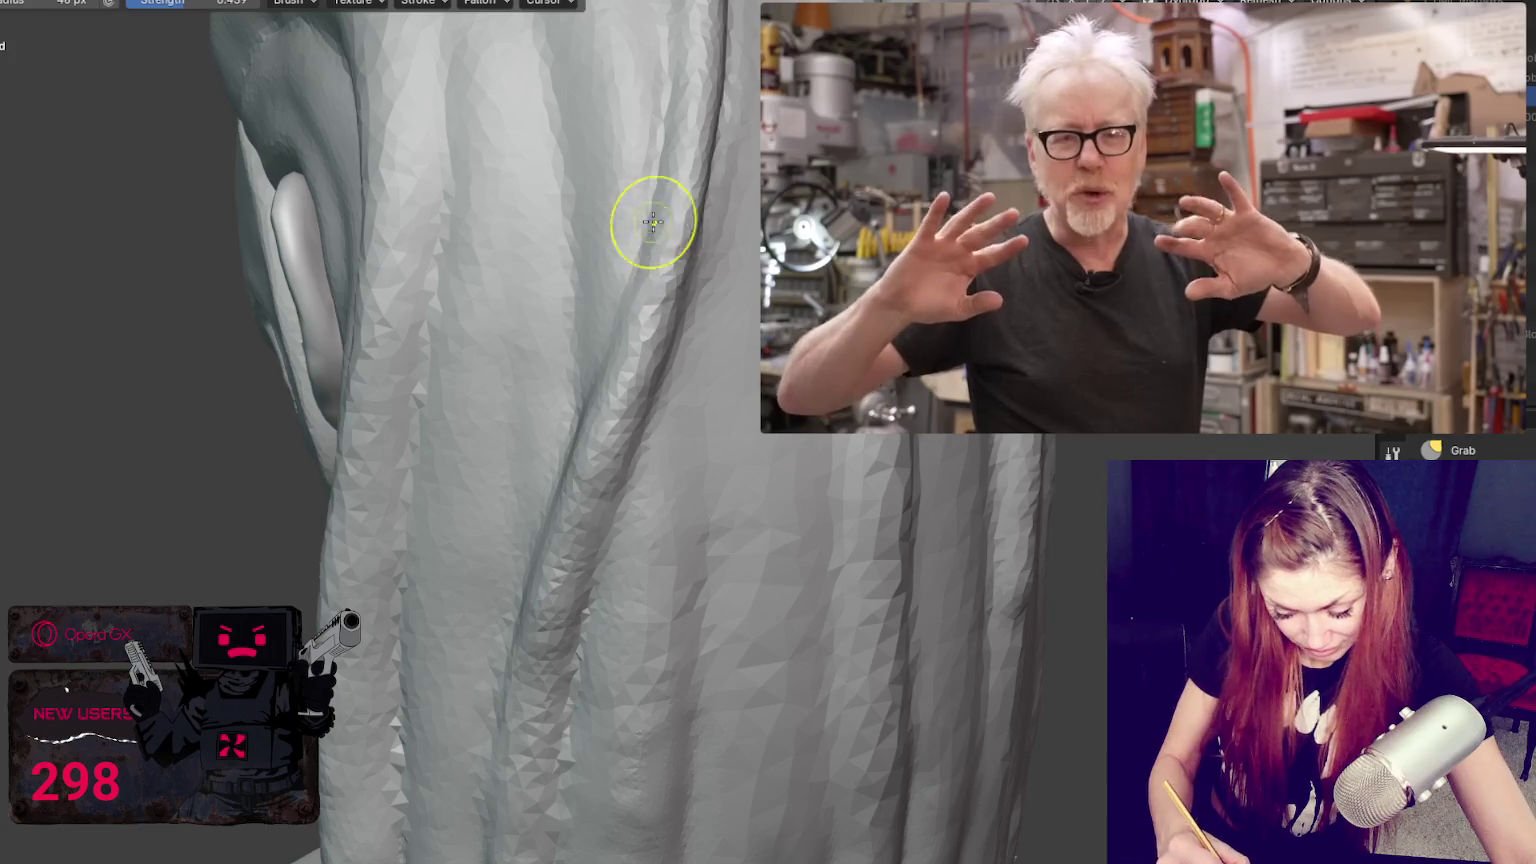
pyautogui.moveTo(568, 623); pyautogui.dragTo(652, 463, button='middle')
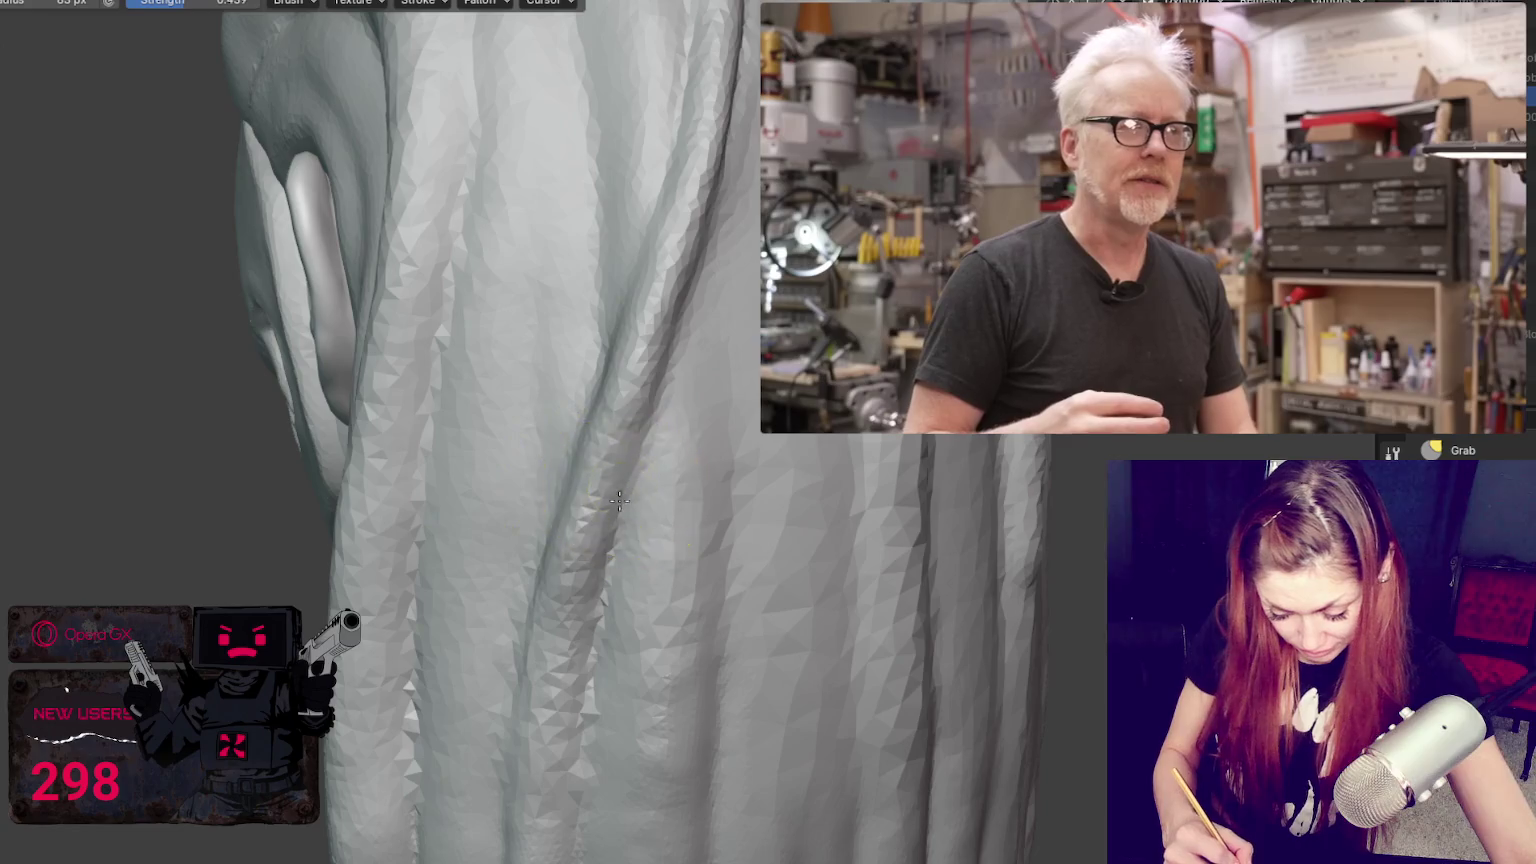
pyautogui.moveTo(640, 425); pyautogui.dragTo(643, 334)
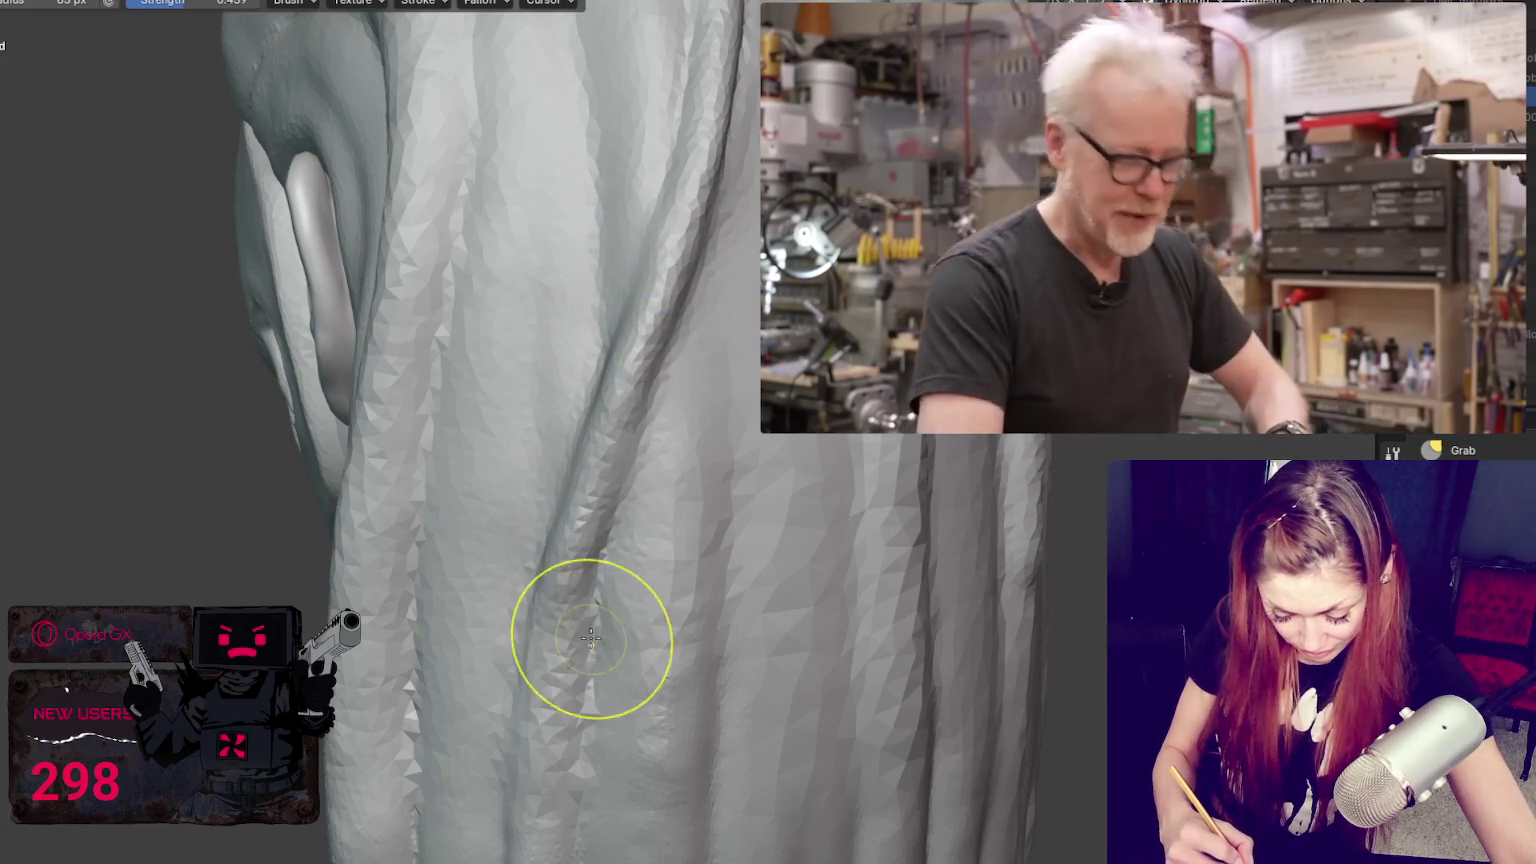
# Step: Switch back to the Crease brush and deepen the crease along the back strand
pyautogui.moveTo(581, 587); pyautogui.dragTo(651, 549, button='middle')
pyautogui.hotkey('shift', 'c')
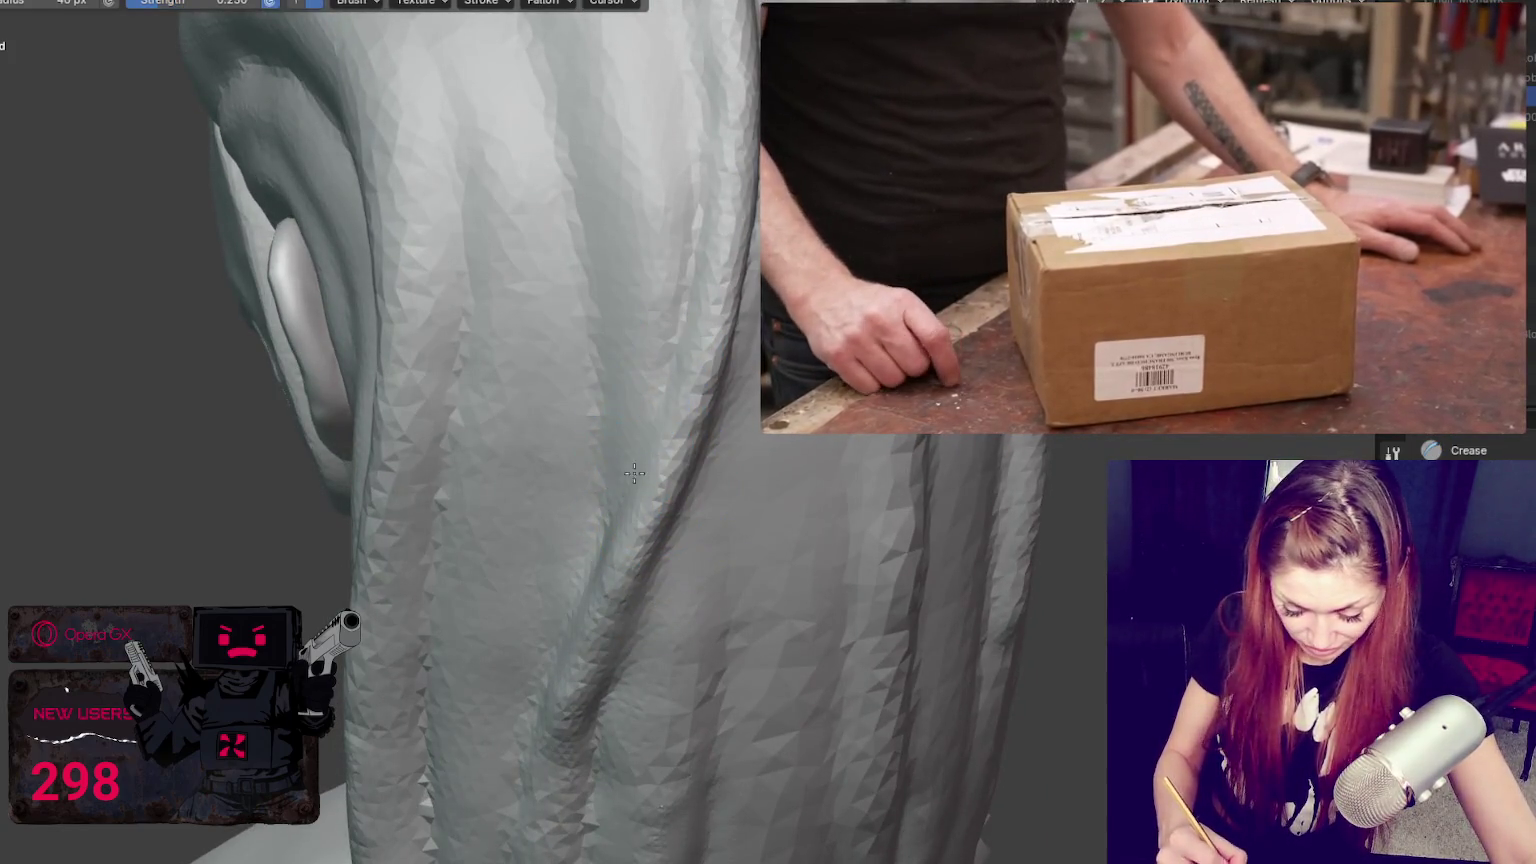
pyautogui.moveTo(720, 145); pyautogui.dragTo(597, 213, button='middle')
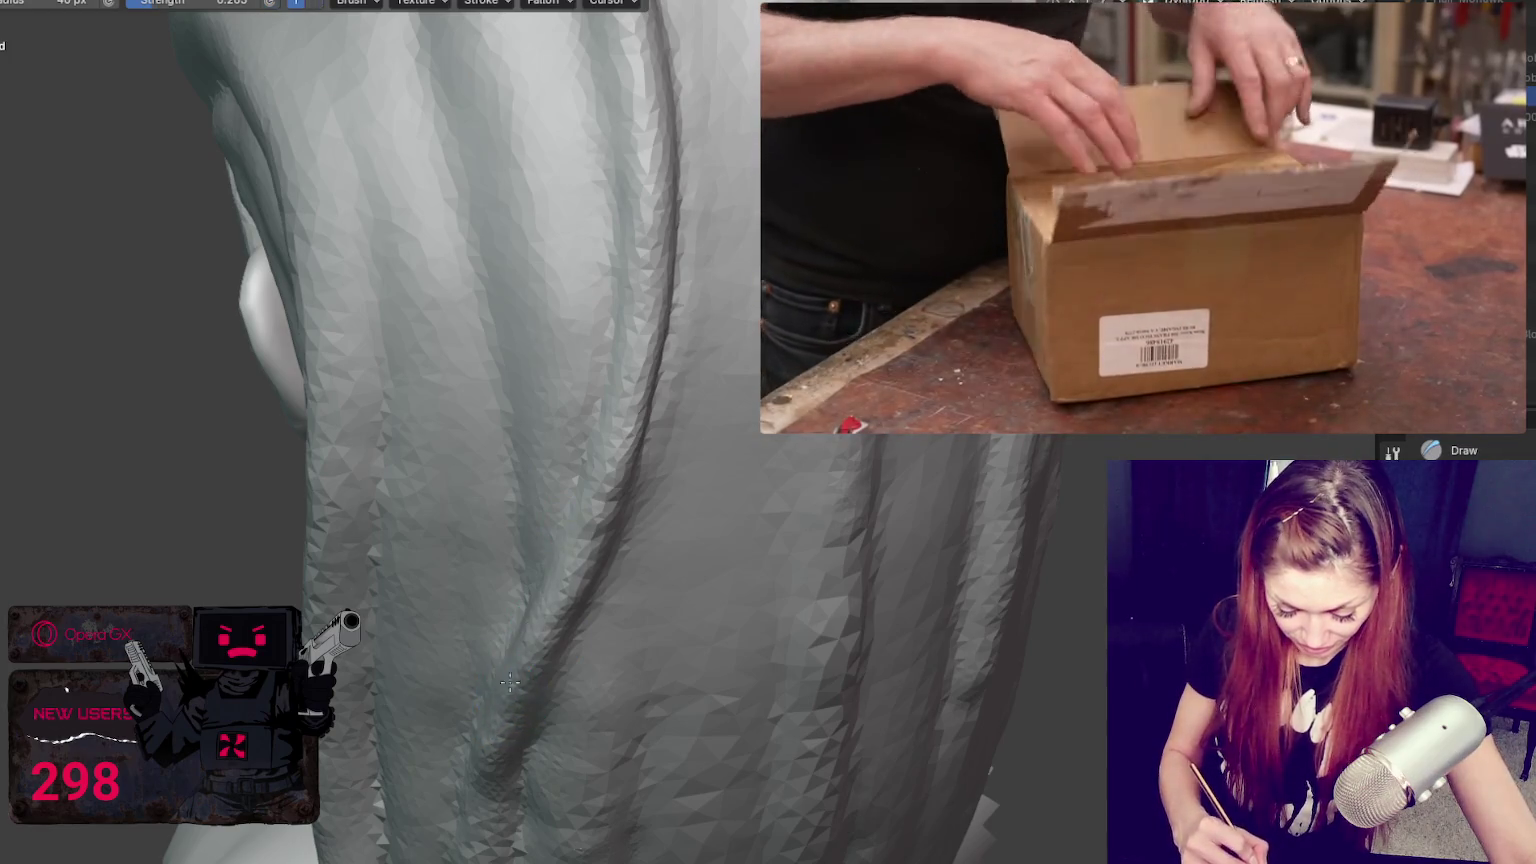
pyautogui.moveTo(608, 470); pyautogui.dragTo(573, 539, button='middle')
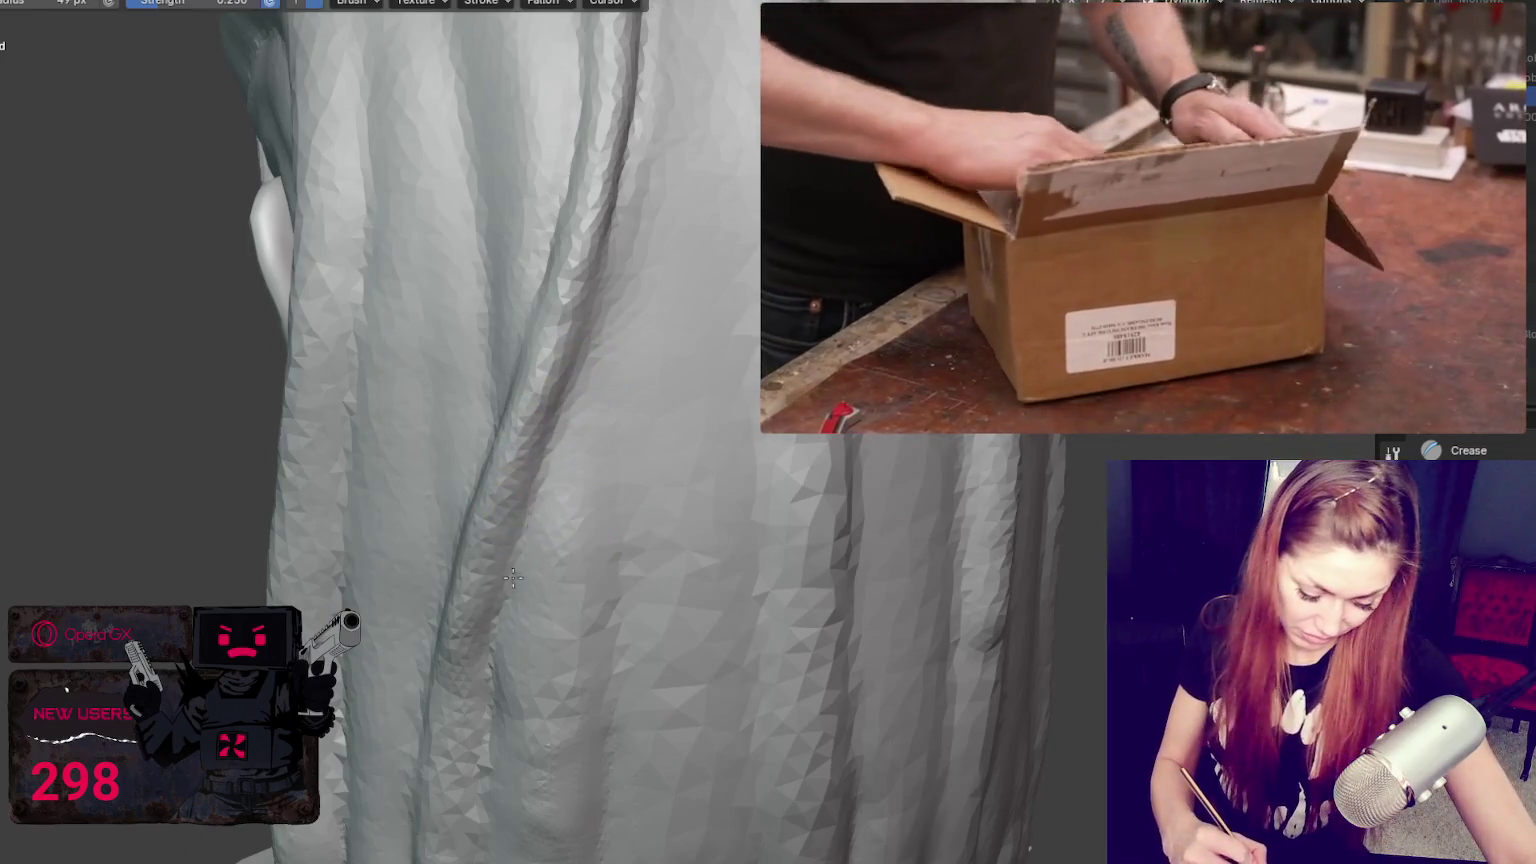
pyautogui.moveTo(615, 514)
pyautogui.mouseDown(button='middle')
pyautogui.moveTo(622, 434)
pyautogui.moveTo(531, 397)
pyautogui.moveTo(466, 583)
pyautogui.moveTo(497, 600)
pyautogui.moveTo(555, 562)
pyautogui.mouseUp(button='middle')
pyautogui.scroll(-10, 651, 447)
pyautogui.scroll(6, 582, 370)
pyautogui.scroll(2, 507, 559)
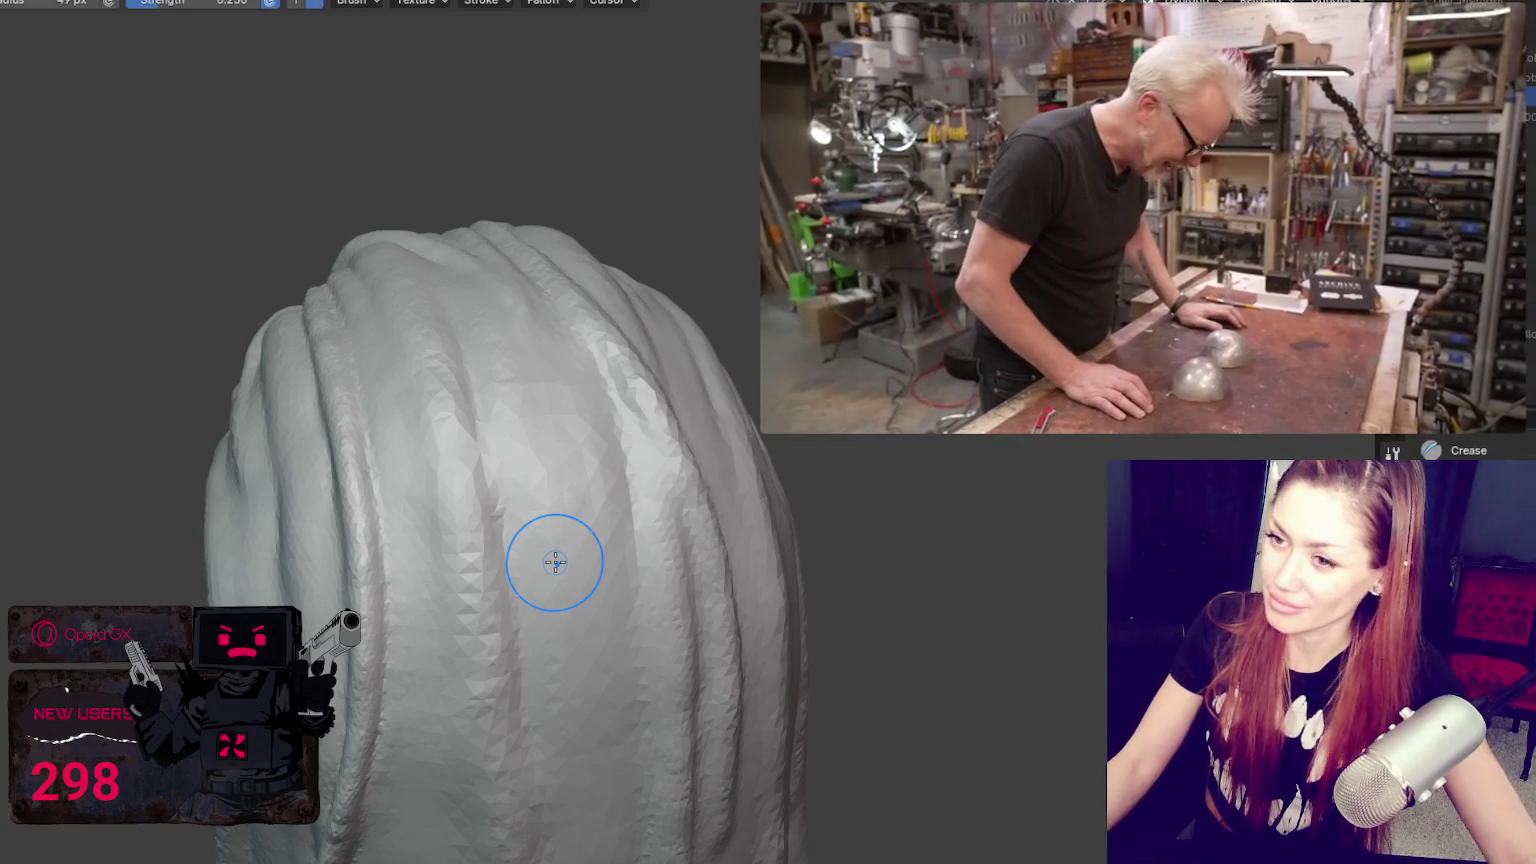
# Step: Make Grab the active brush and orbit over the coiled strands on top of the head
pyautogui.moveTo(555, 562)
pyautogui.mouseDown(button='middle')
pyautogui.moveTo(727, 507)
pyautogui.moveTo(552, 627)
pyautogui.moveTo(573, 566)
pyautogui.mouseUp(button='middle')
pyautogui.press('g')
pyautogui.moveTo(582, 424); pyautogui.dragTo(559, 449, button='middle')
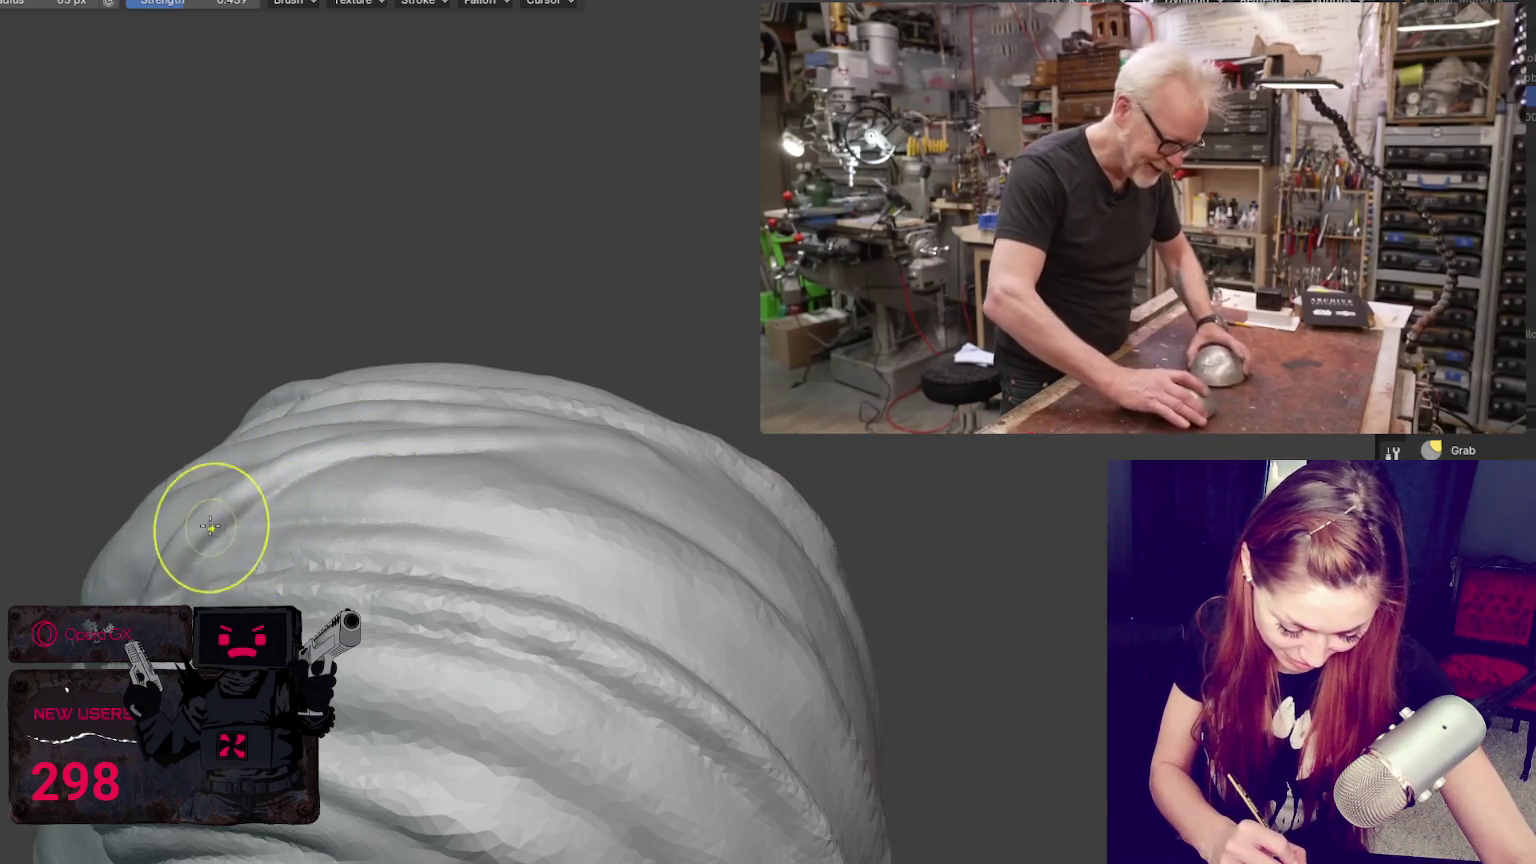
pyautogui.moveTo(480, 477); pyautogui.dragTo(353, 641, button='middle')
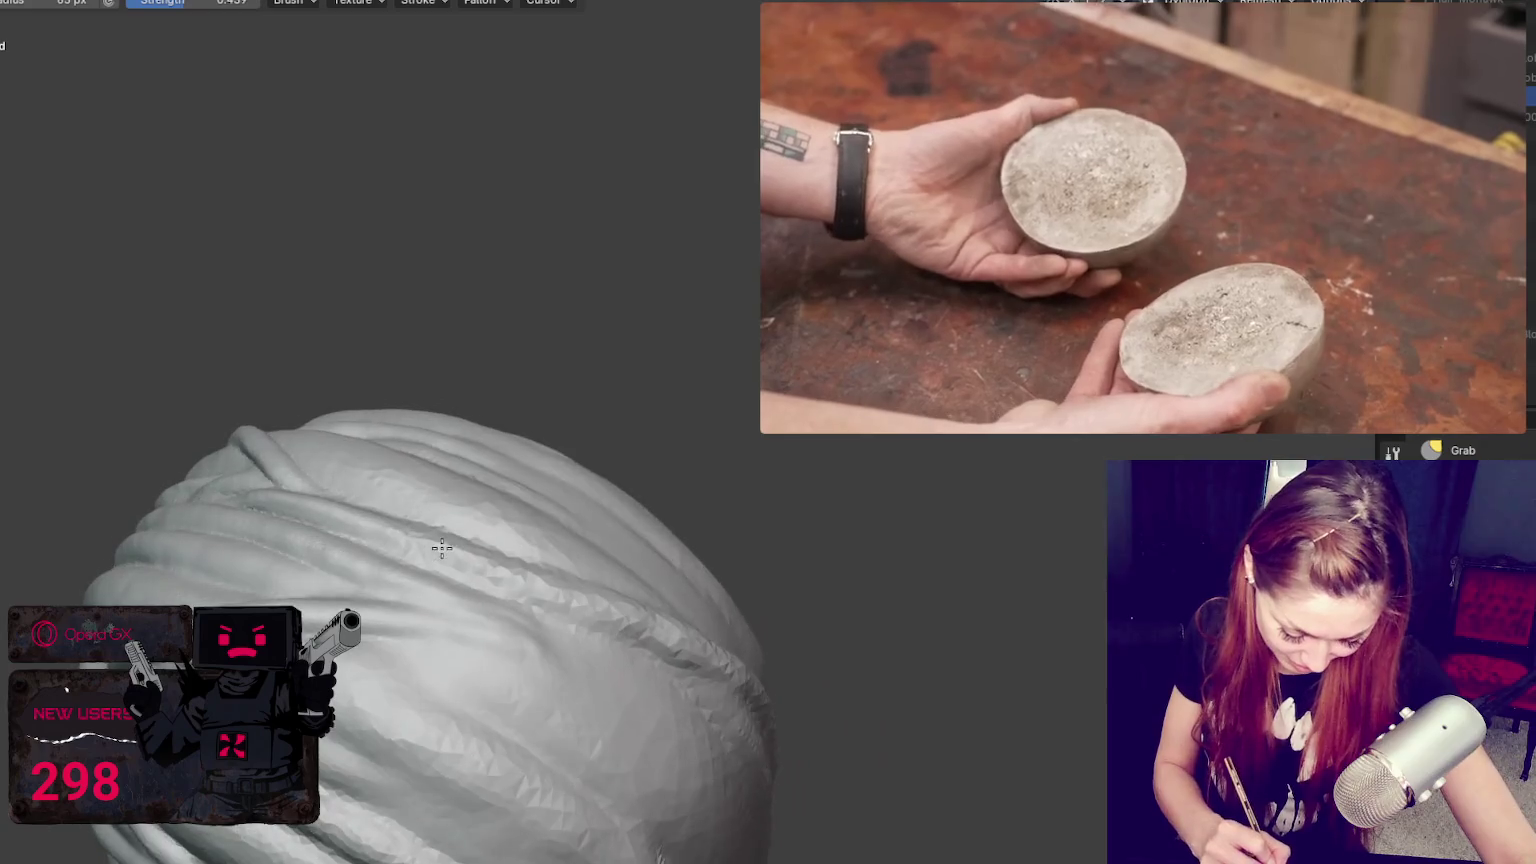
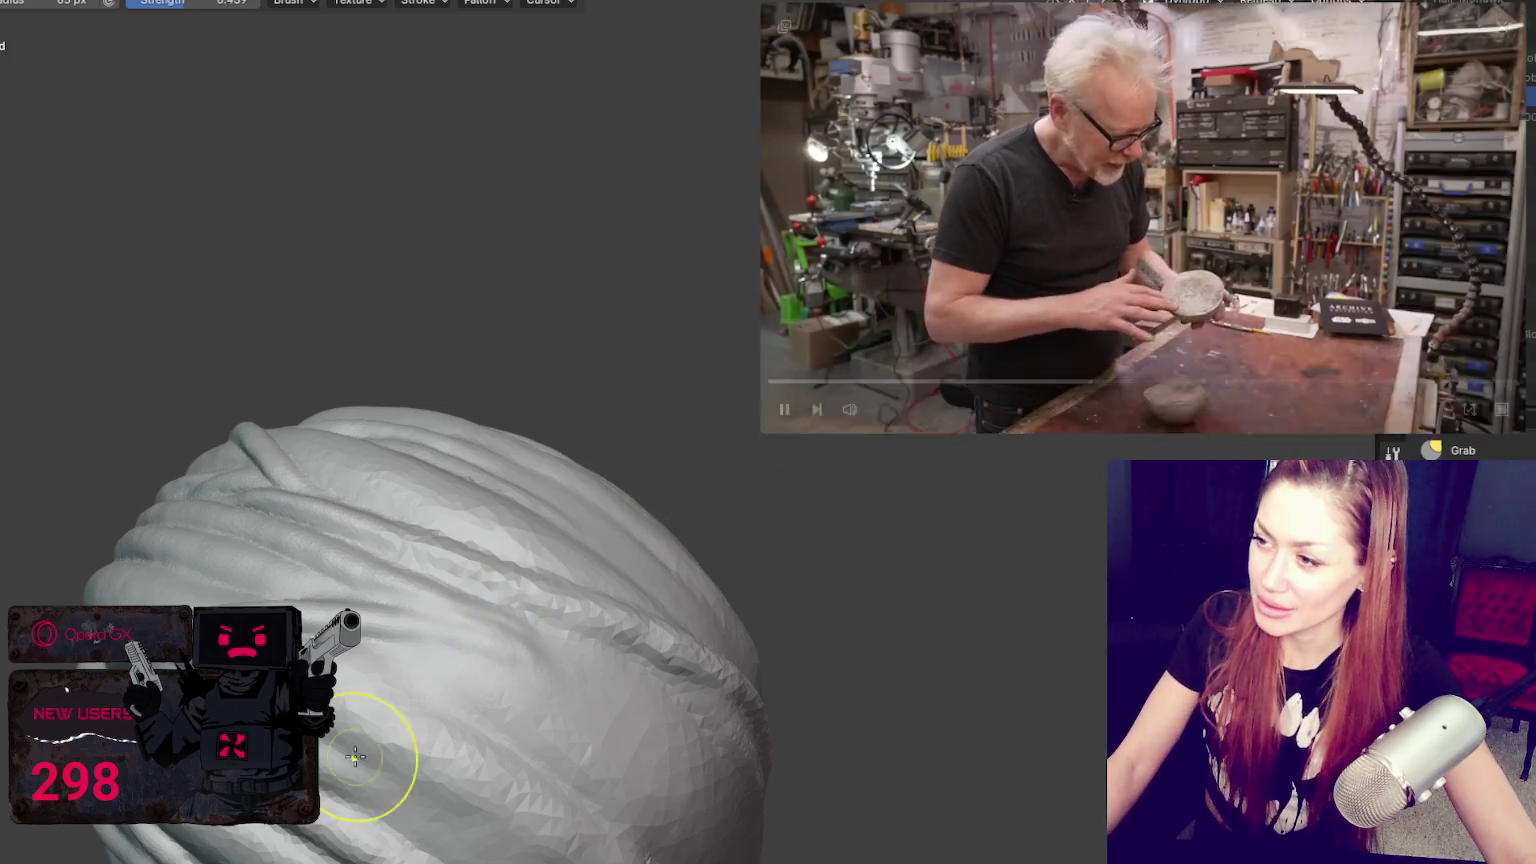
# Step: Switch to the Grab brush and shrink its radius to 120 px over the hair ridges
pyautogui.moveTo(325, 775); pyautogui.dragTo(490, 604, button='middle')
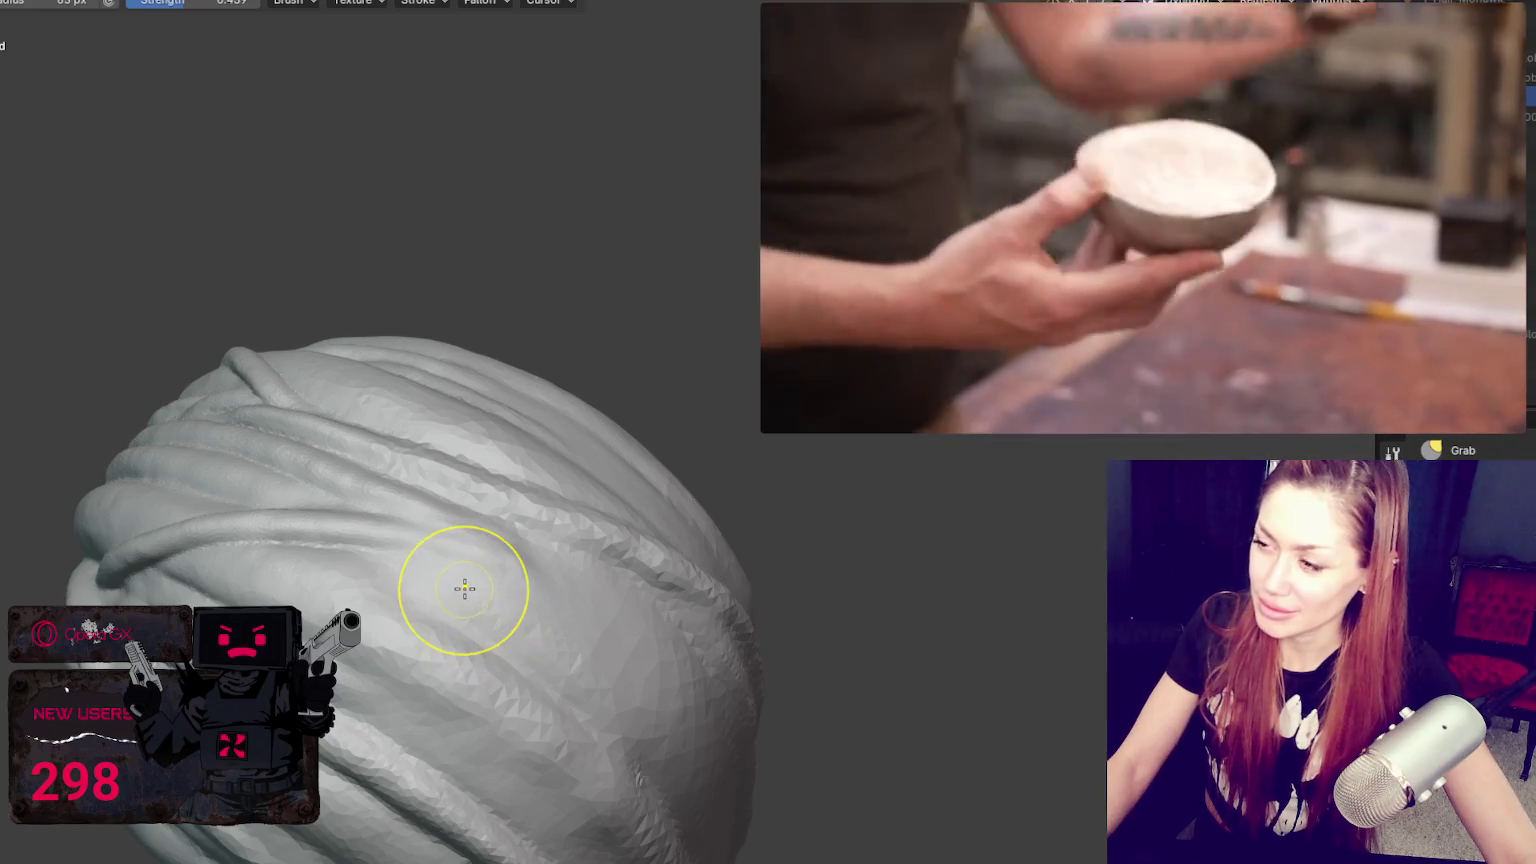
pyautogui.scroll(1, 464, 588)
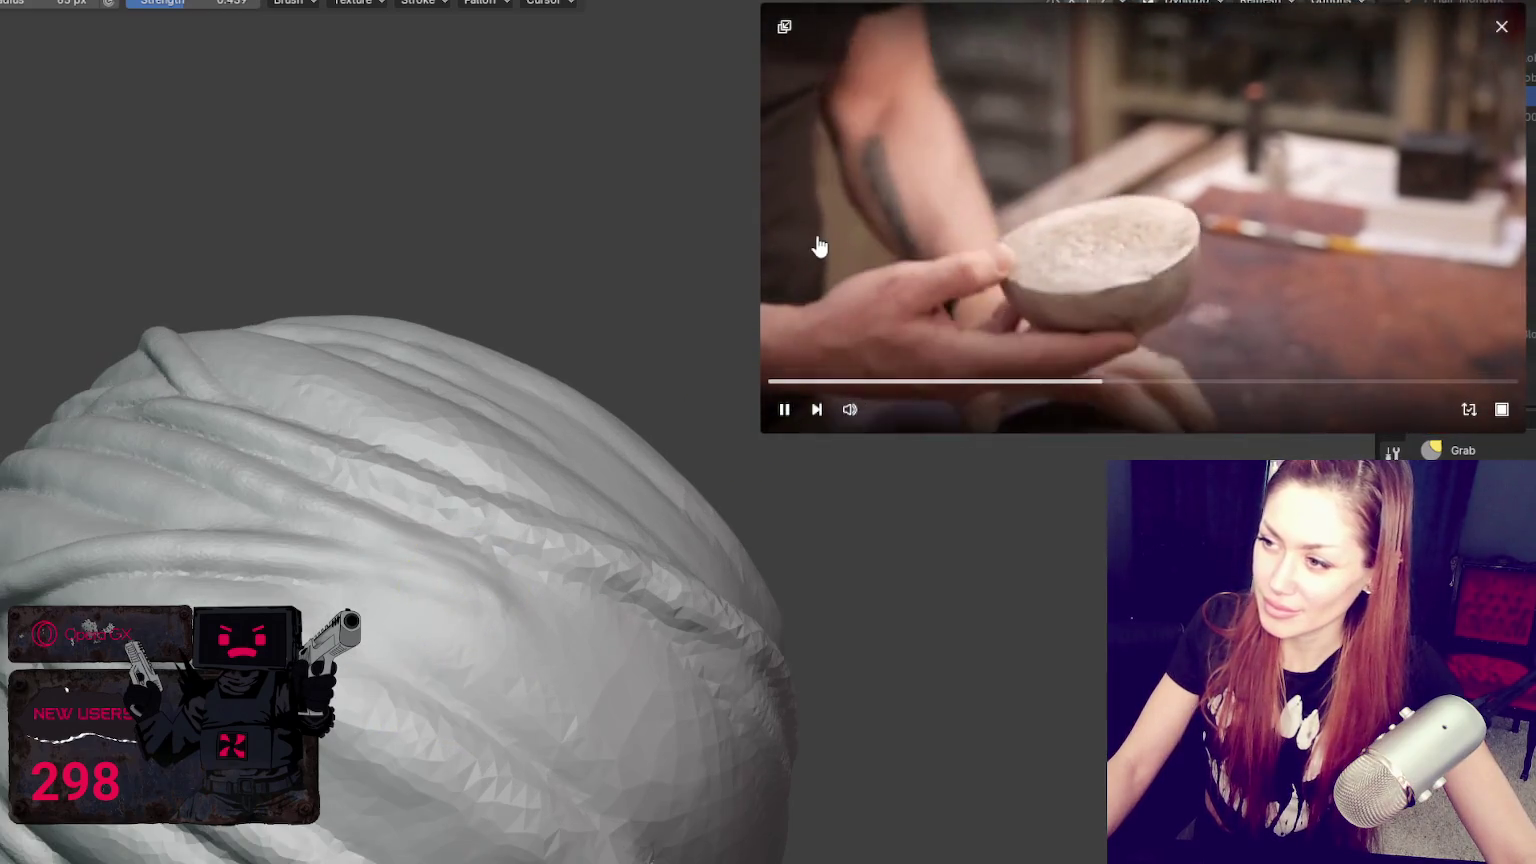
pyautogui.moveTo(365, 500)
pyautogui.mouseDown(button='middle')
pyautogui.moveTo(480, 549)
pyautogui.moveTo(517, 513)
pyautogui.moveTo(360, 343)
pyautogui.moveTo(411, 573)
pyautogui.moveTo(459, 557)
pyautogui.mouseUp(button='middle')
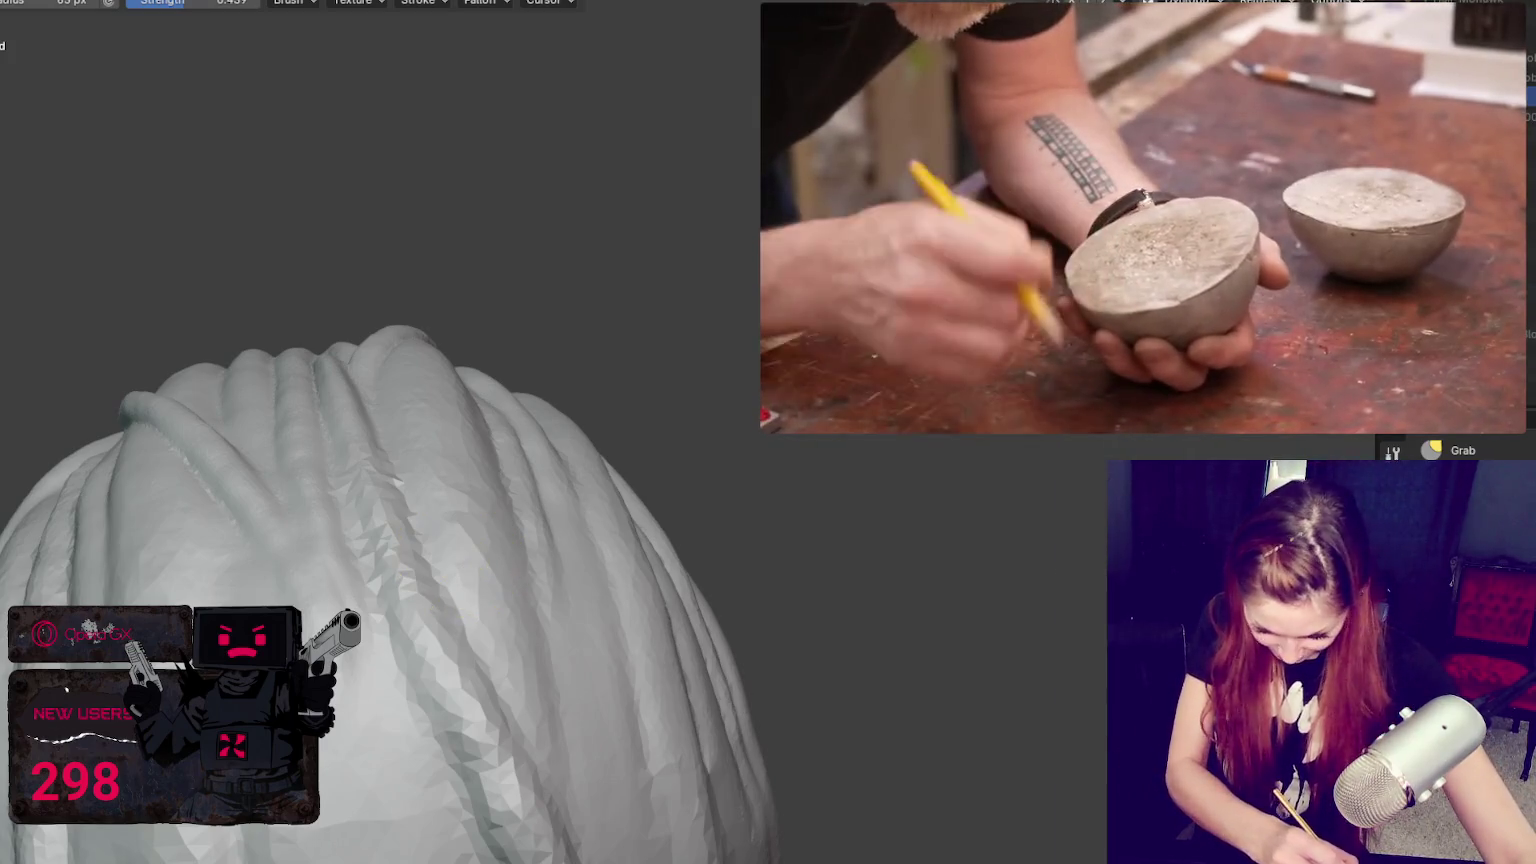
pyautogui.moveTo(320, 440)
pyautogui.mouseDown(button='middle')
pyautogui.moveTo(144, 343)
pyautogui.moveTo(333, 353)
pyautogui.moveTo(321, 341)
pyautogui.mouseUp(button='middle')
pyautogui.scroll(2, 315, 432)
pyautogui.press('g')
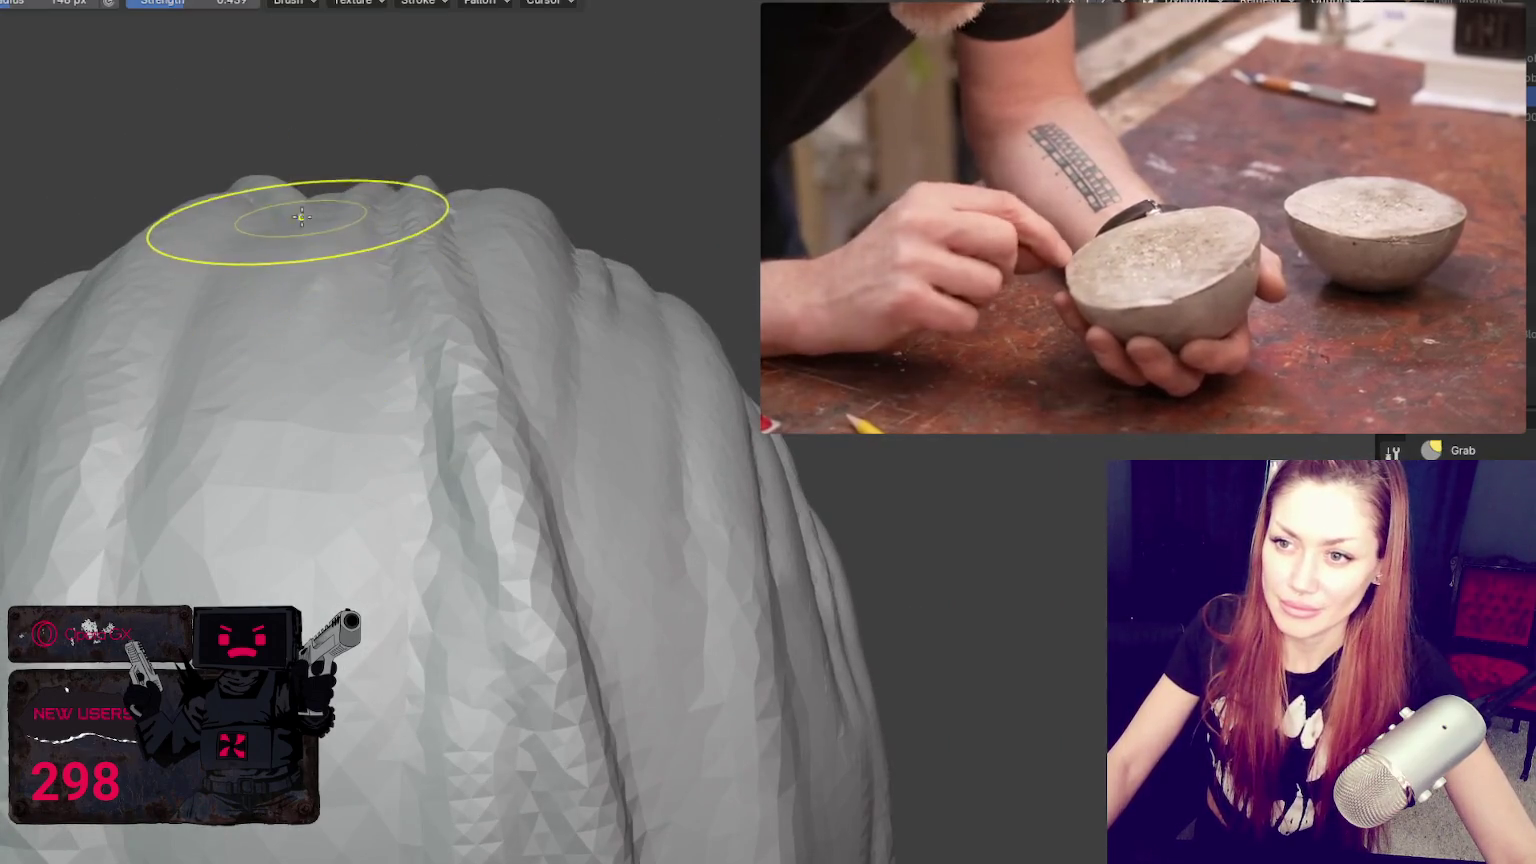
pyautogui.scroll(-3, 521, 377)
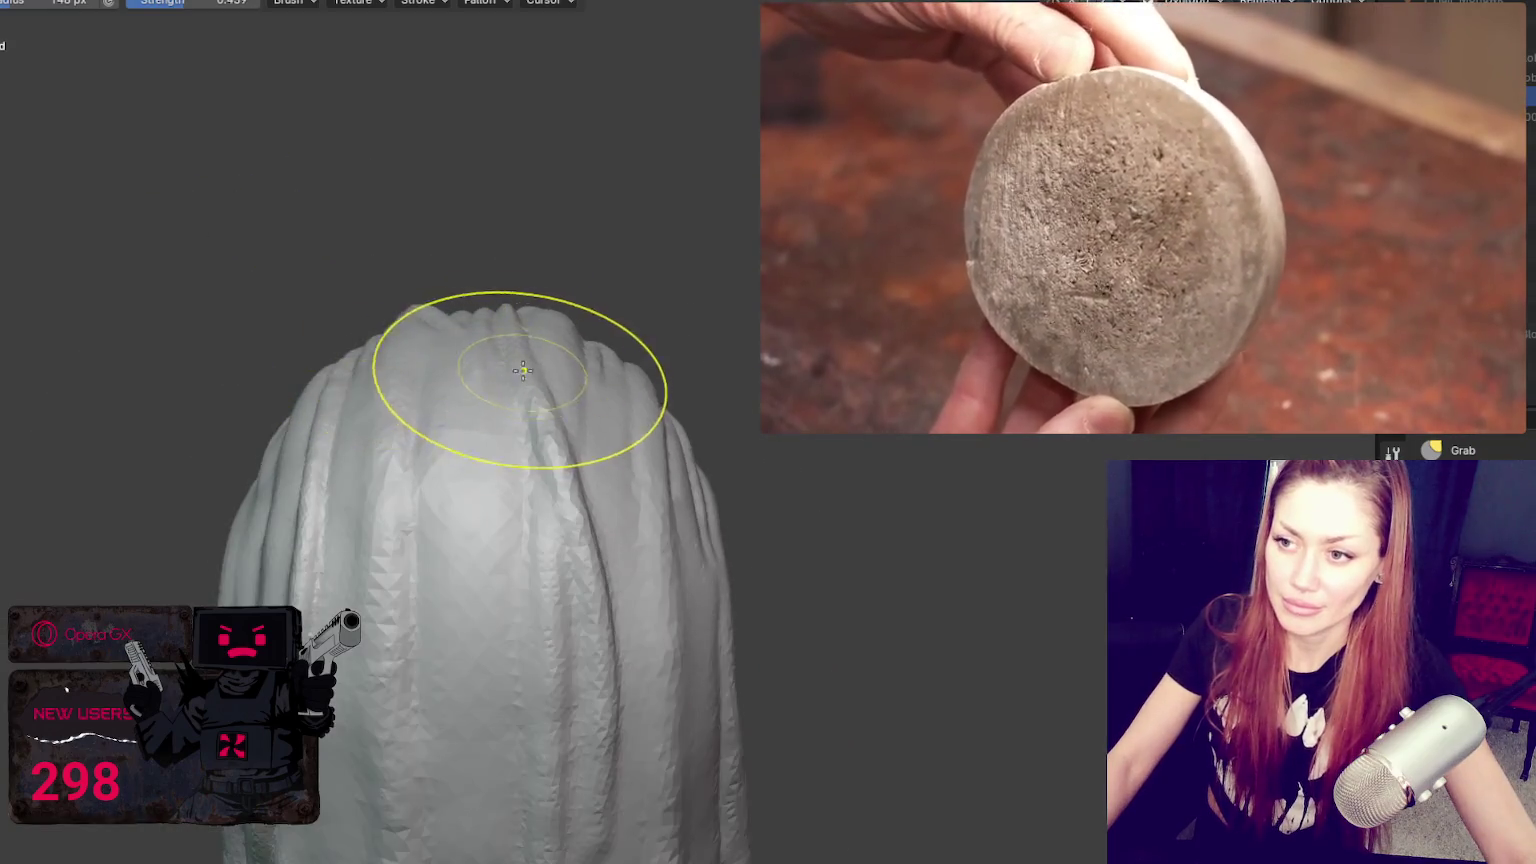
pyautogui.moveTo(521, 377); pyautogui.dragTo(550, 347, button='middle')
pyautogui.press('f')
pyautogui.click(429, 473)
# Step: Frame the top of the head closely and reselect the Blob brush
pyautogui.moveTo(457, 473); pyautogui.dragTo(418, 343, button='middle')
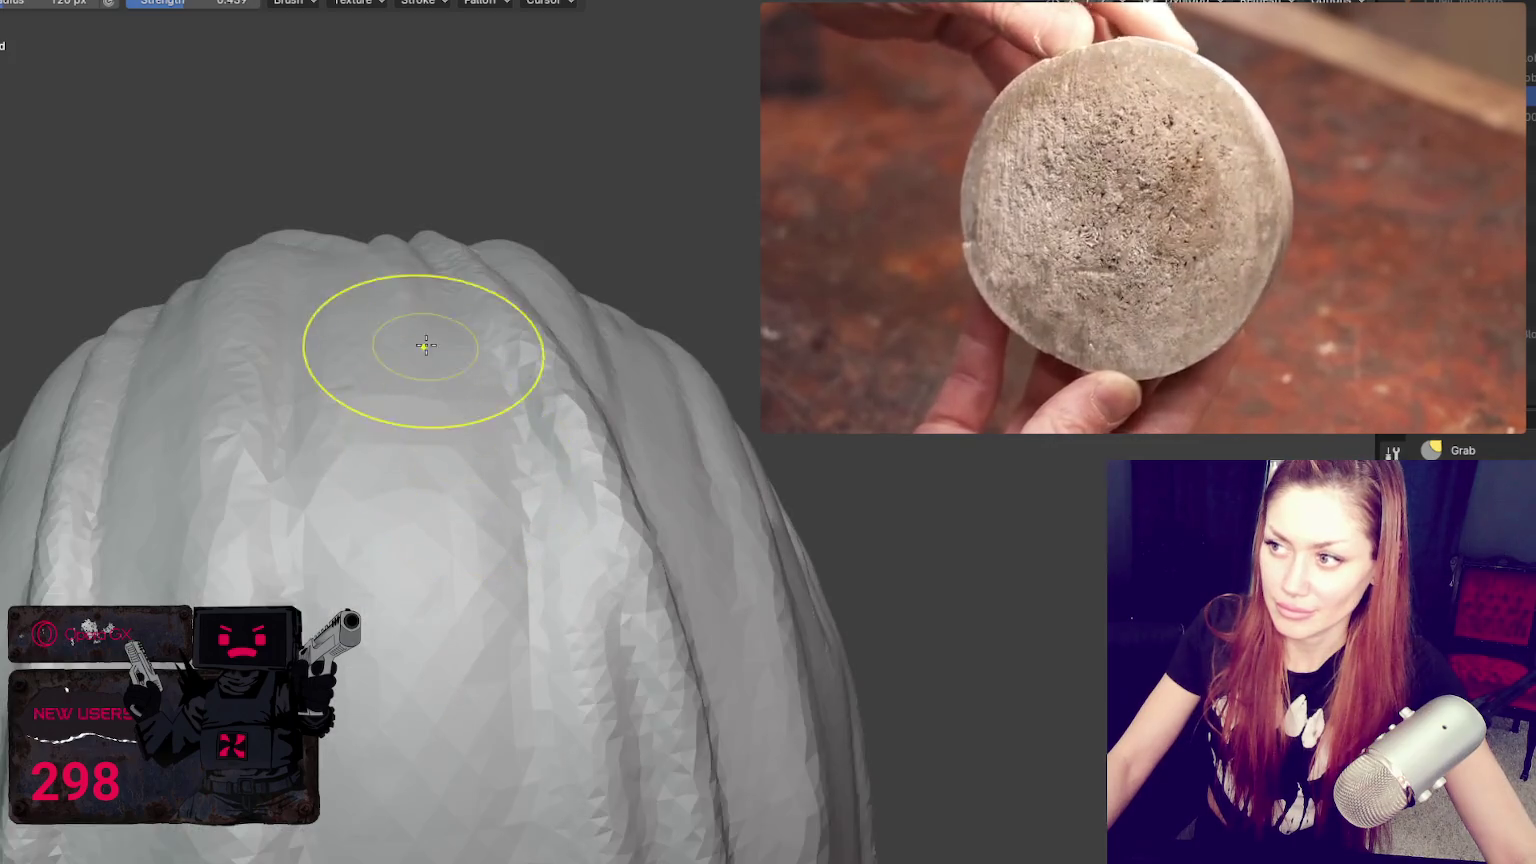
pyautogui.scroll(2, 394, 394)
pyautogui.moveTo(394, 394); pyautogui.dragTo(456, 400, button='middle')
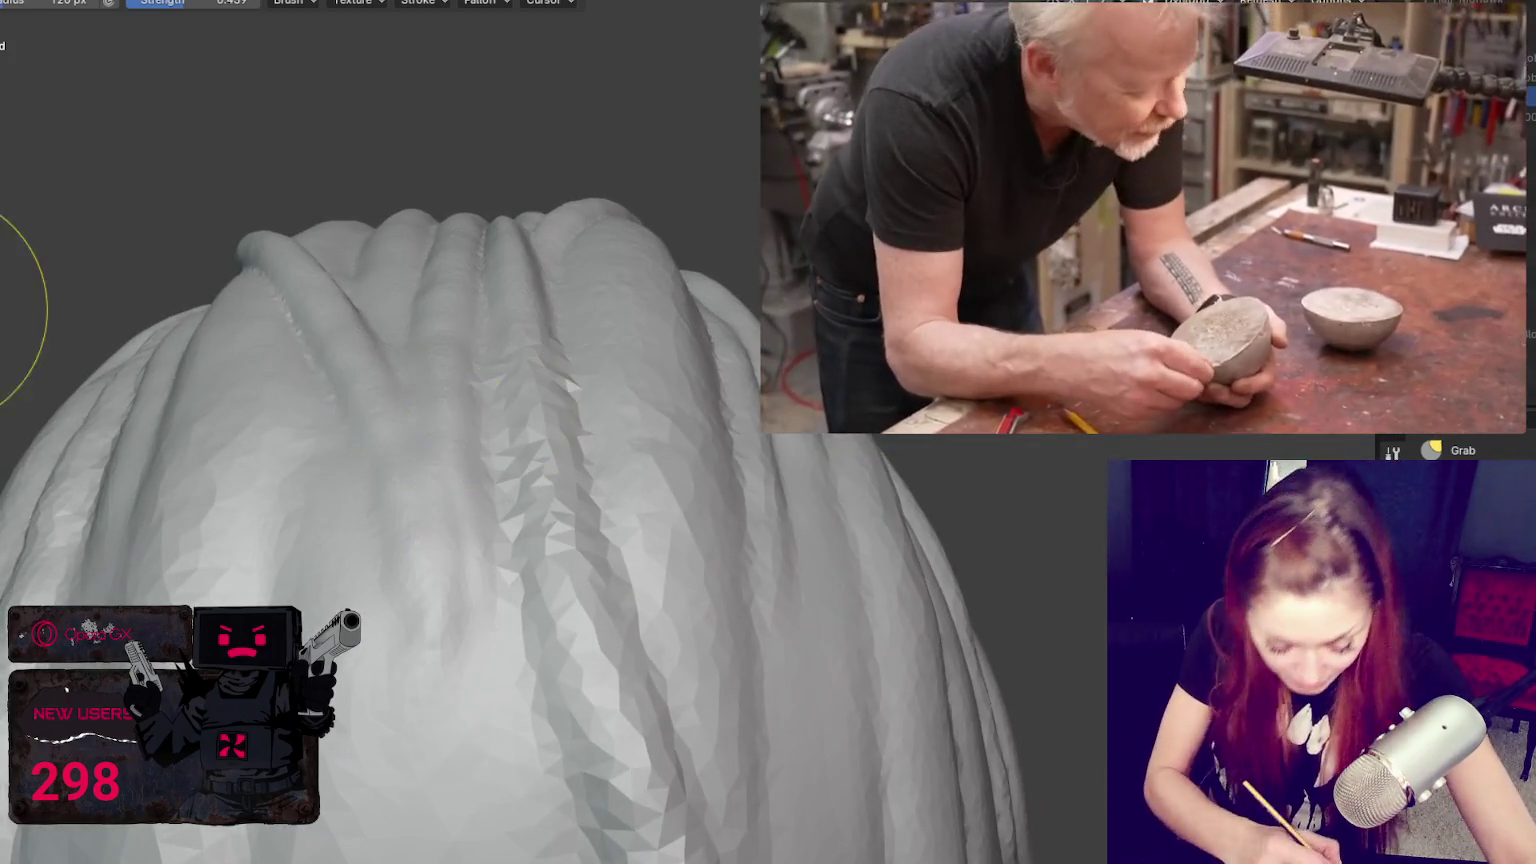
pyautogui.click(10, 280)
# Step: Shrink the Blob brush to 45 px and sculpt a groove along a hair strand
pyautogui.press('f')
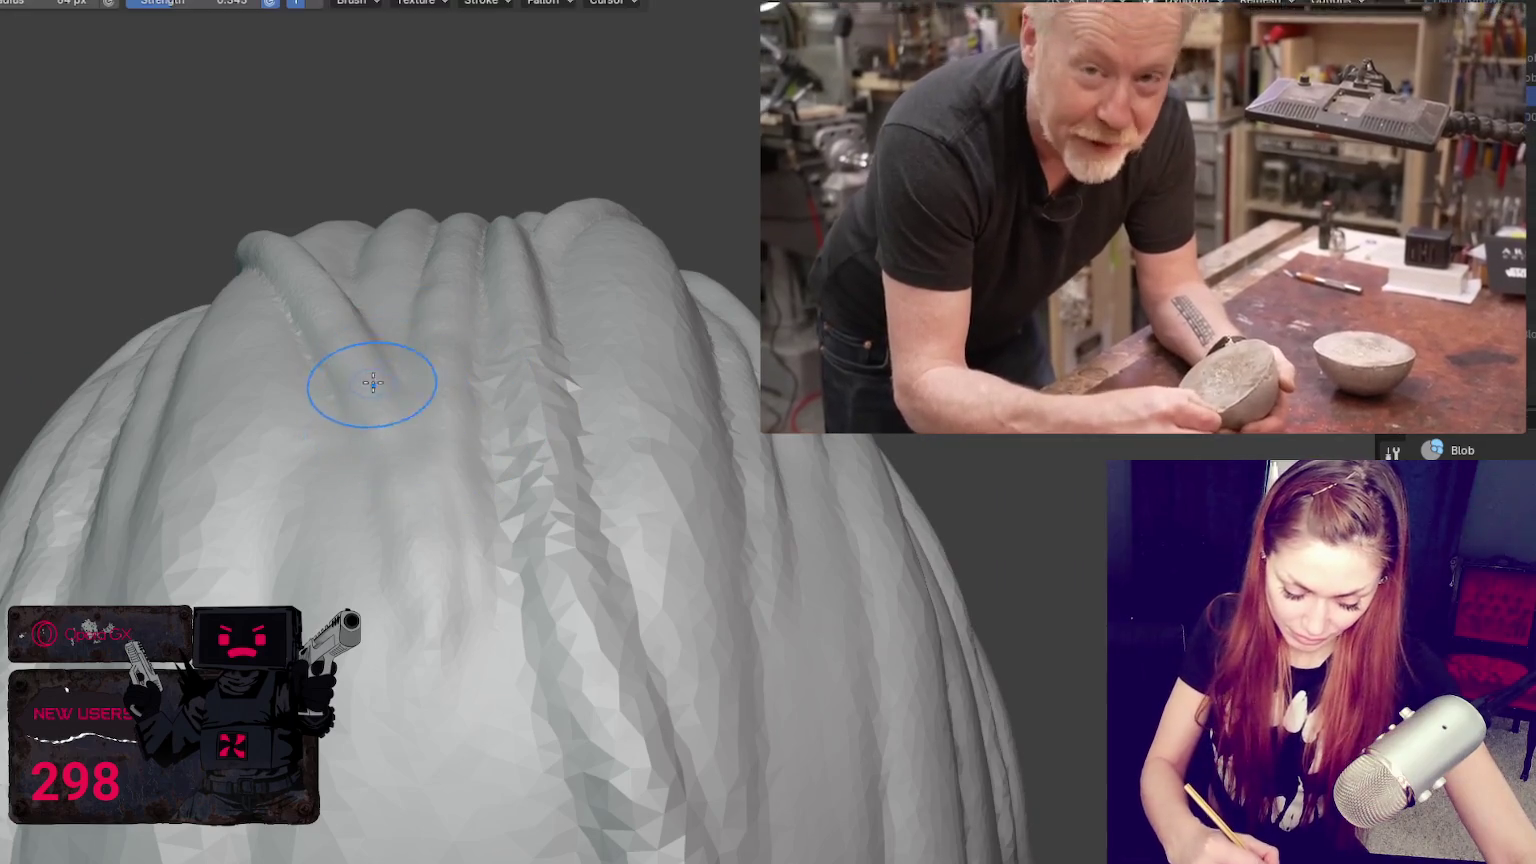
pyautogui.click(380, 398)
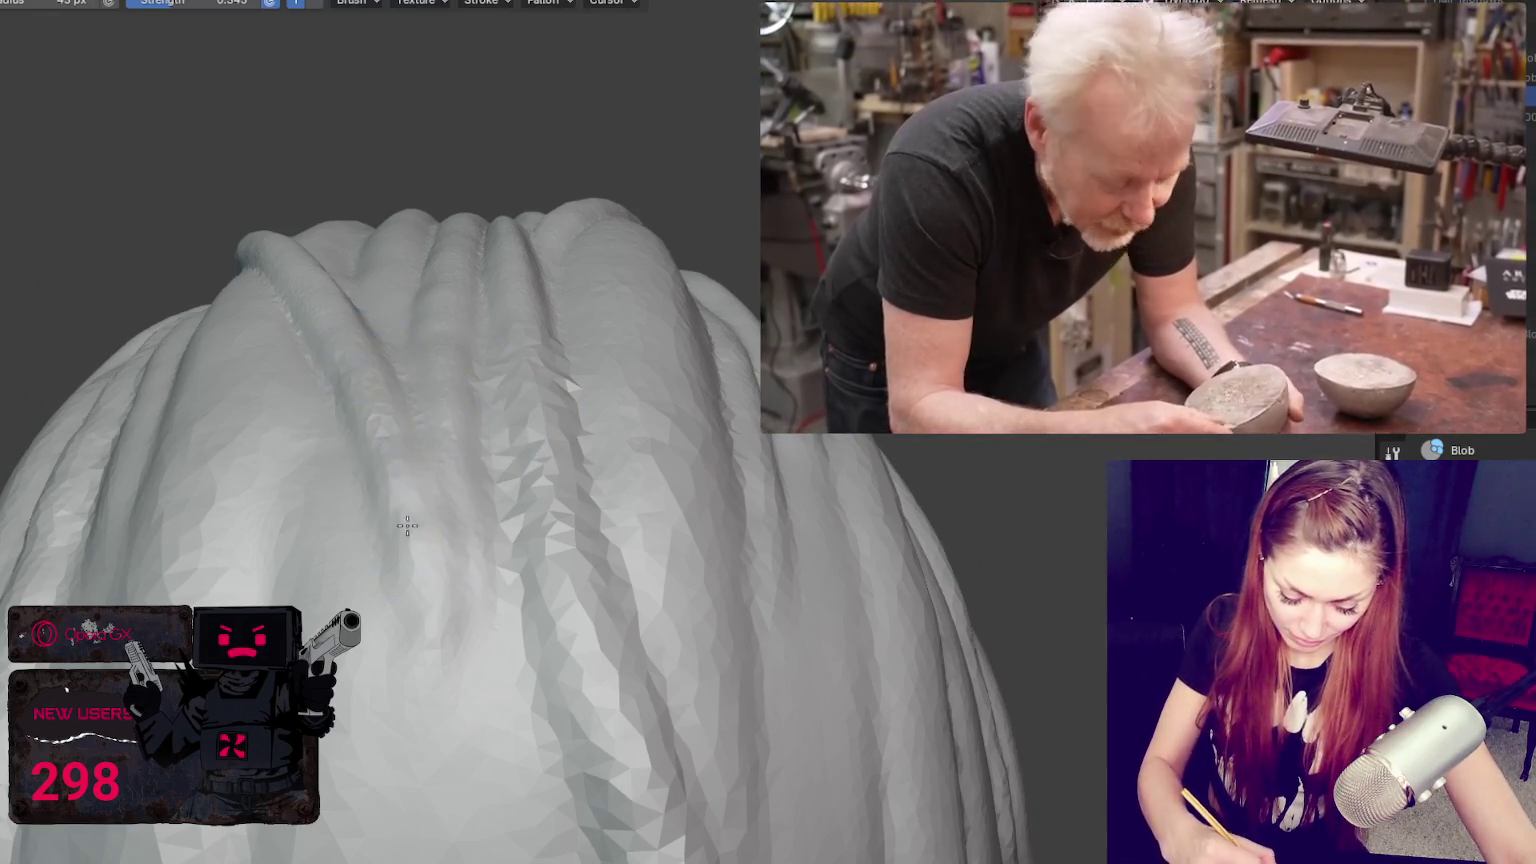
pyautogui.moveTo(405, 505); pyautogui.dragTo(428, 628)
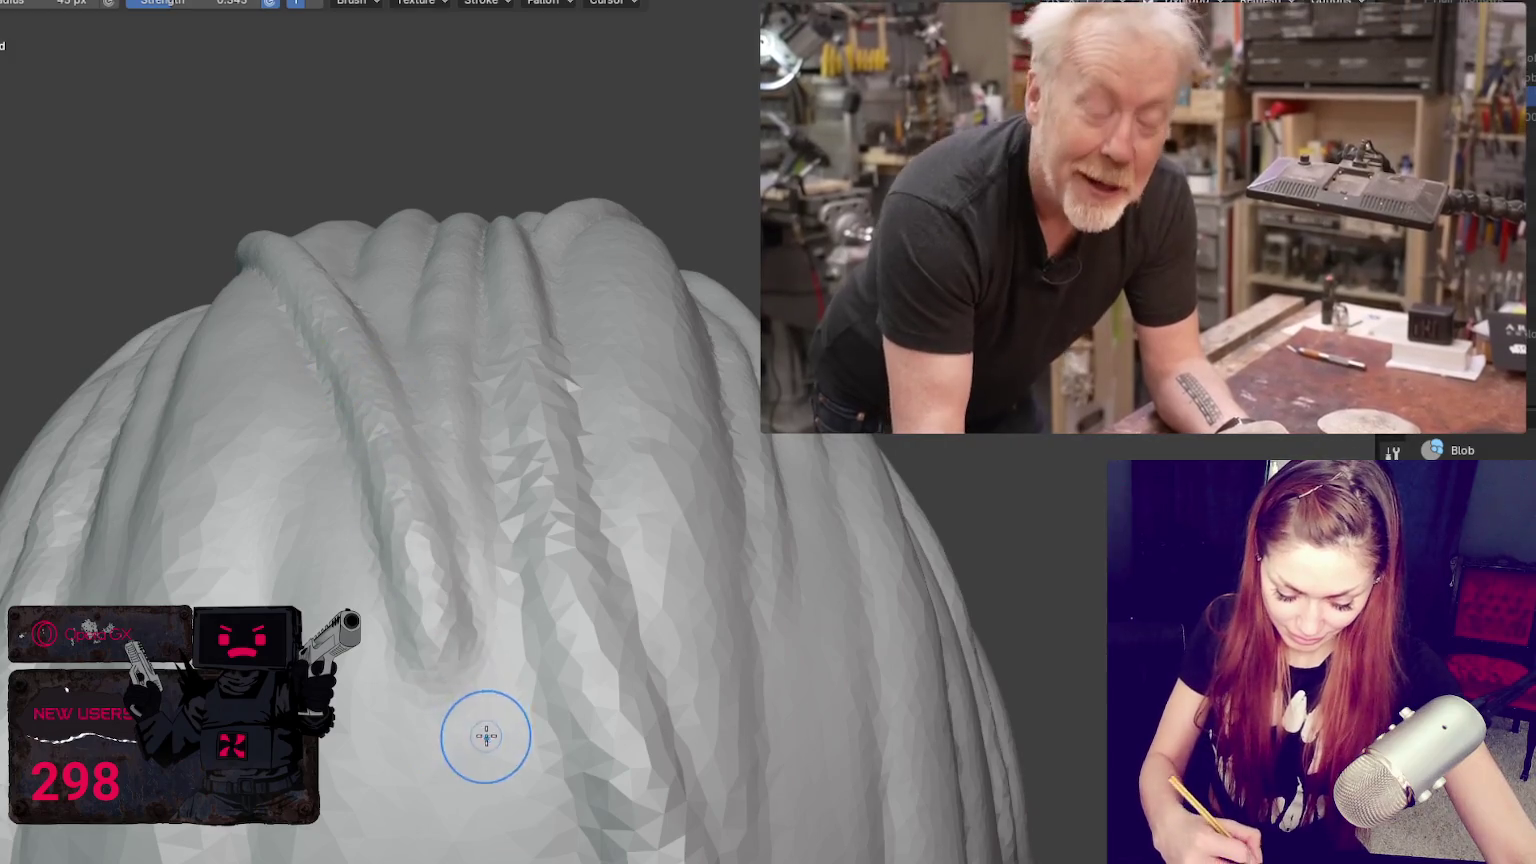
pyautogui.moveTo(521, 405); pyautogui.dragTo(558, 445, button='middle')
# Step: Use the Crease brush to carve a groove down between the hair strands
pyautogui.press('x')
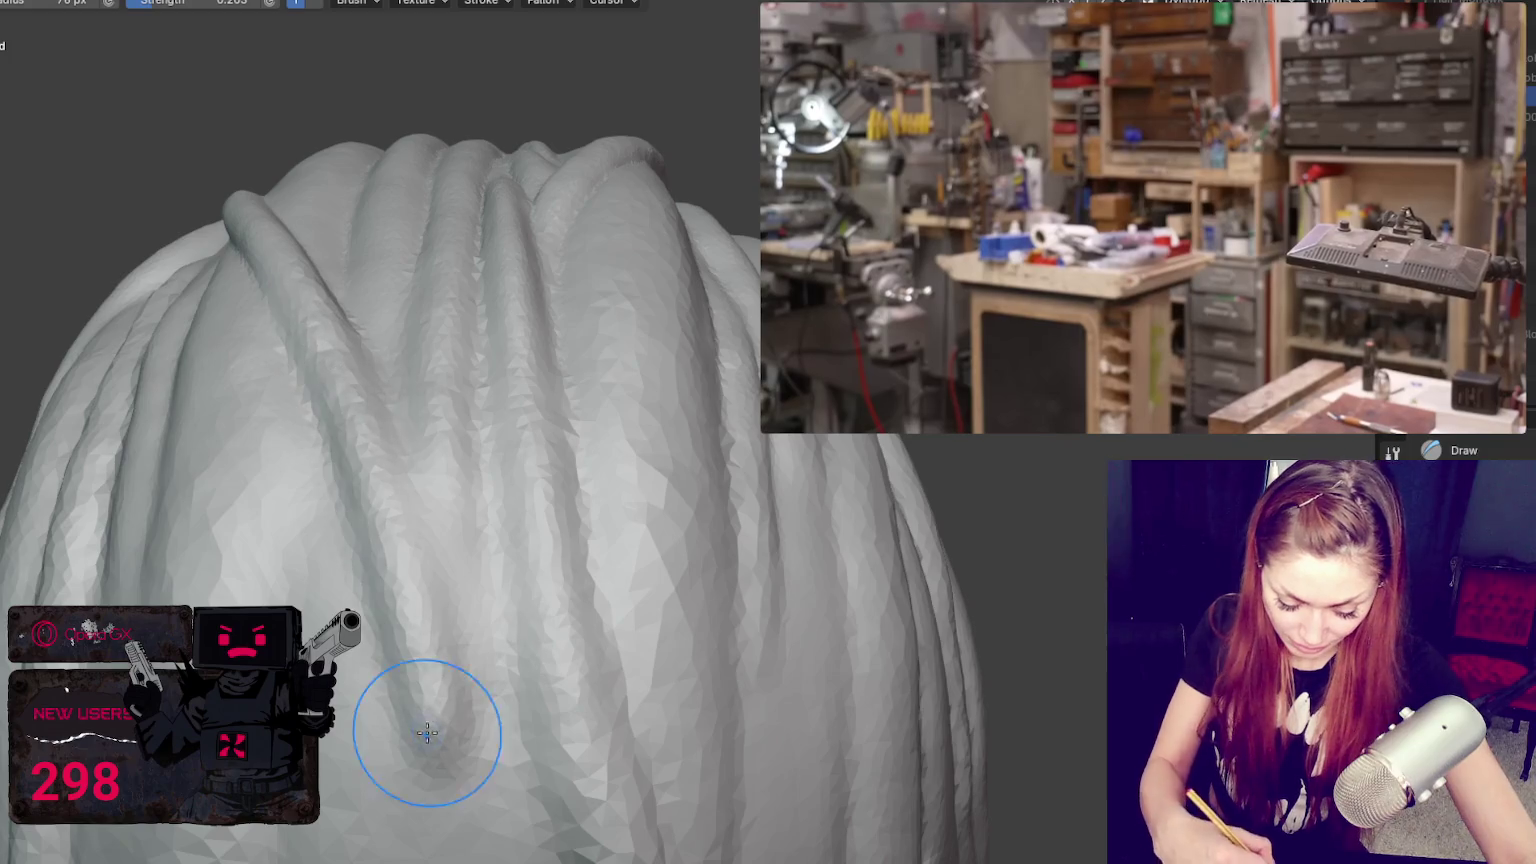
pyautogui.hotkey('shift', 'c')
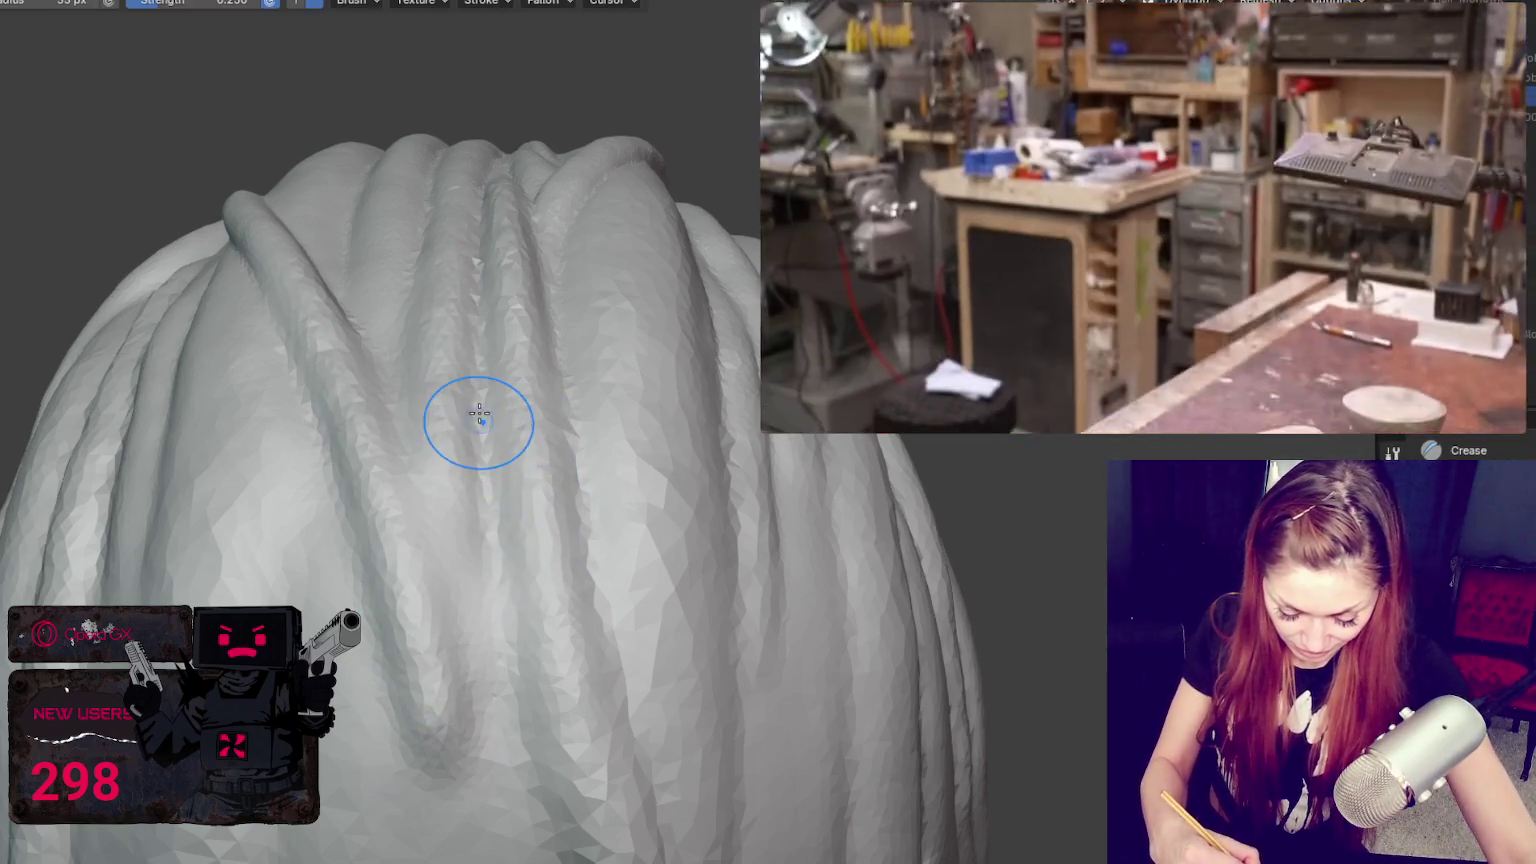
pyautogui.moveTo(546, 317); pyautogui.dragTo(585, 684)
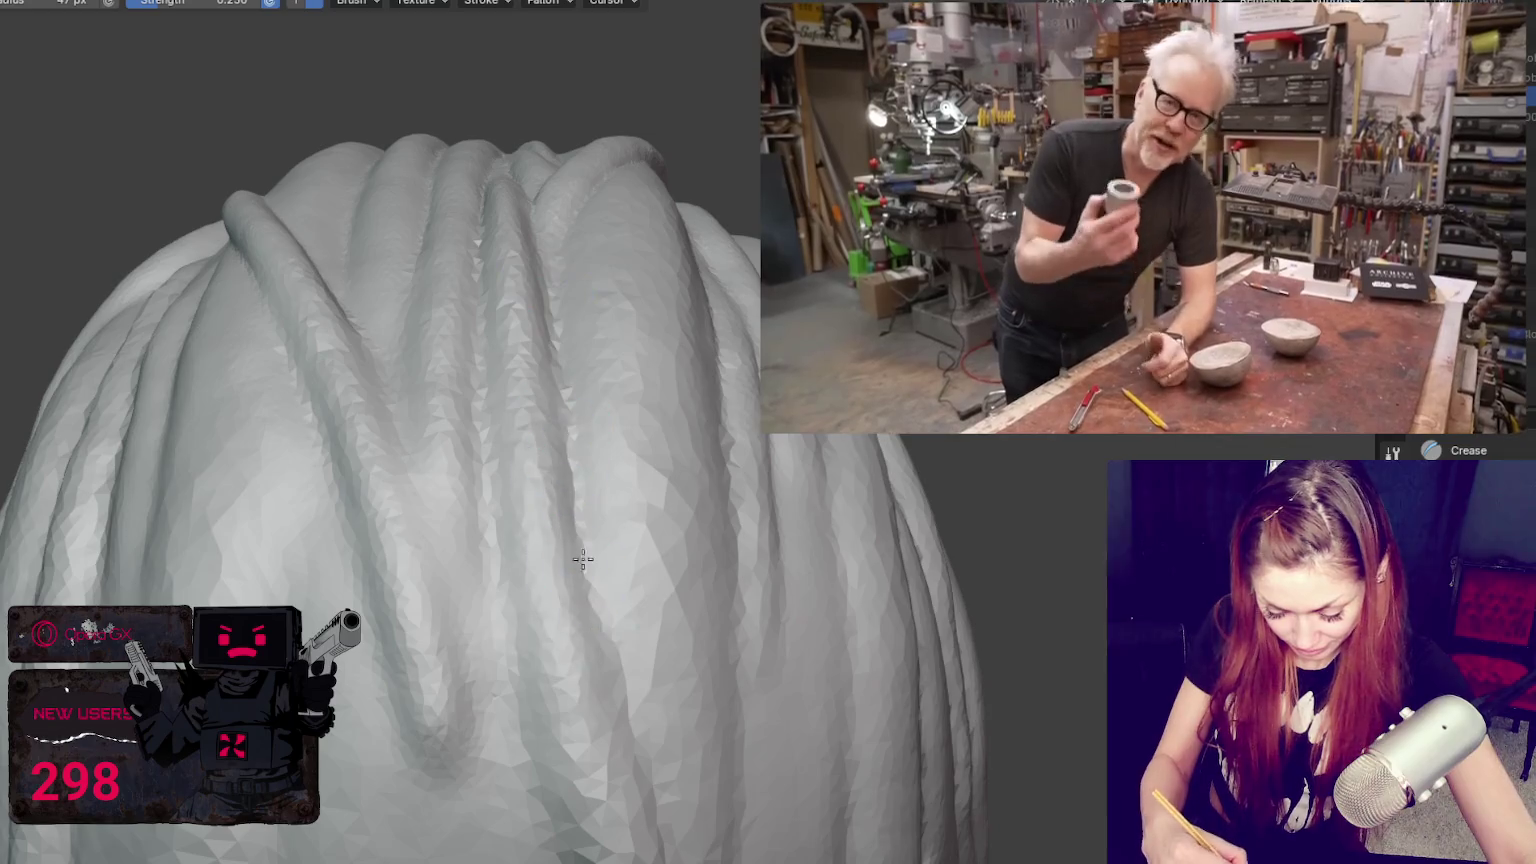
pyautogui.moveTo(681, 761)
pyautogui.mouseDown(button='middle')
pyautogui.moveTo(763, 754)
pyautogui.moveTo(335, 404)
pyautogui.mouseUp(button='middle')
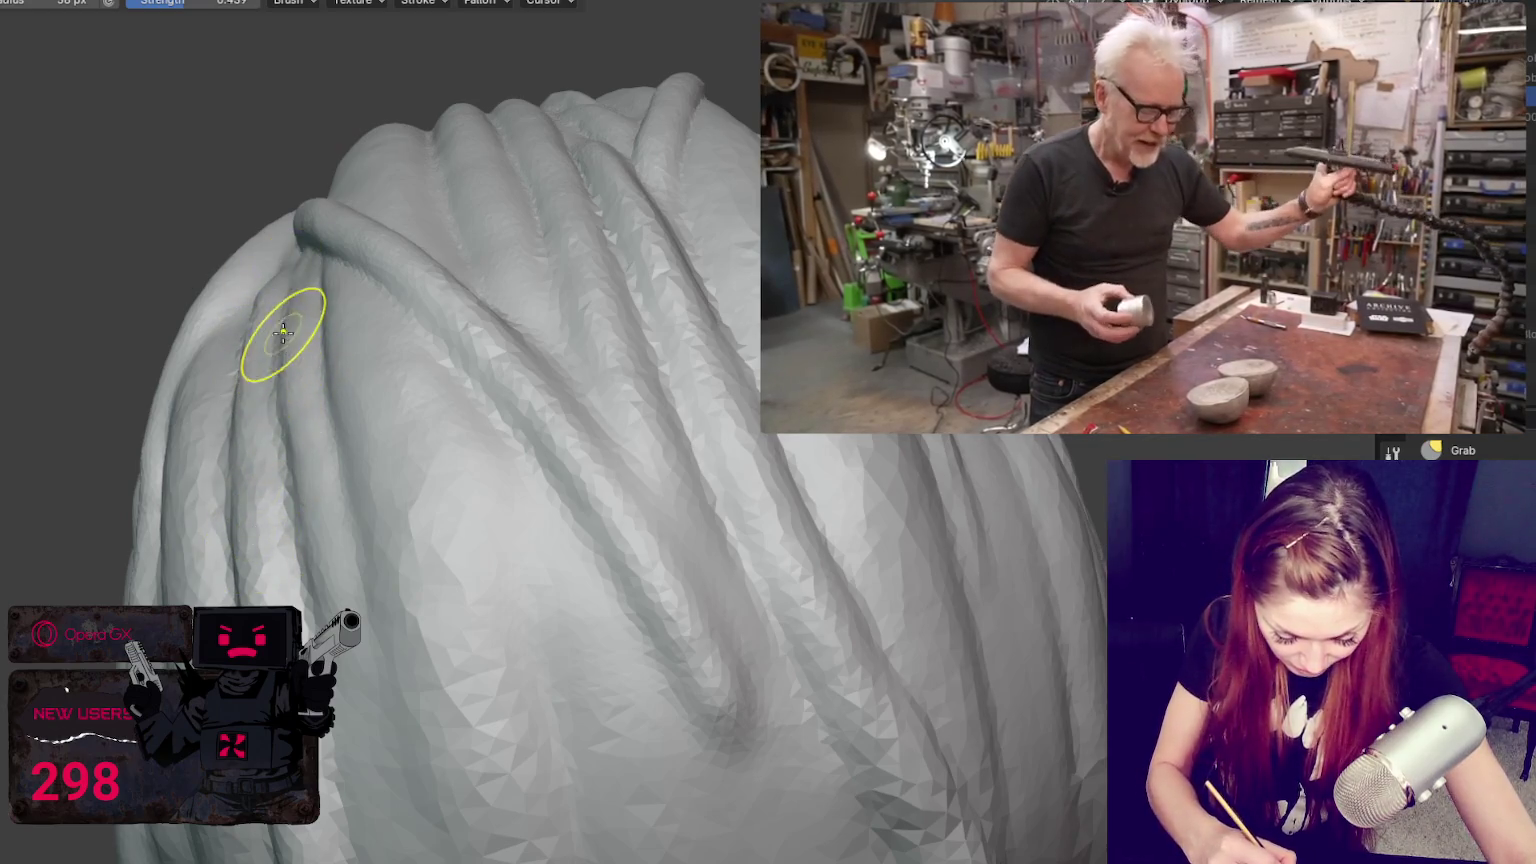
pyautogui.moveTo(405, 481); pyautogui.dragTo(387, 335, button='middle')
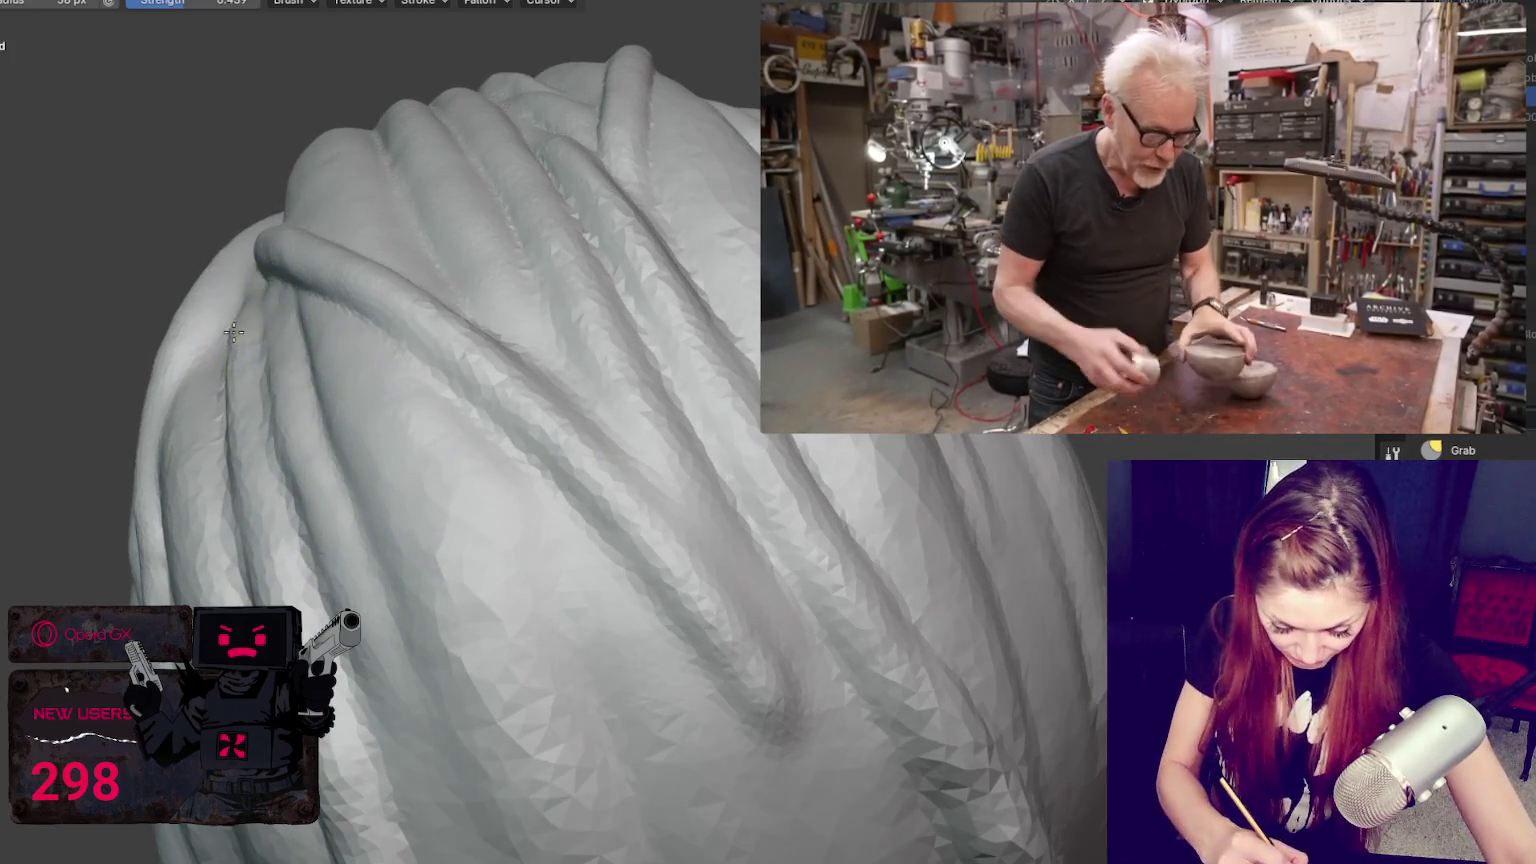
pyautogui.moveTo(627, 579); pyautogui.dragTo(627, 559, button='middle')
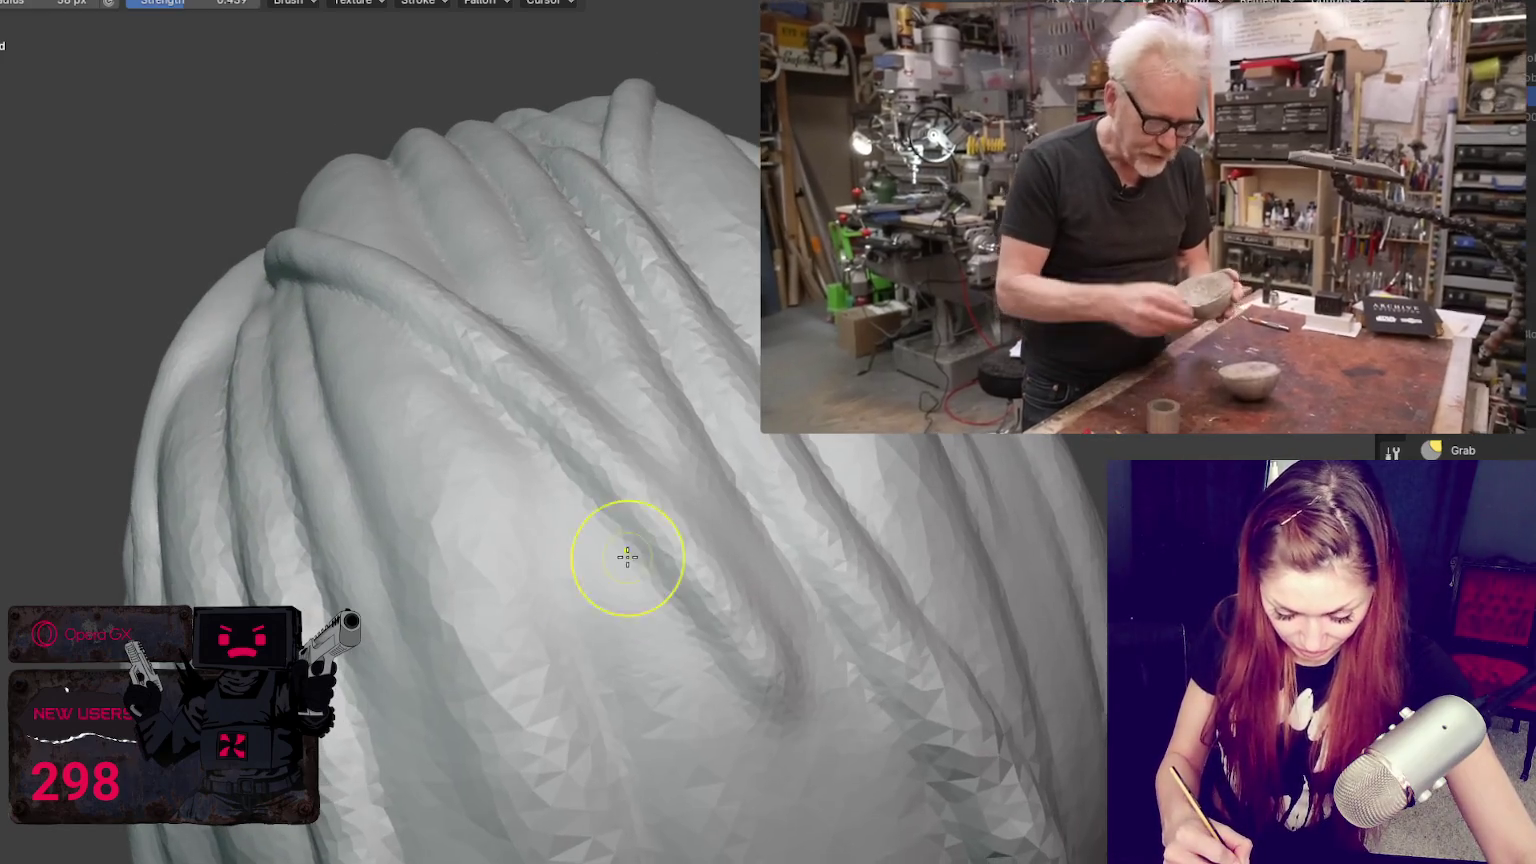
# Step: Return to the Blob brush and zoom out to the whole sculpted head
pyautogui.hotkey('shift', 'c')
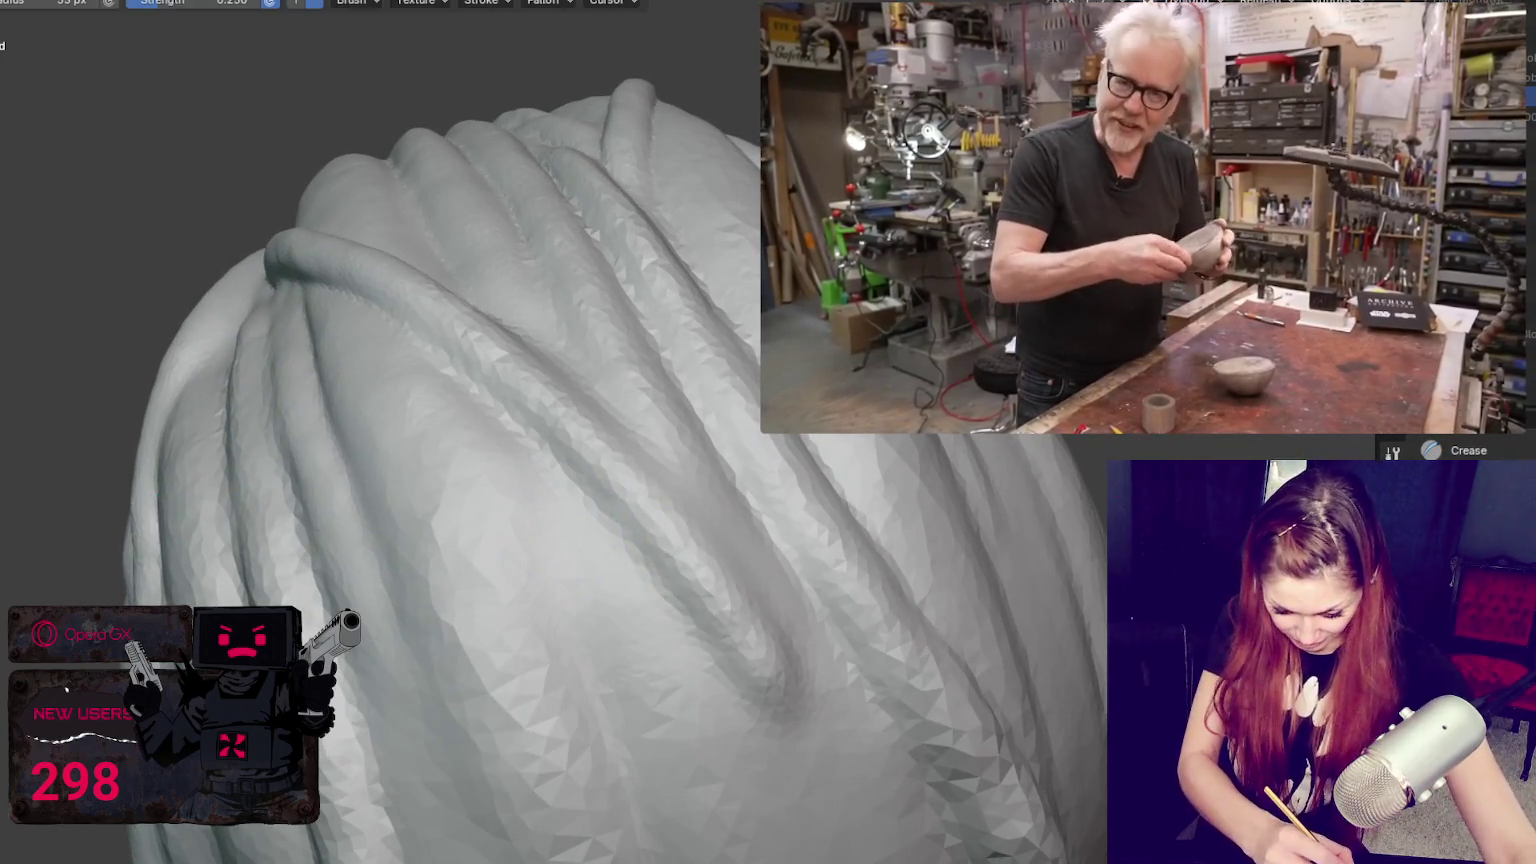
pyautogui.press('b')
pyautogui.scroll(-5, 223, 497)
pyautogui.scroll(-5, 531, 446)
pyautogui.moveTo(531, 446)
pyautogui.mouseDown(button='middle')
pyautogui.moveTo(301, 429)
pyautogui.moveTo(62, 360)
pyautogui.mouseUp(button='middle')
pyautogui.scroll(2, 503, 425)
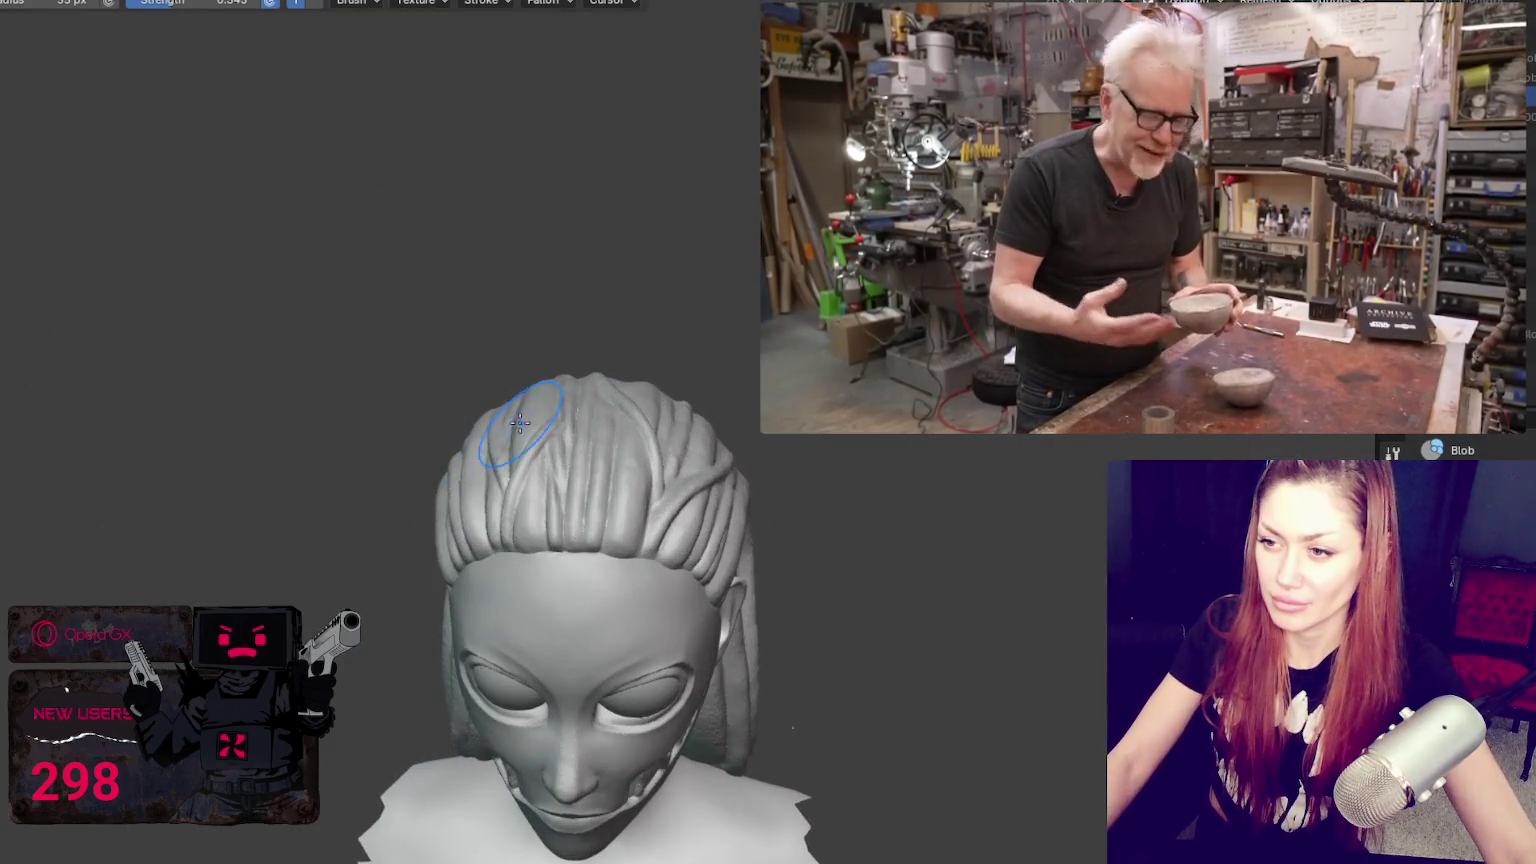
# Step: Set the brush radius to 24 px and frame the rear of the head
pyautogui.moveTo(642, 443); pyautogui.dragTo(575, 500, button='middle')
pyautogui.scroll(2, 569, 493)
pyautogui.press('f')
pyautogui.click(487, 532)
pyautogui.moveTo(487, 532)
pyautogui.mouseDown(button='middle')
pyautogui.moveTo(497, 559)
pyautogui.moveTo(845, 620)
pyautogui.moveTo(1013, 589)
pyautogui.mouseUp(button='middle')
pyautogui.moveTo(518, 320); pyautogui.dragTo(165, 456, button='middle')
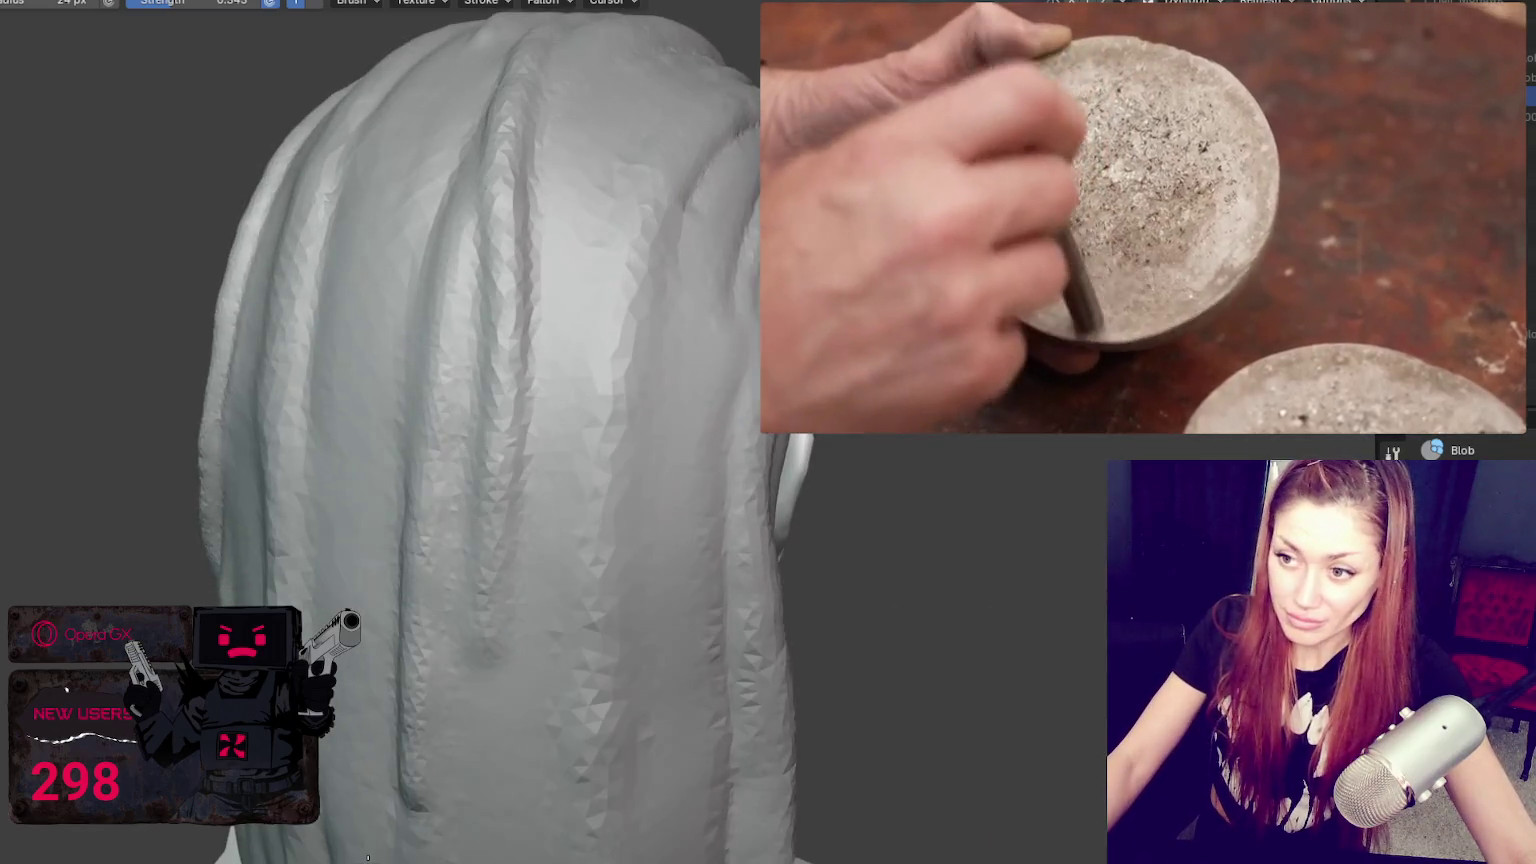
pyautogui.scroll(-3, 388, 524)
pyautogui.keyDown('shift'); pyautogui.moveTo(388, 524); pyautogui.dragTo(343, 456, button='middle'); pyautogui.keyUp('shift')
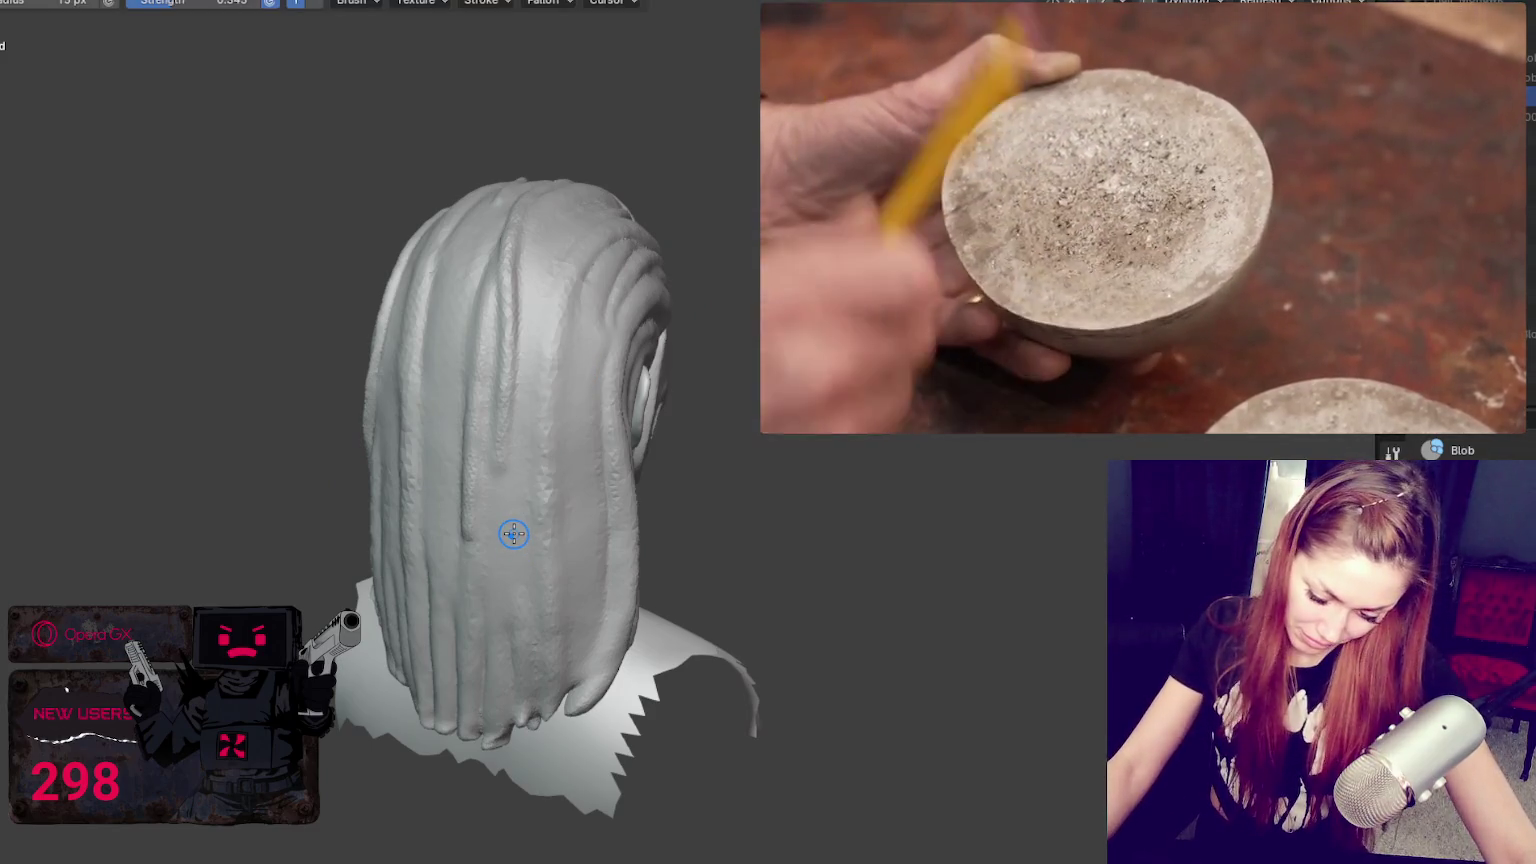
pyautogui.scroll(2, 513, 533)
pyautogui.scroll(1, 510, 536)
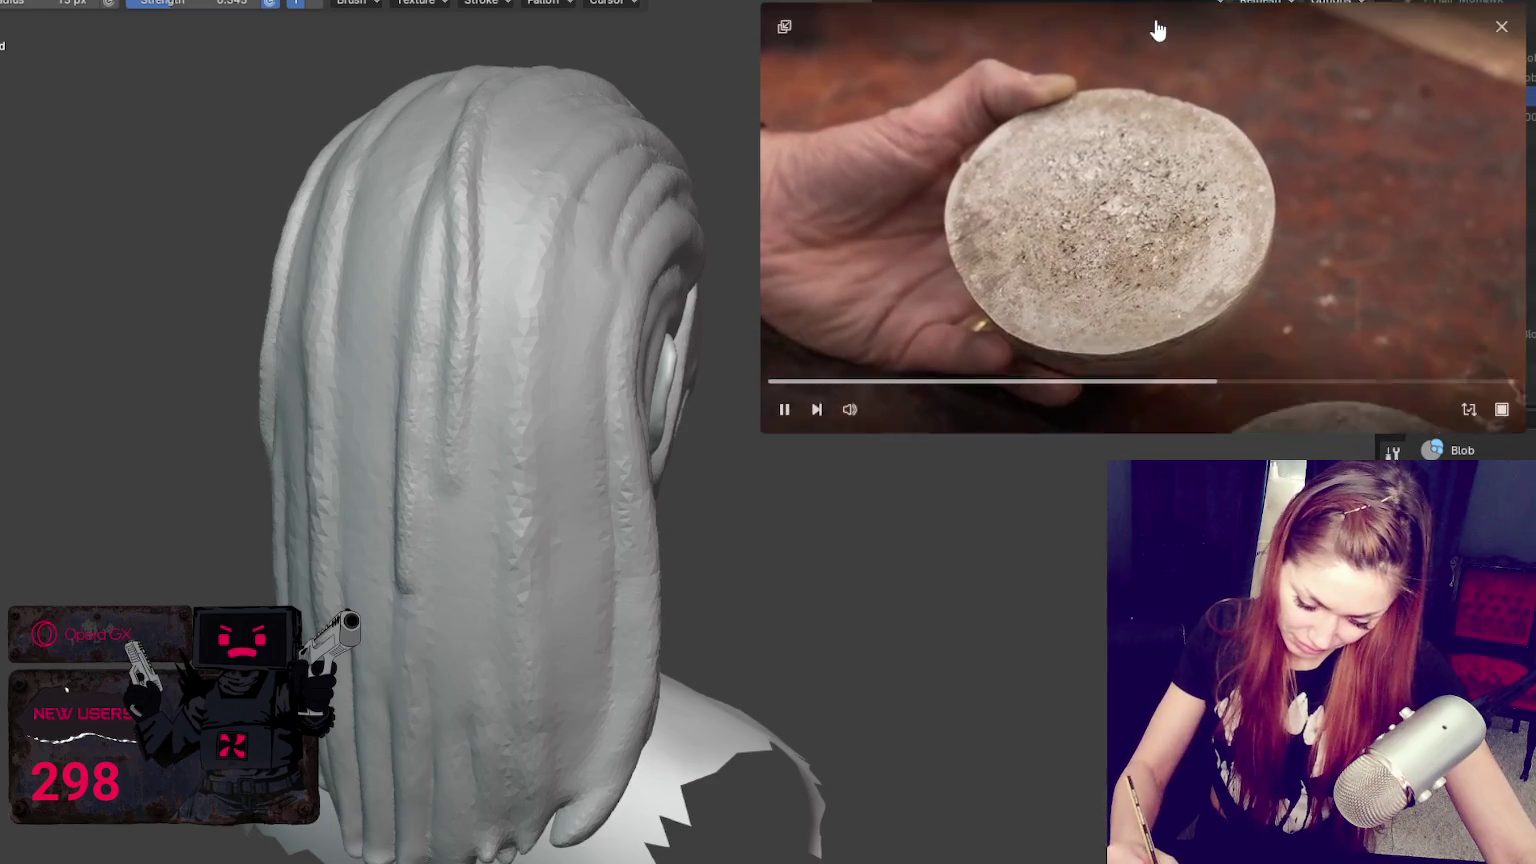
# Step: Enable Dyntopo and accept its dynamic topology warning
pyautogui.click(1152, 14)
pyautogui.moveTo(1138, 41); pyautogui.dragTo(1096, 220)
pyautogui.click(1118, 38)
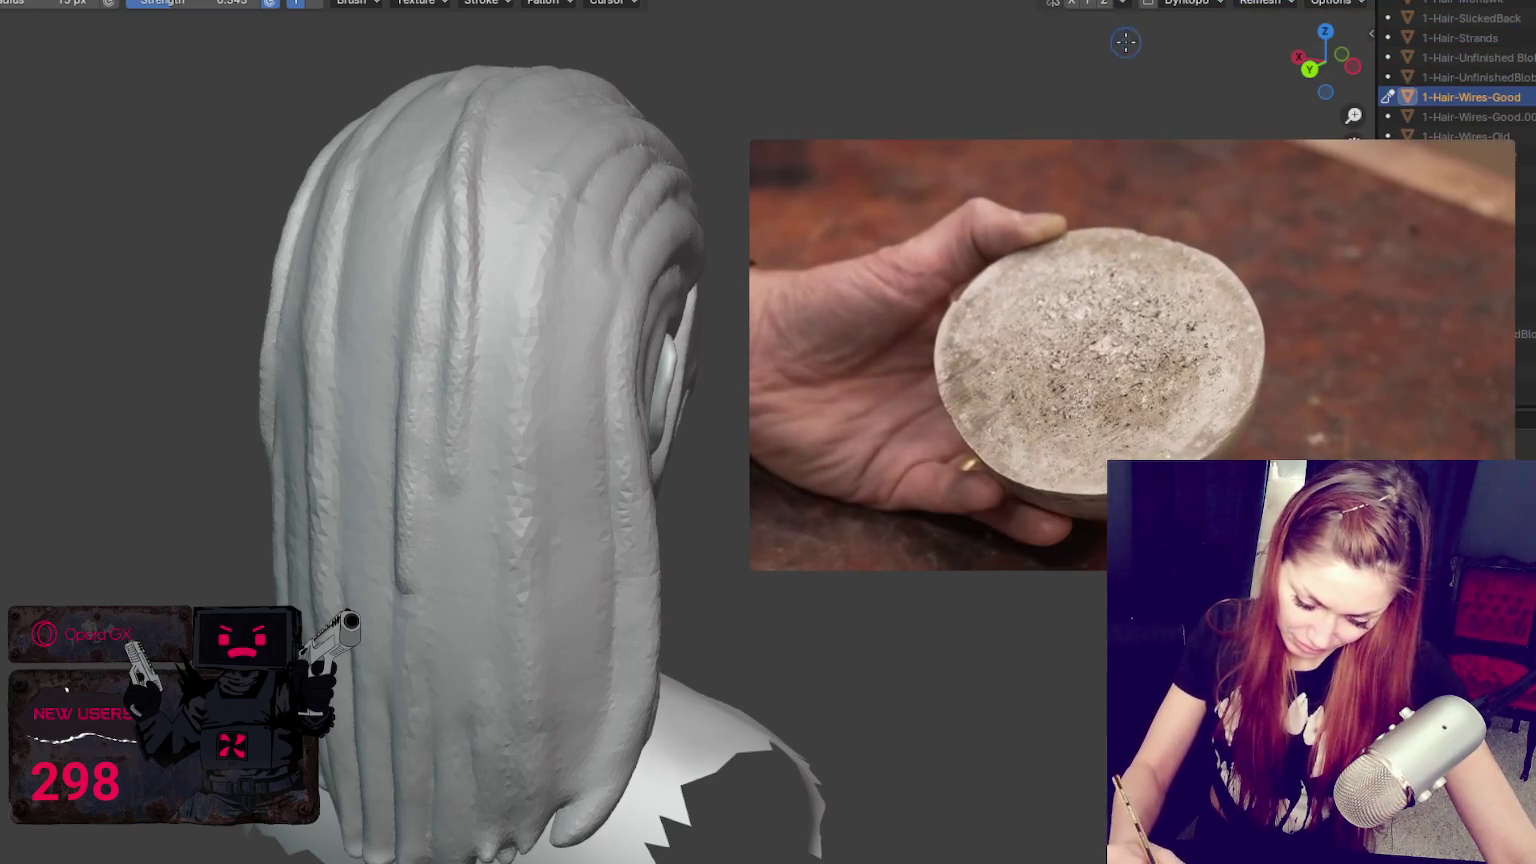
pyautogui.moveTo(1102, 147); pyautogui.dragTo(1108, 3)
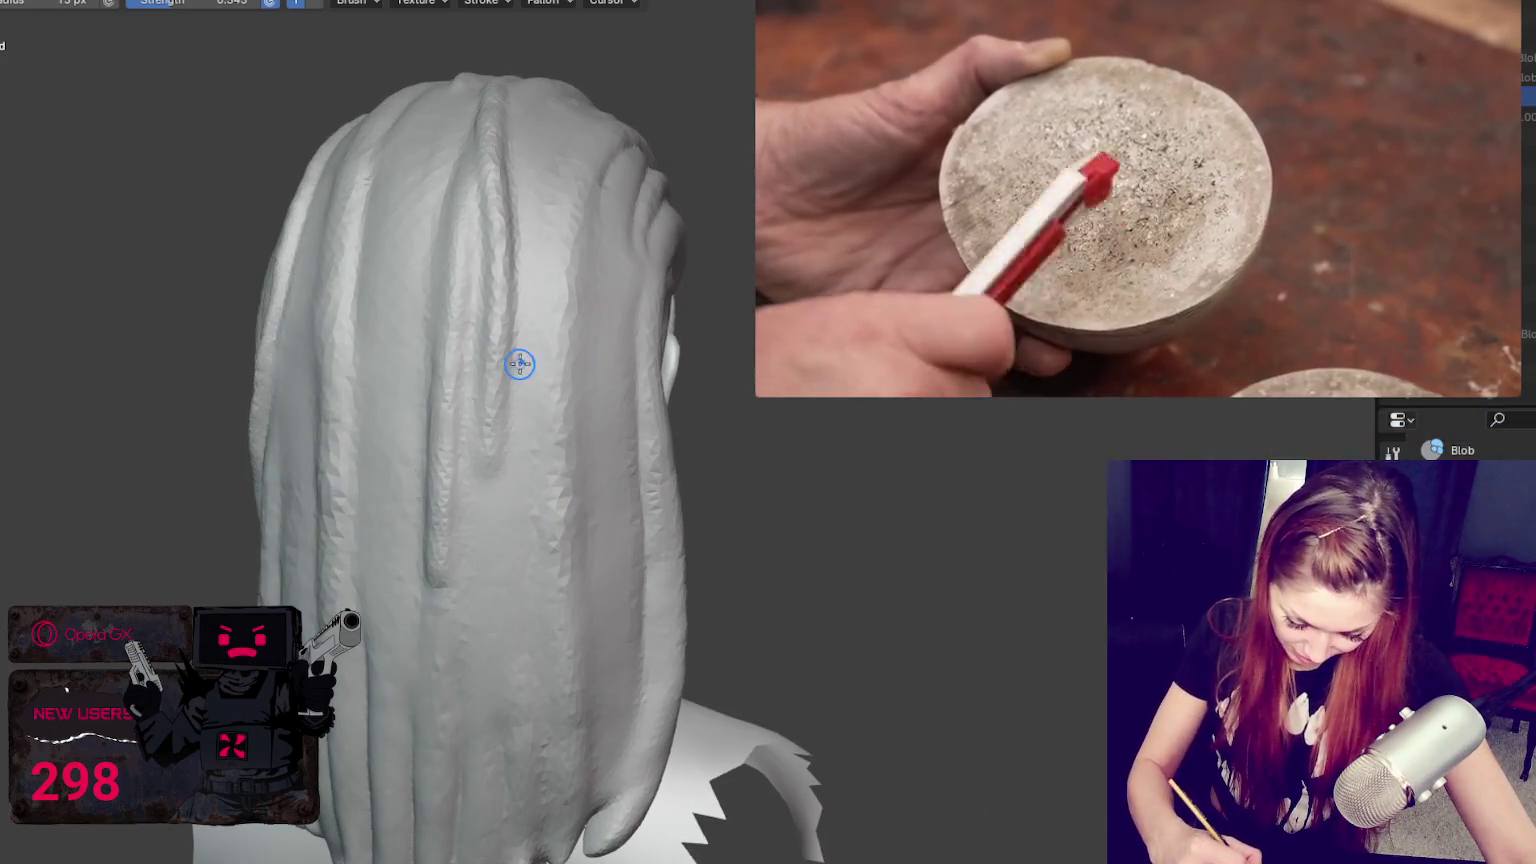
# Step: Set the brush radius to 21 px and sculpt two raised strands across the back hair
pyautogui.moveTo(538, 298)
pyautogui.mouseDown(button='middle')
pyautogui.moveTo(525, 538)
pyautogui.moveTo(552, 497)
pyautogui.mouseUp(button='middle')
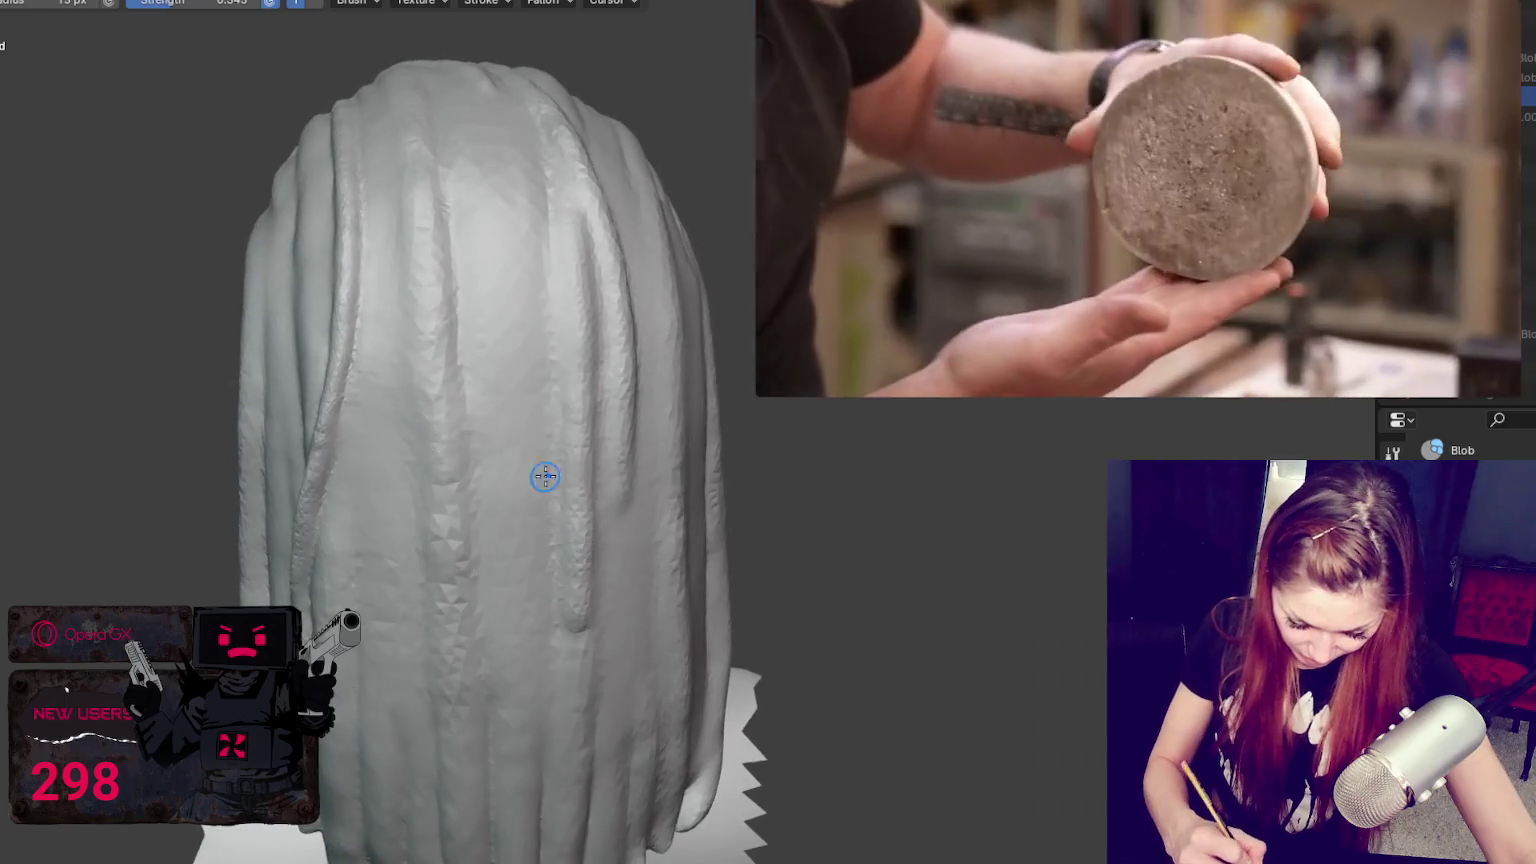
pyautogui.press('f')
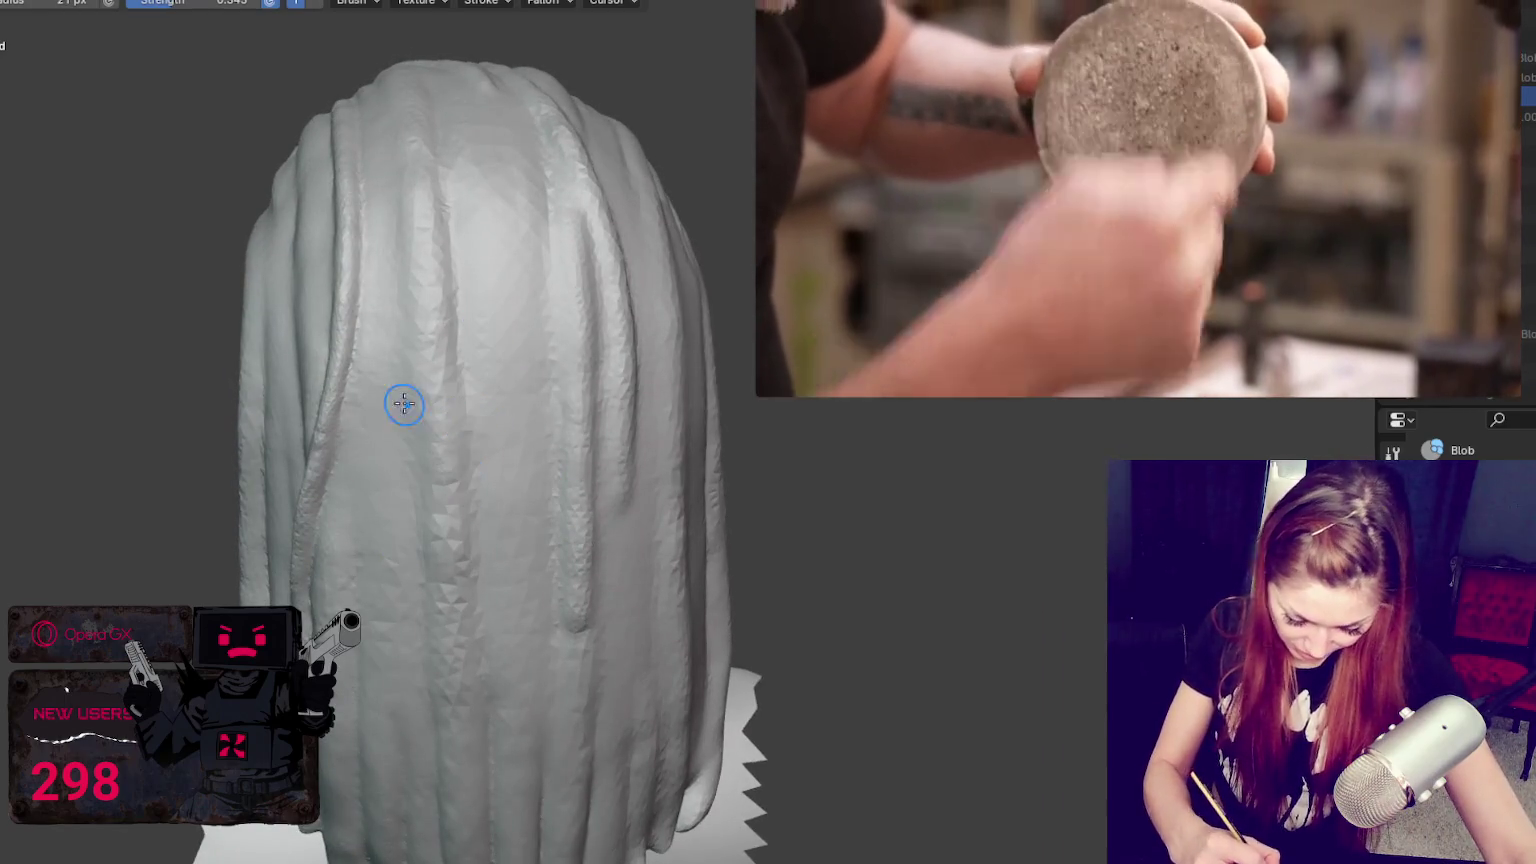
pyautogui.click(415, 411)
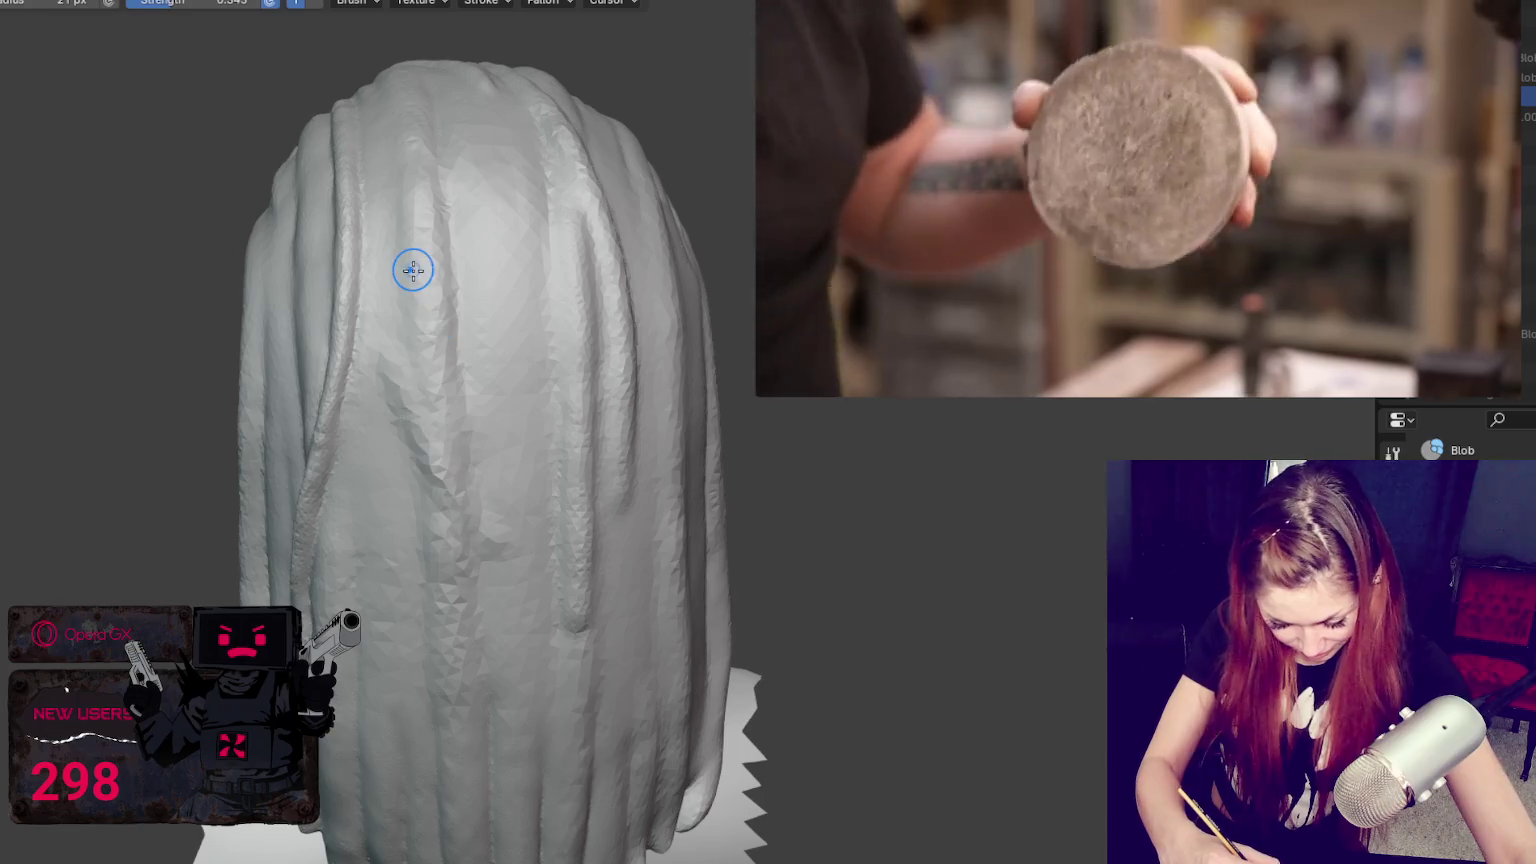
pyautogui.moveTo(388, 196); pyautogui.dragTo(465, 358)
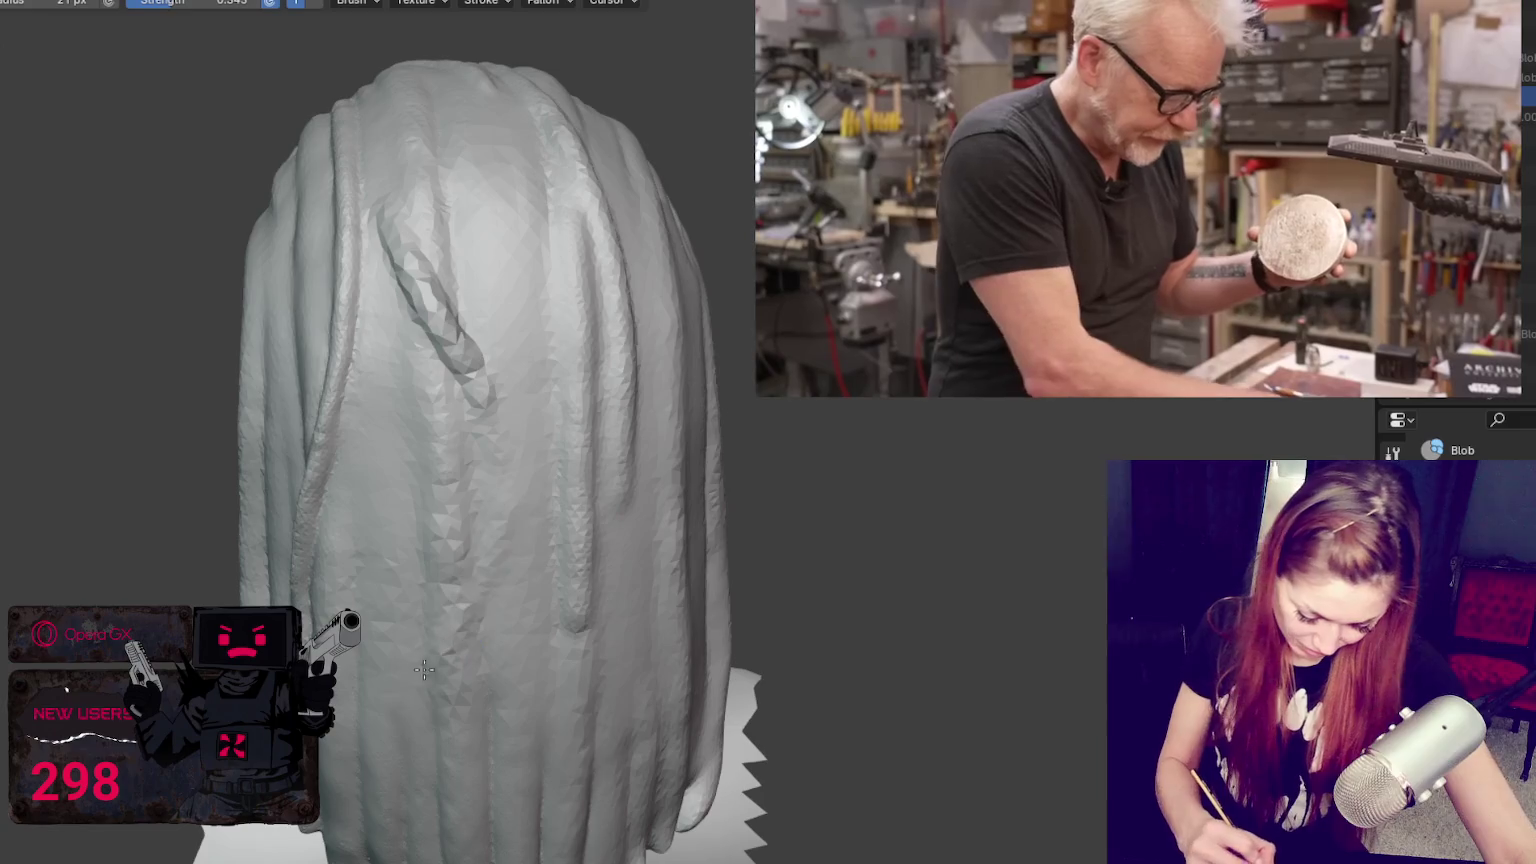
pyautogui.moveTo(515, 530); pyautogui.dragTo(396, 708)
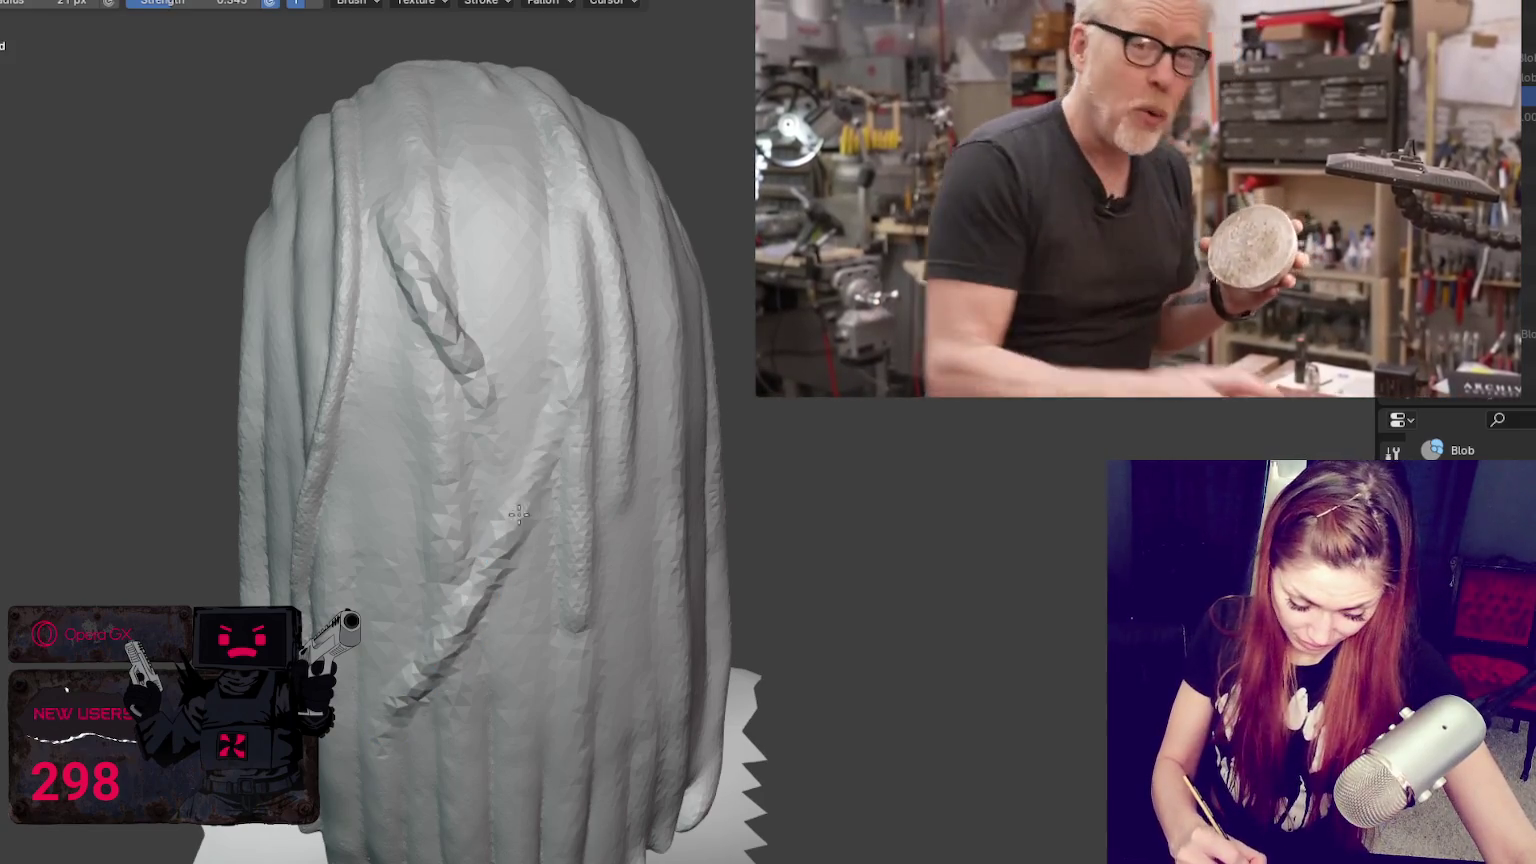
# Step: Refine the strands down the back and left side of the hair
pyautogui.moveTo(530, 500); pyautogui.dragTo(490, 467, button='middle')
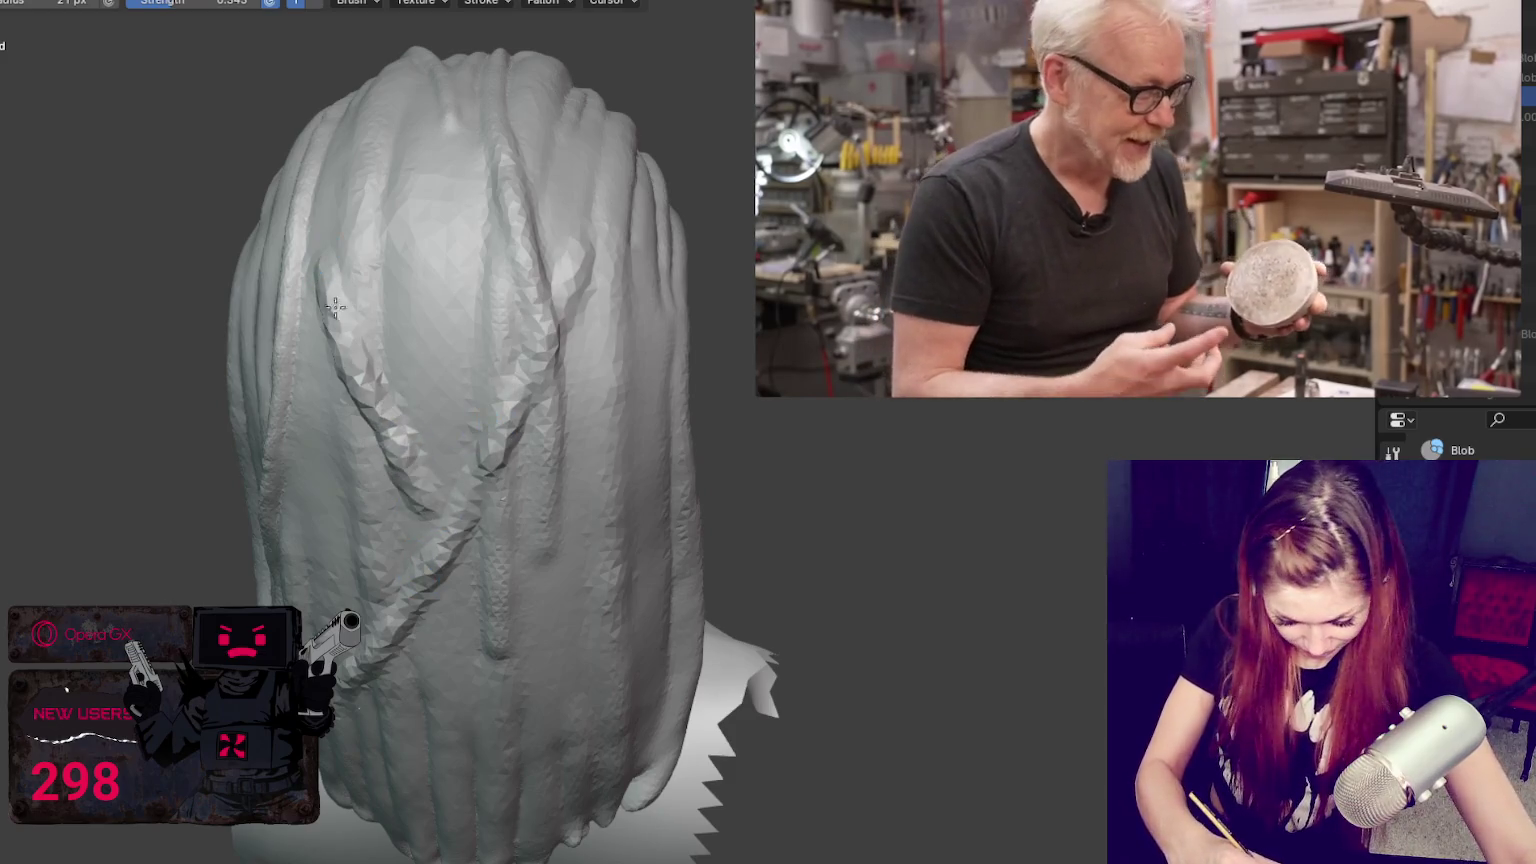
pyautogui.moveTo(330, 290); pyautogui.dragTo(508, 420, button='middle')
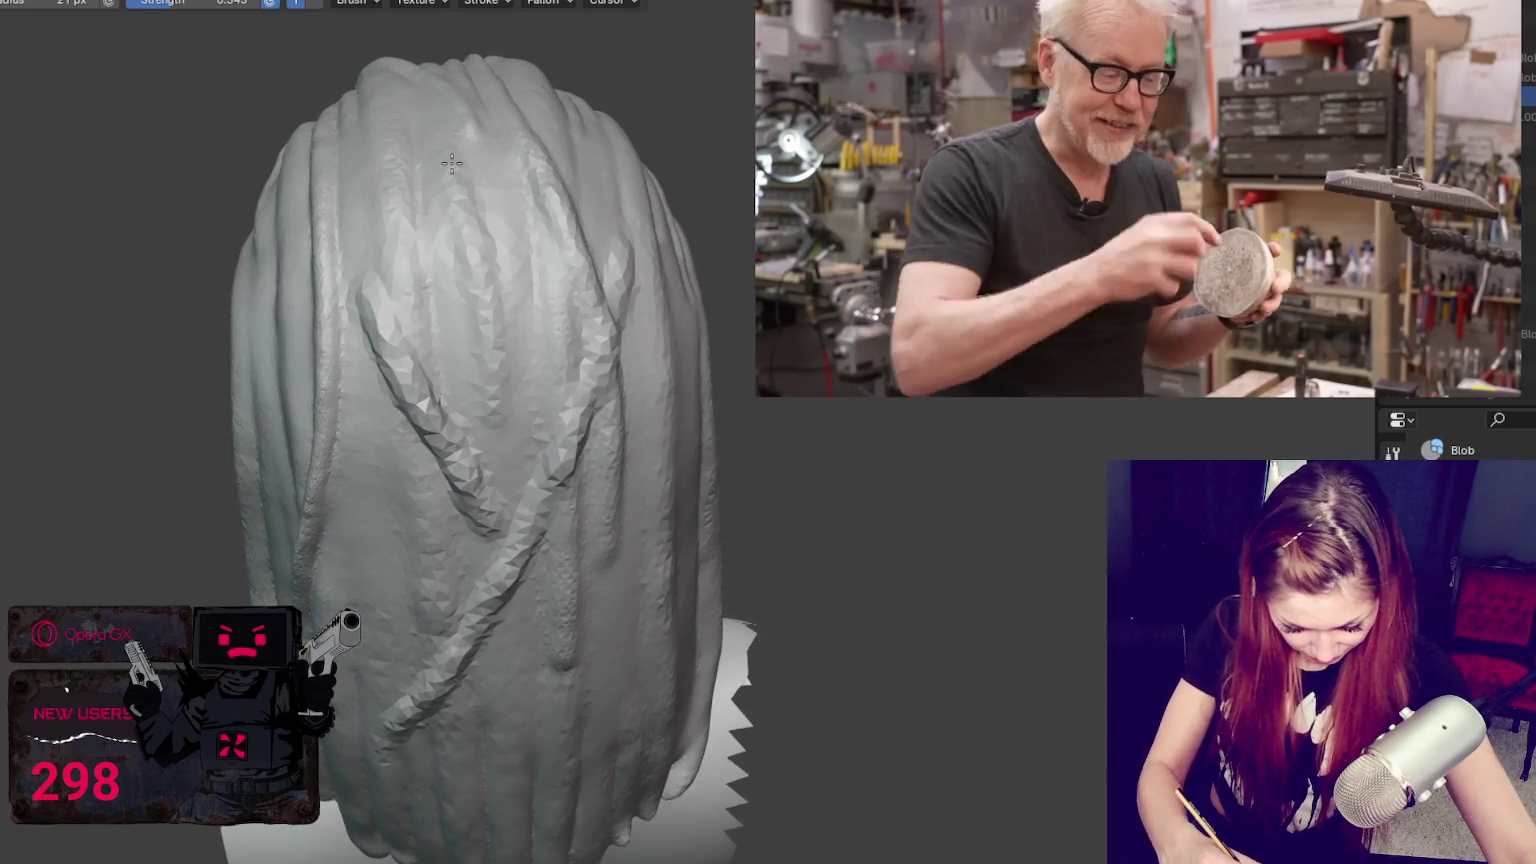
pyautogui.moveTo(479, 360); pyautogui.dragTo(583, 493, button='middle')
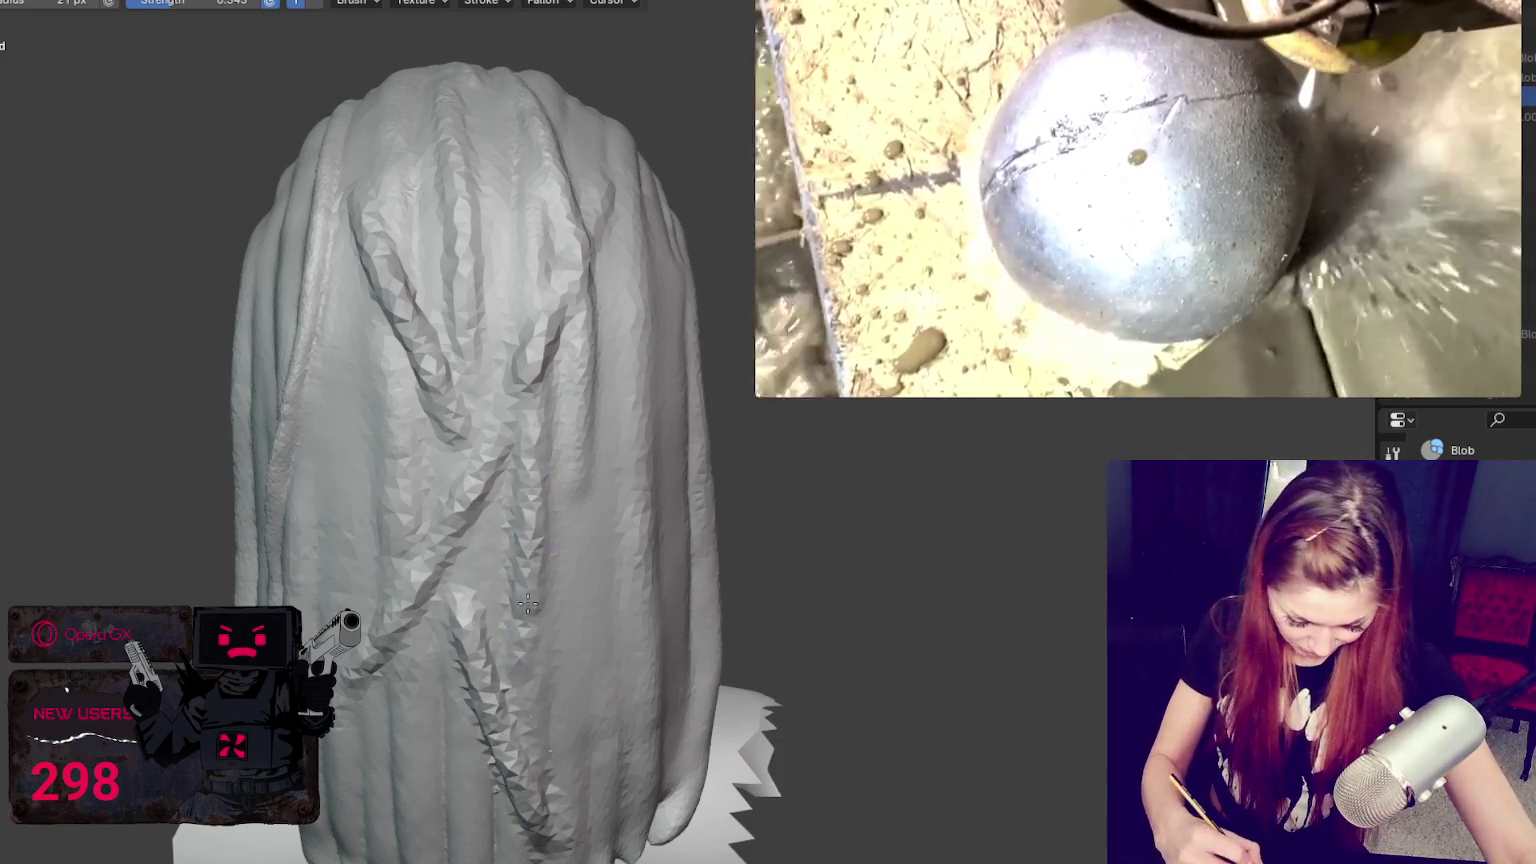
pyautogui.moveTo(560, 697); pyautogui.dragTo(574, 366, button='middle')
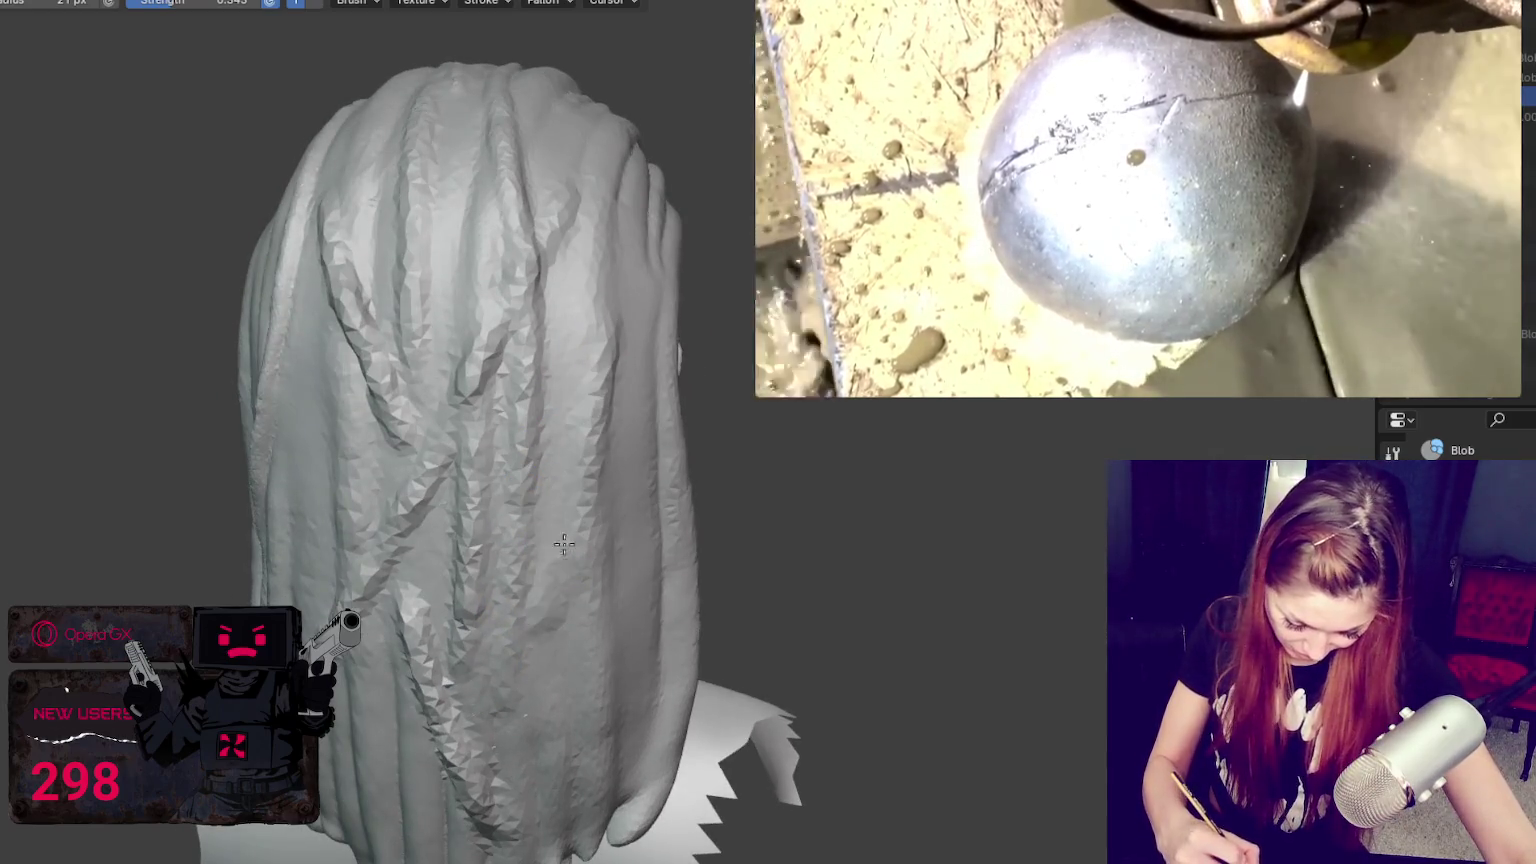
pyautogui.moveTo(551, 590); pyautogui.dragTo(576, 367, button='middle')
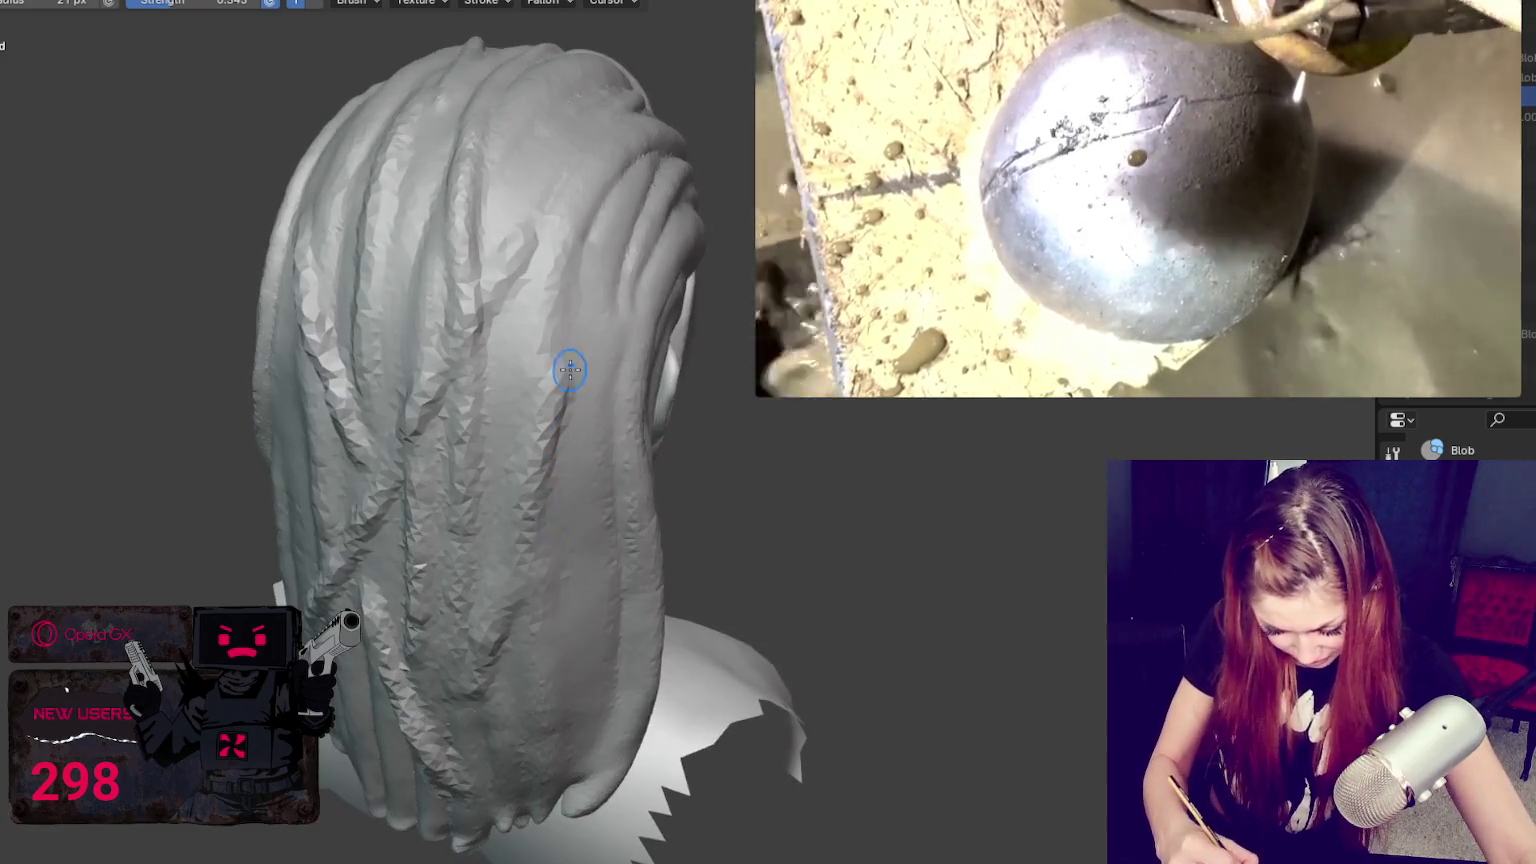
pyautogui.moveTo(479, 619); pyautogui.dragTo(556, 562, button='middle')
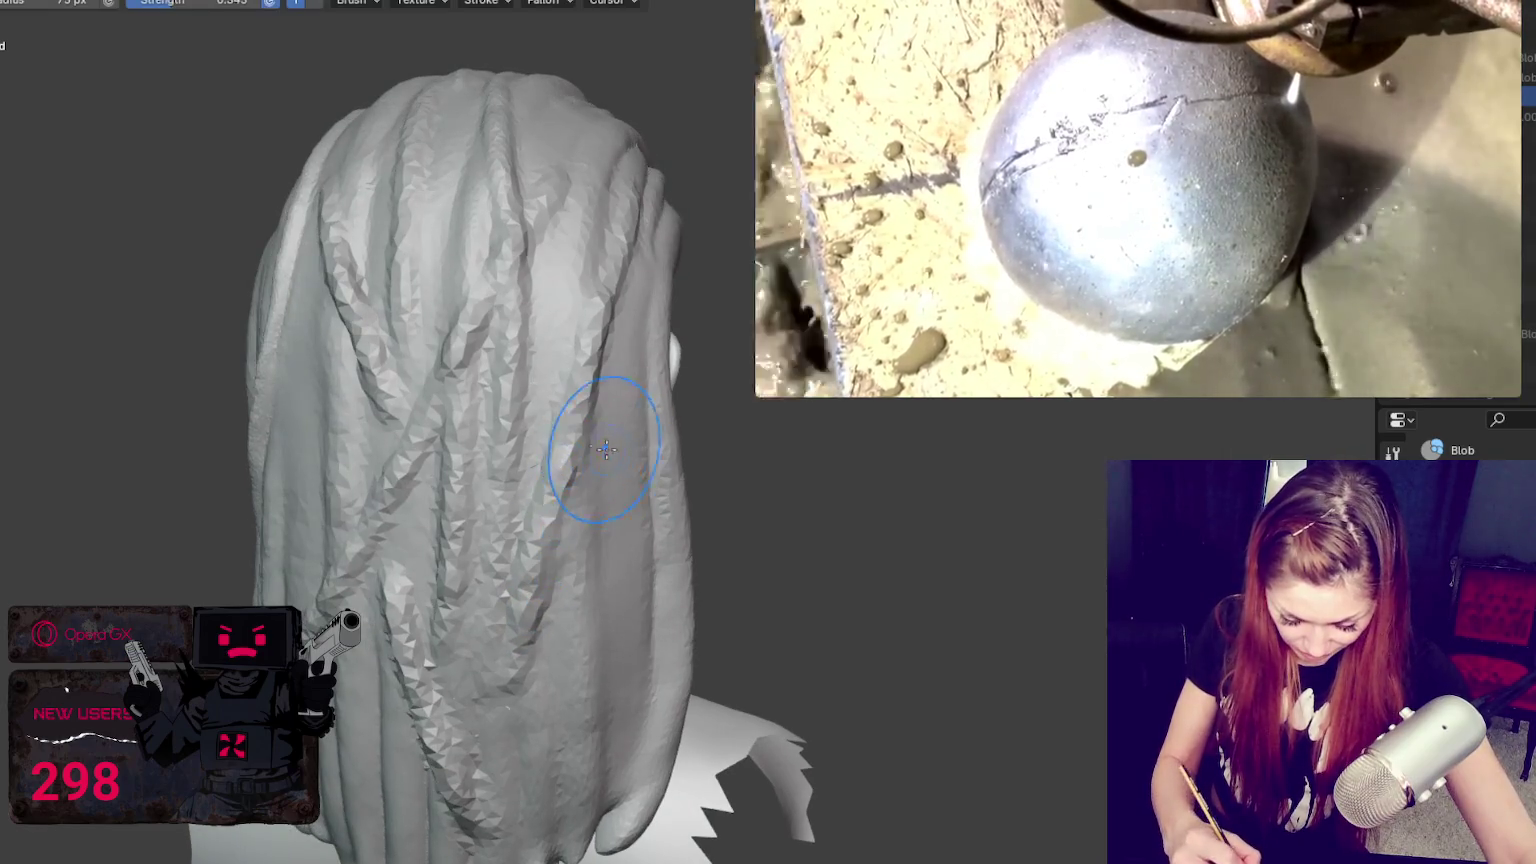
pyautogui.moveTo(607, 227); pyautogui.dragTo(500, 620)
pyautogui.moveTo(360, 210); pyautogui.dragTo(413, 612)
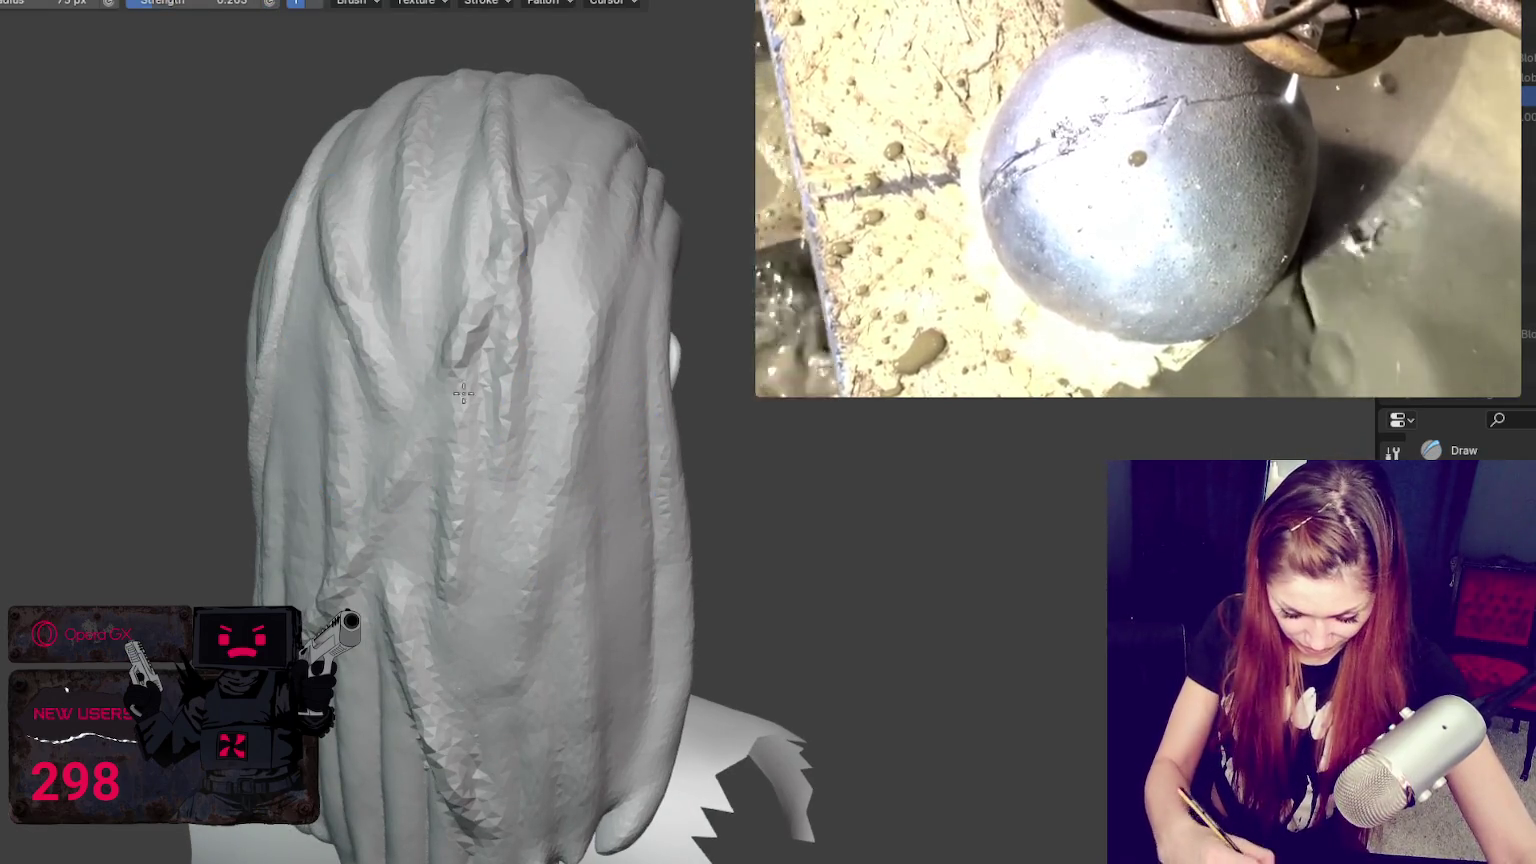
pyautogui.moveTo(443, 722); pyautogui.dragTo(626, 556, button='middle')
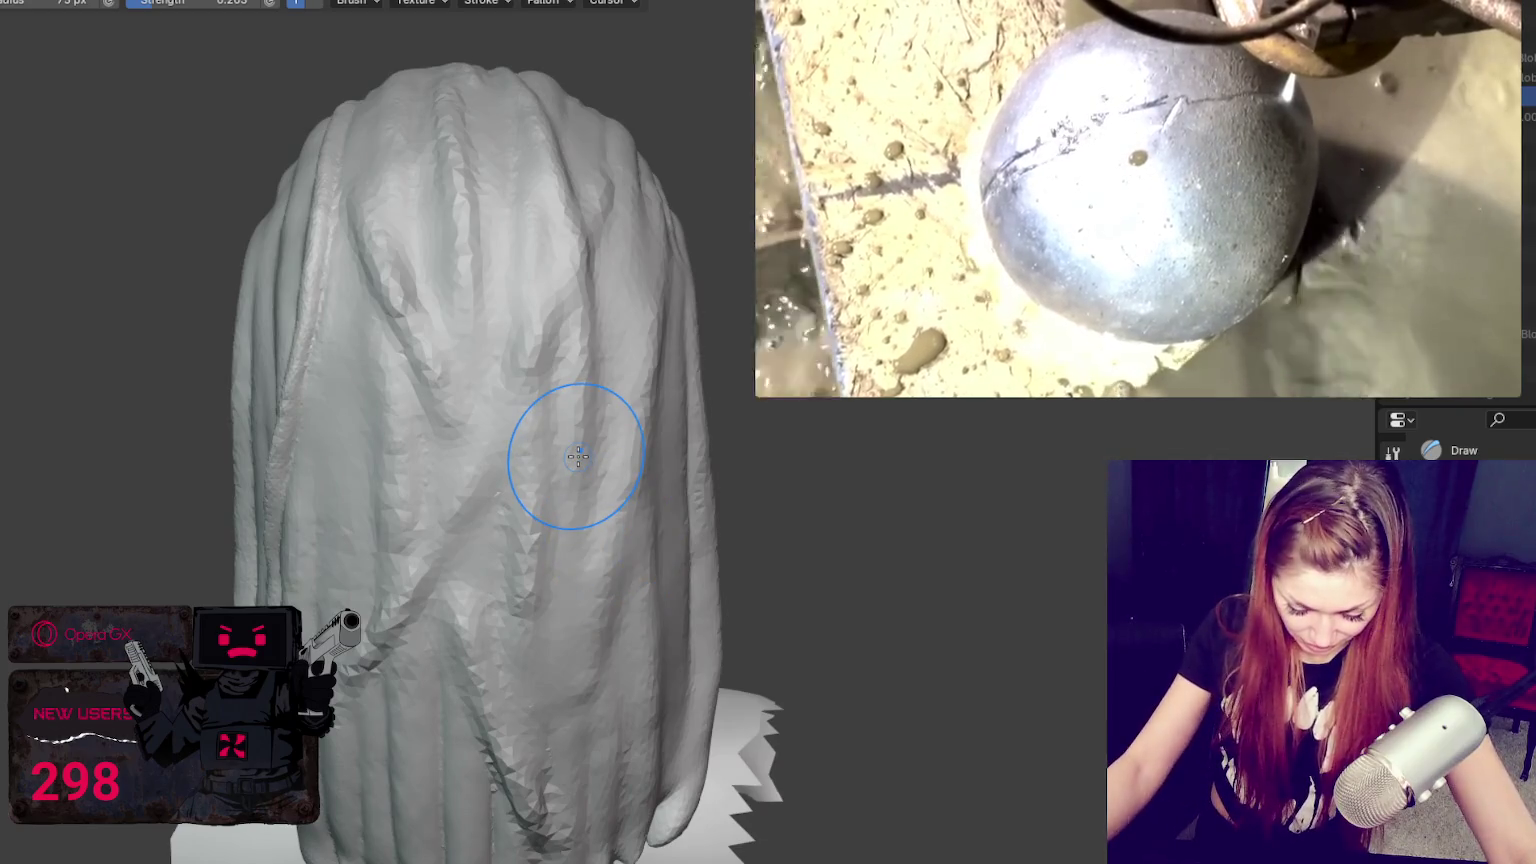
pyautogui.scroll(3, 578, 457)
pyautogui.hotkey('shift', 'c')
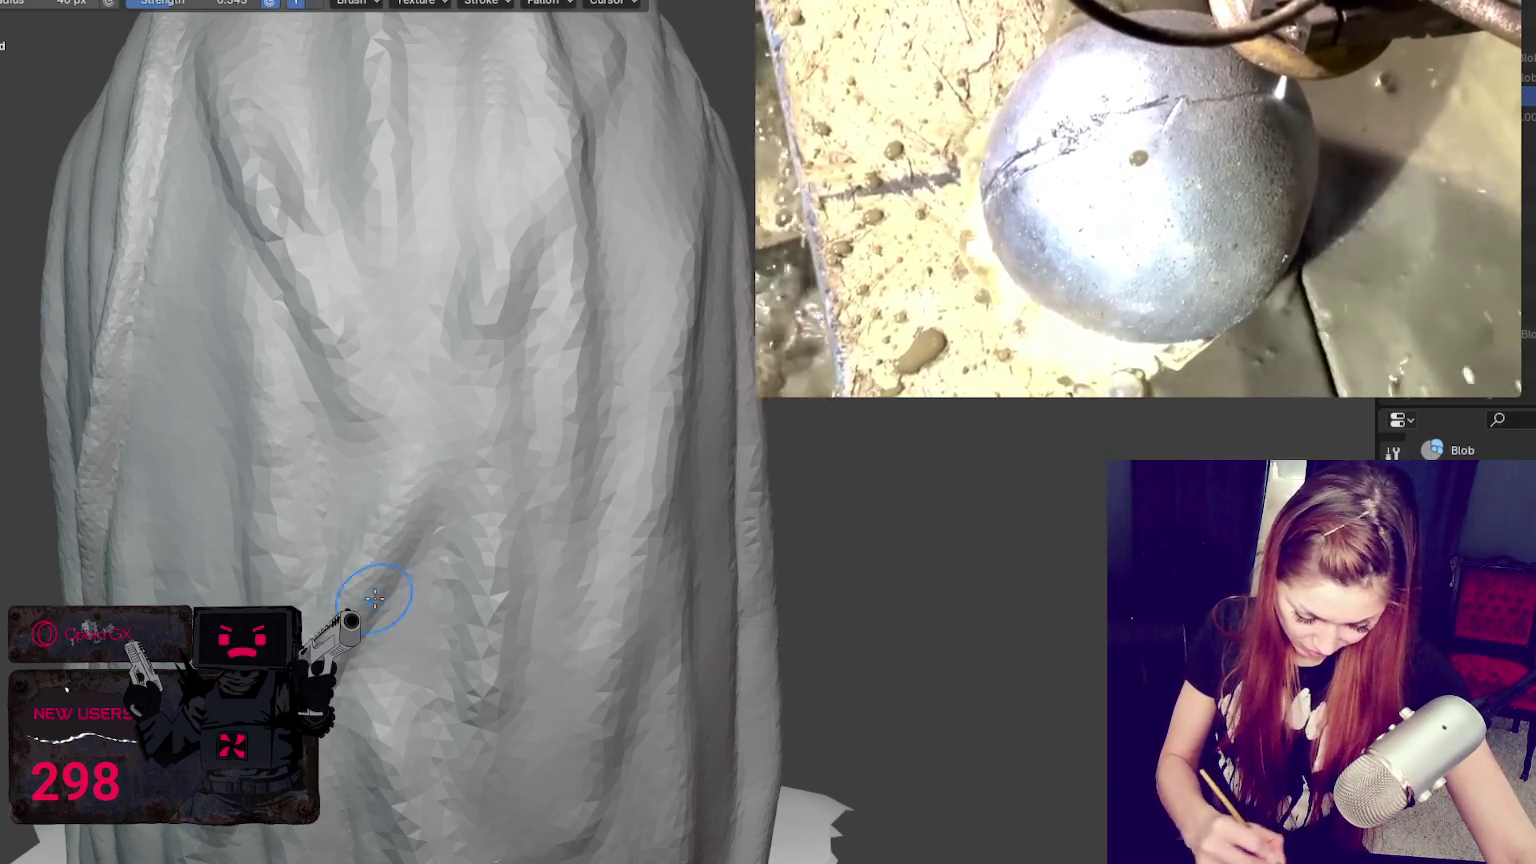
# Step: Orbit and zoom around the head to inspect the hair folds from several angles
pyautogui.moveTo(457, 512); pyautogui.dragTo(442, 532, button='middle')
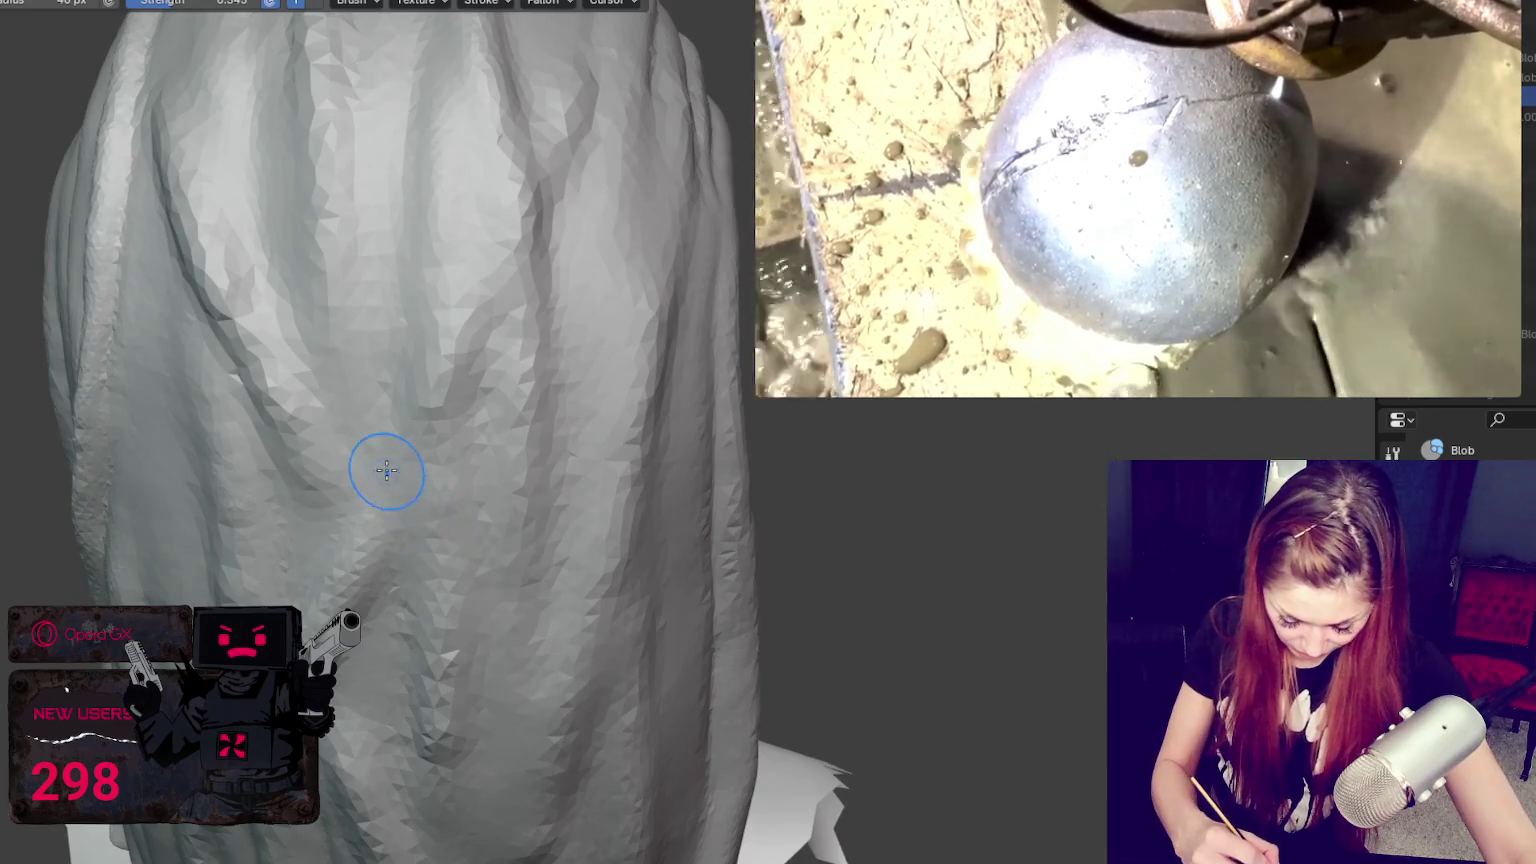
pyautogui.moveTo(435, 384); pyautogui.dragTo(453, 397, button='middle')
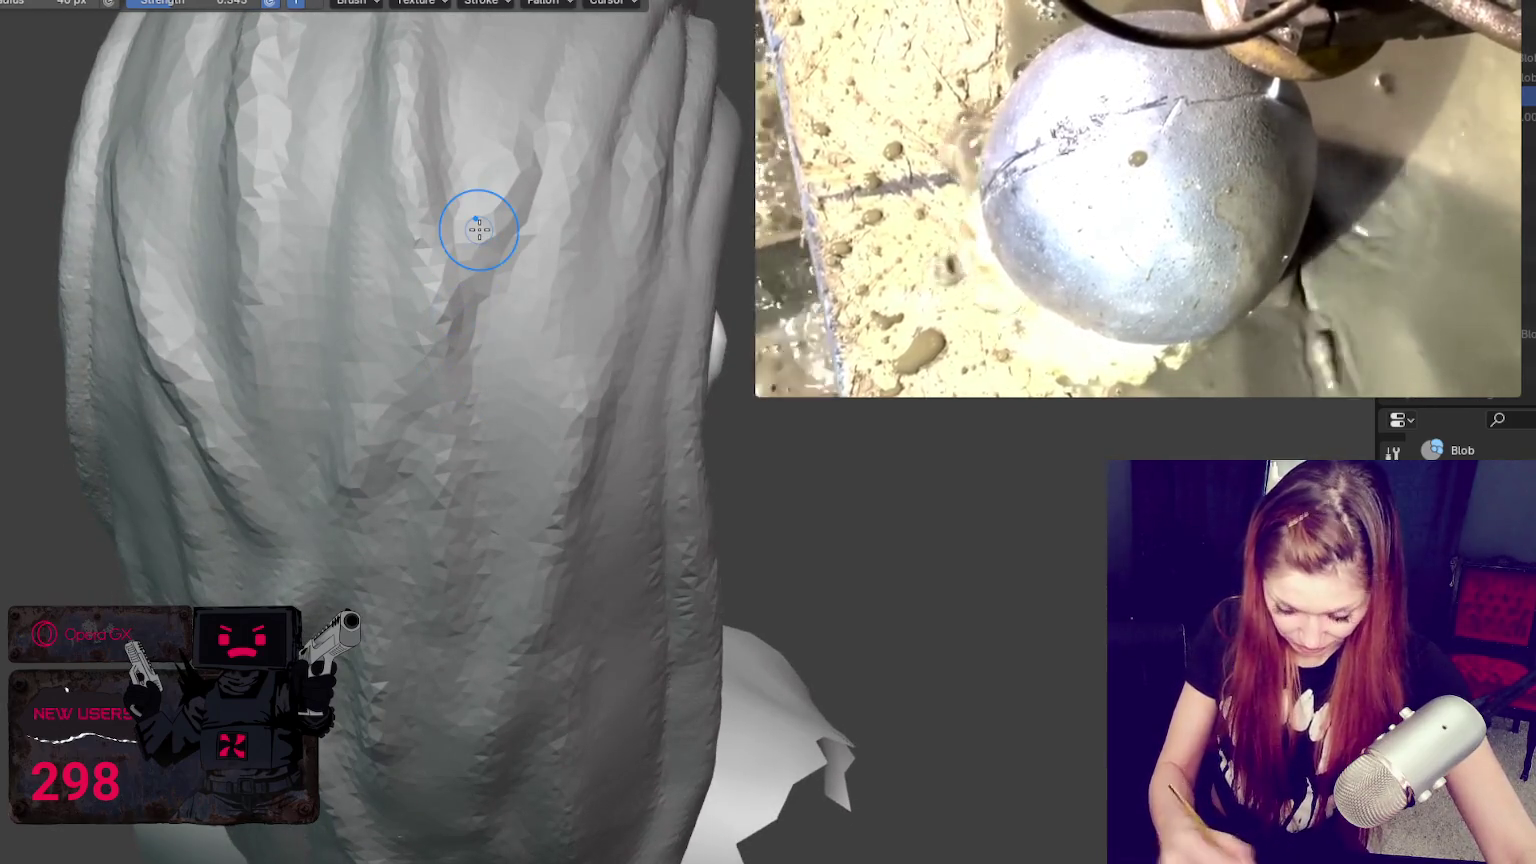
pyautogui.scroll(-5, 478, 229)
pyautogui.moveTo(540, 200); pyautogui.dragTo(589, 168, button='middle')
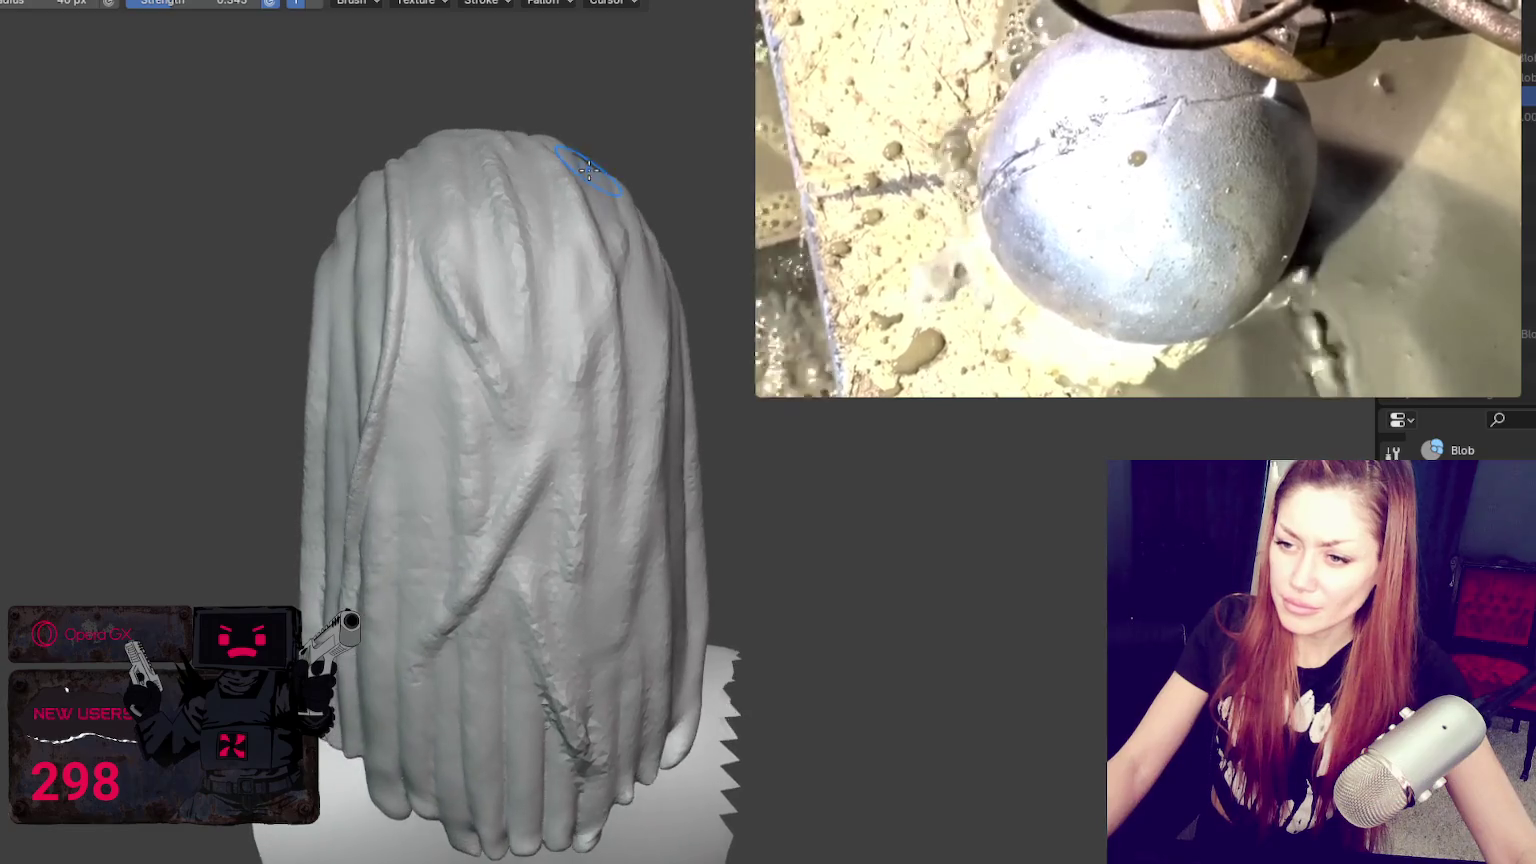
pyautogui.scroll(5, 589, 168)
pyautogui.moveTo(540, 365); pyautogui.dragTo(486, 241, button='middle')
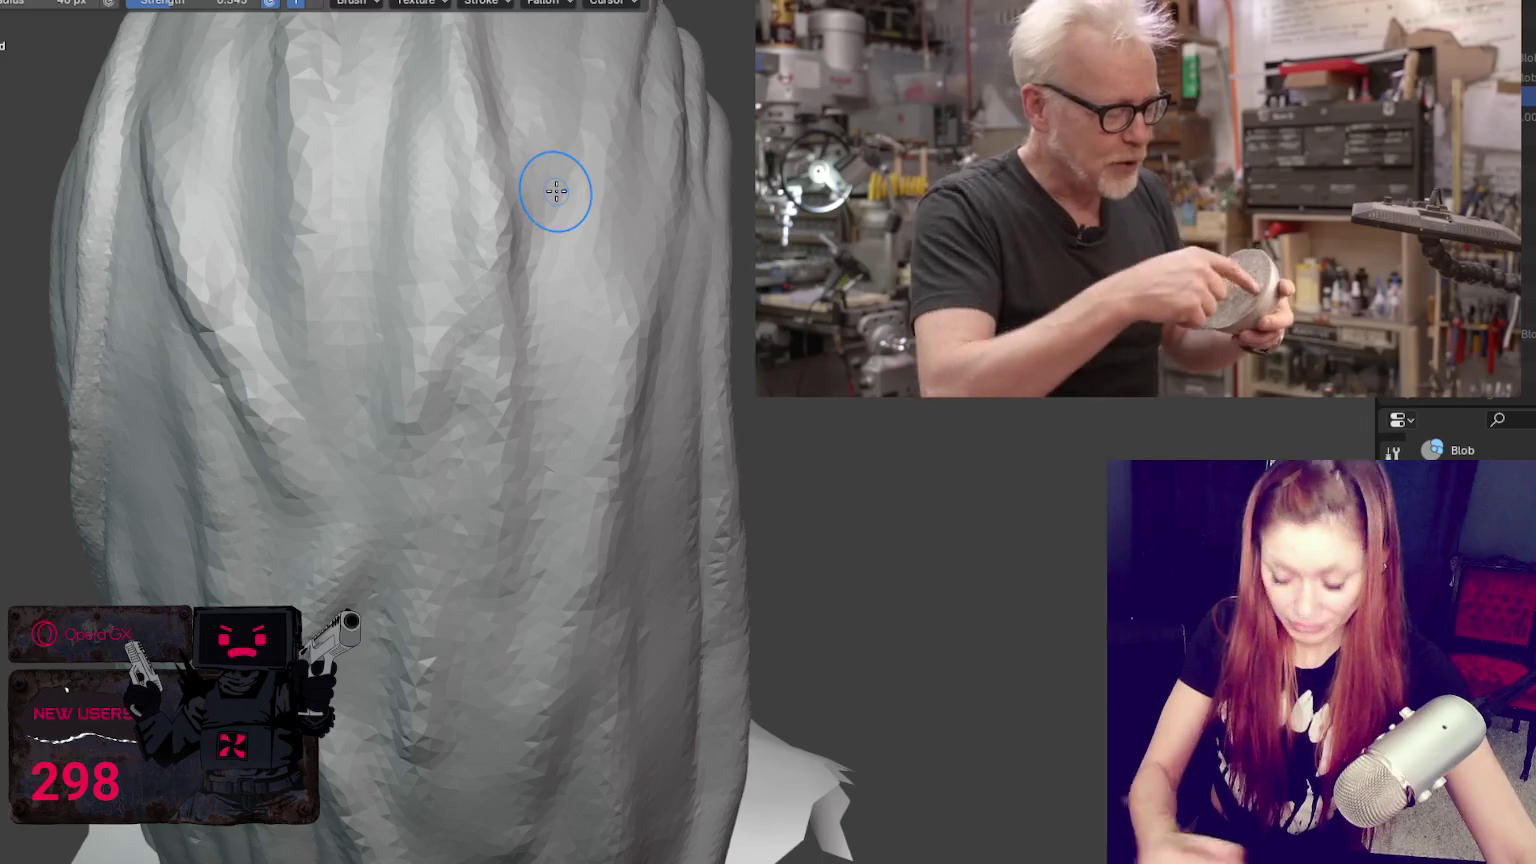
pyautogui.scroll(-4, 556, 191)
pyautogui.moveTo(552, 189)
pyautogui.mouseDown(button='middle')
pyautogui.moveTo(590, 500)
pyautogui.moveTo(572, 521)
pyautogui.mouseUp(button='middle')
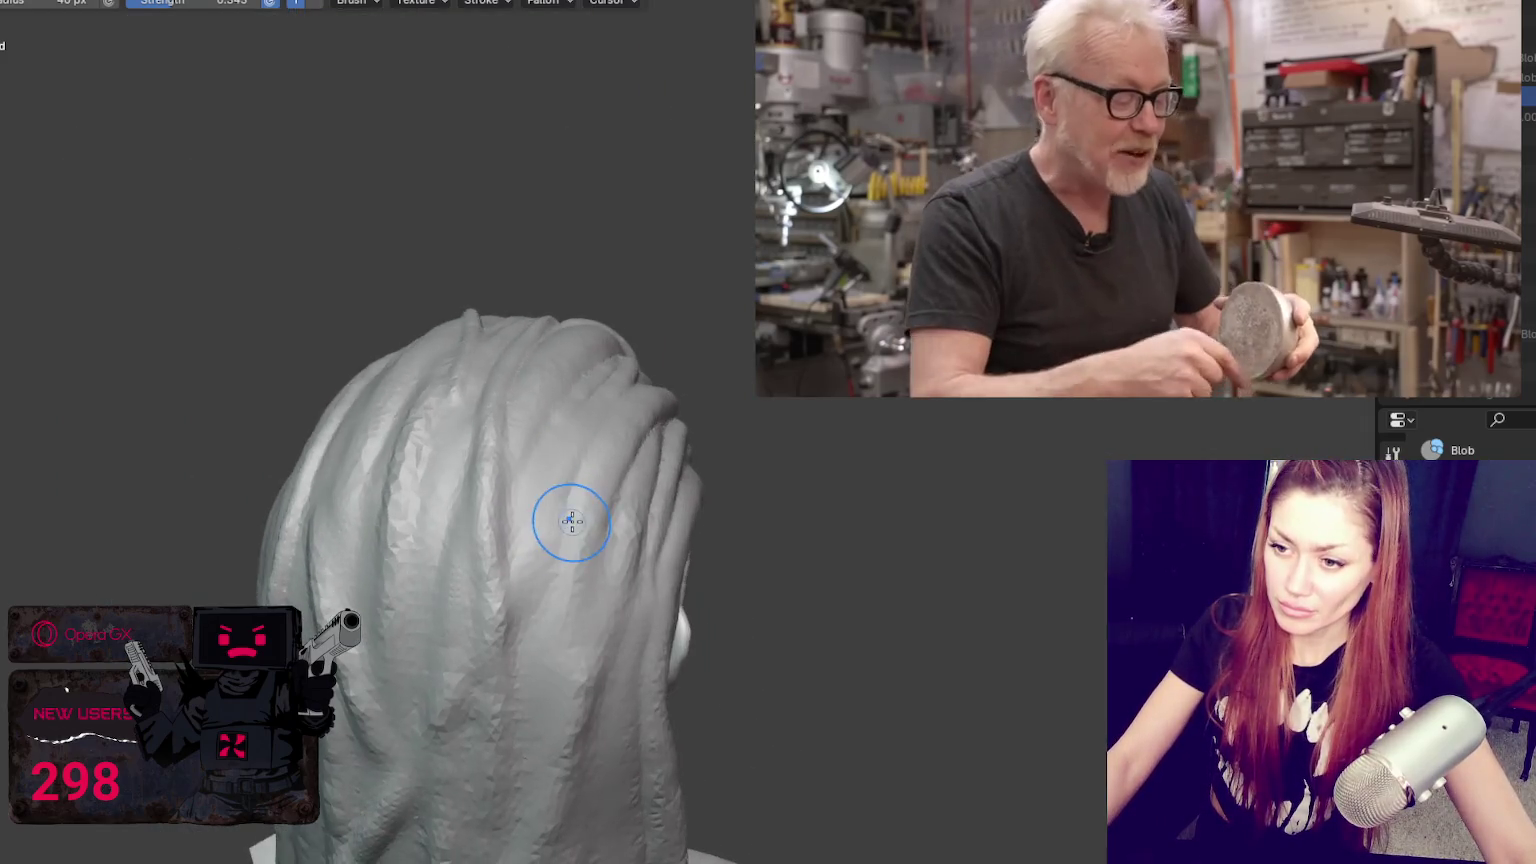
pyautogui.scroll(3, 572, 521)
pyautogui.scroll(3, 603, 349)
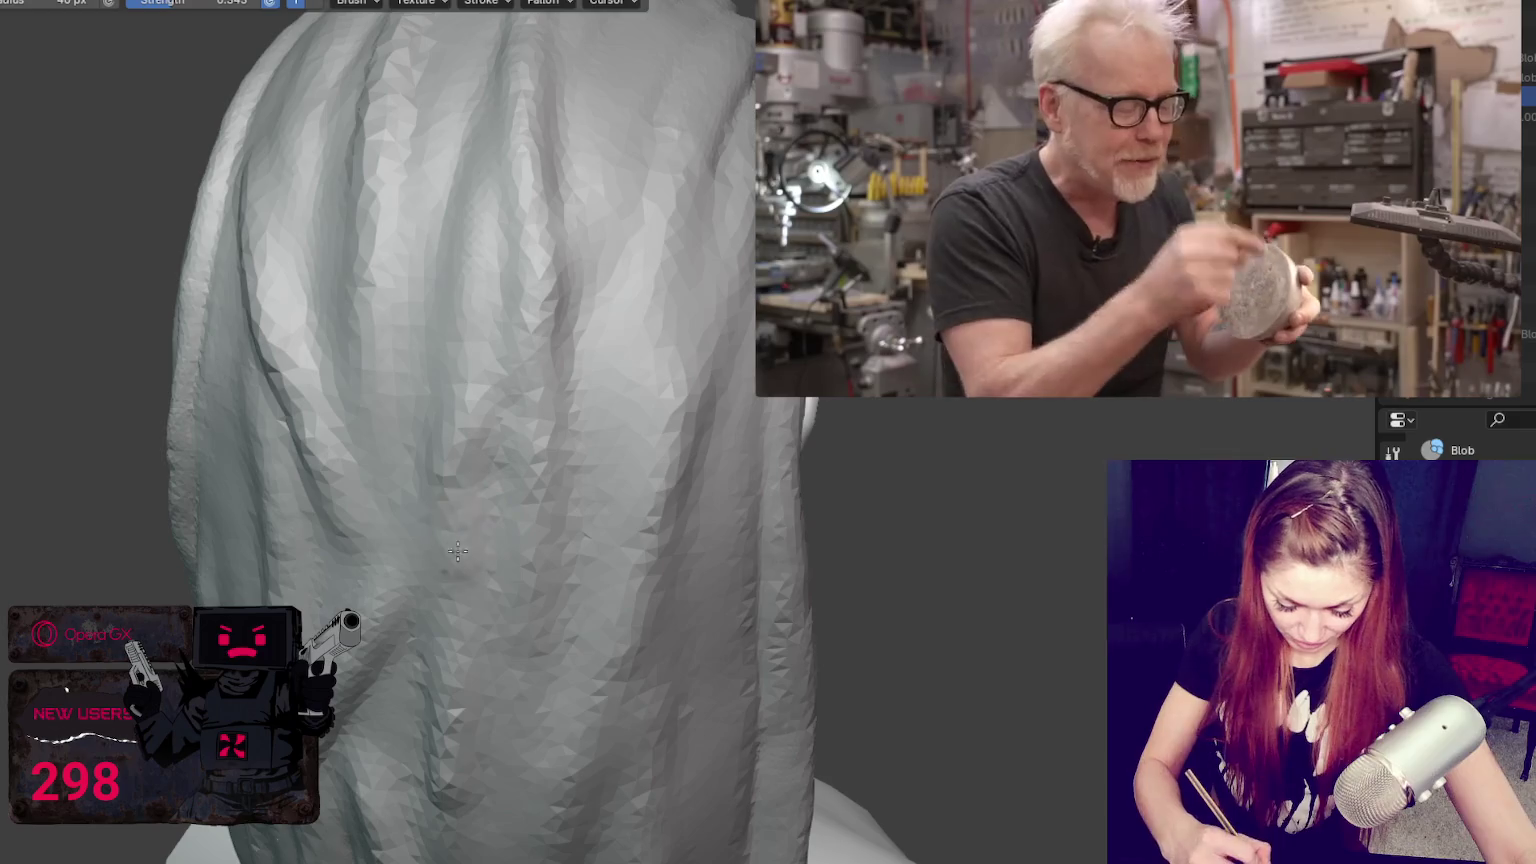
pyautogui.moveTo(482, 618); pyautogui.dragTo(566, 549, button='middle')
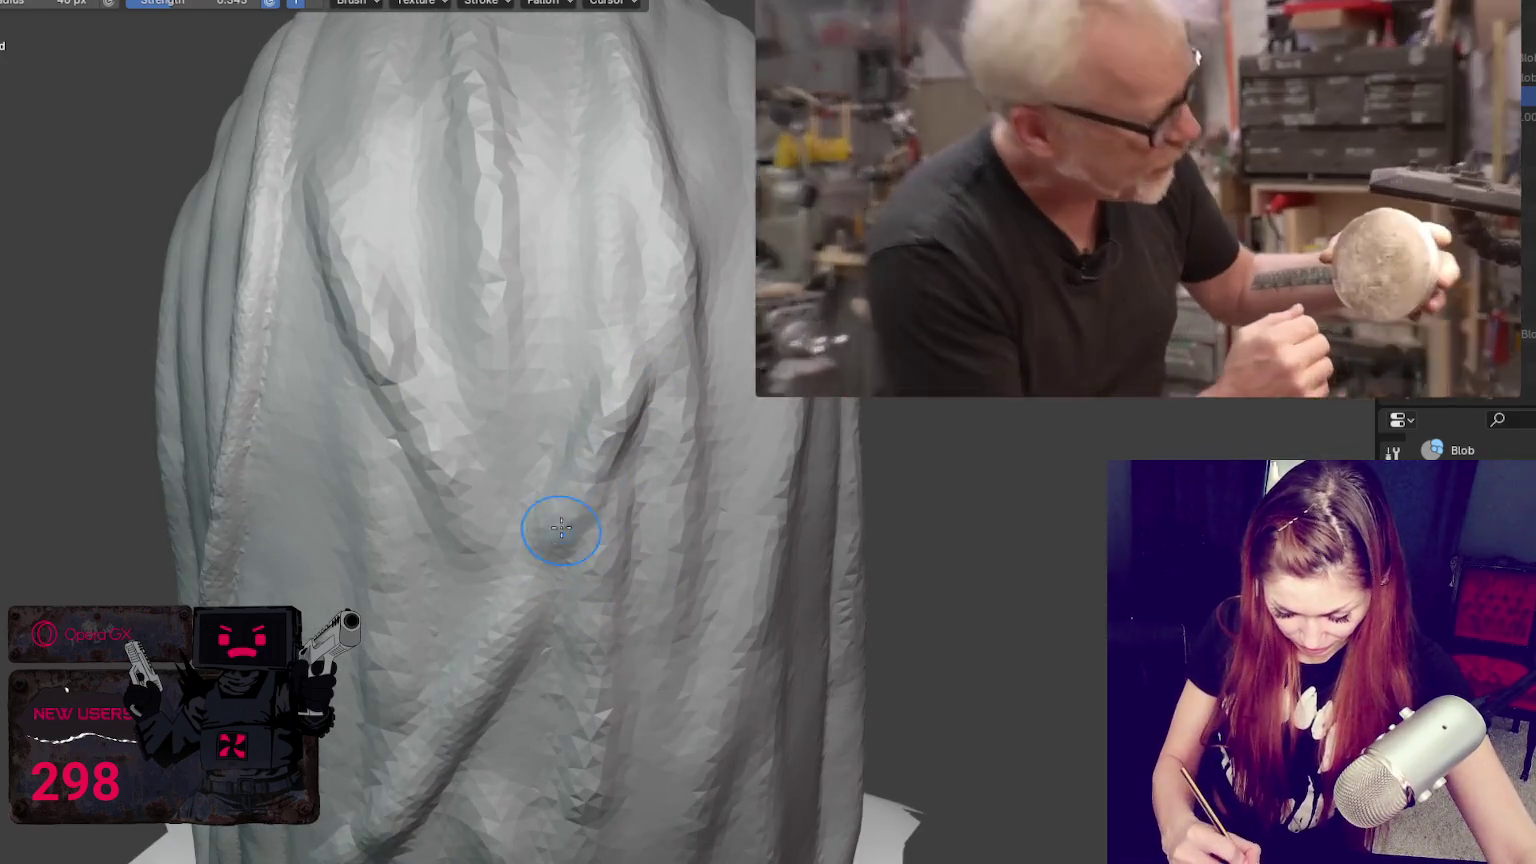
pyautogui.moveTo(560, 531)
pyautogui.mouseDown(button='middle')
pyautogui.moveTo(587, 469)
pyautogui.moveTo(585, 420)
pyautogui.mouseUp(button='middle')
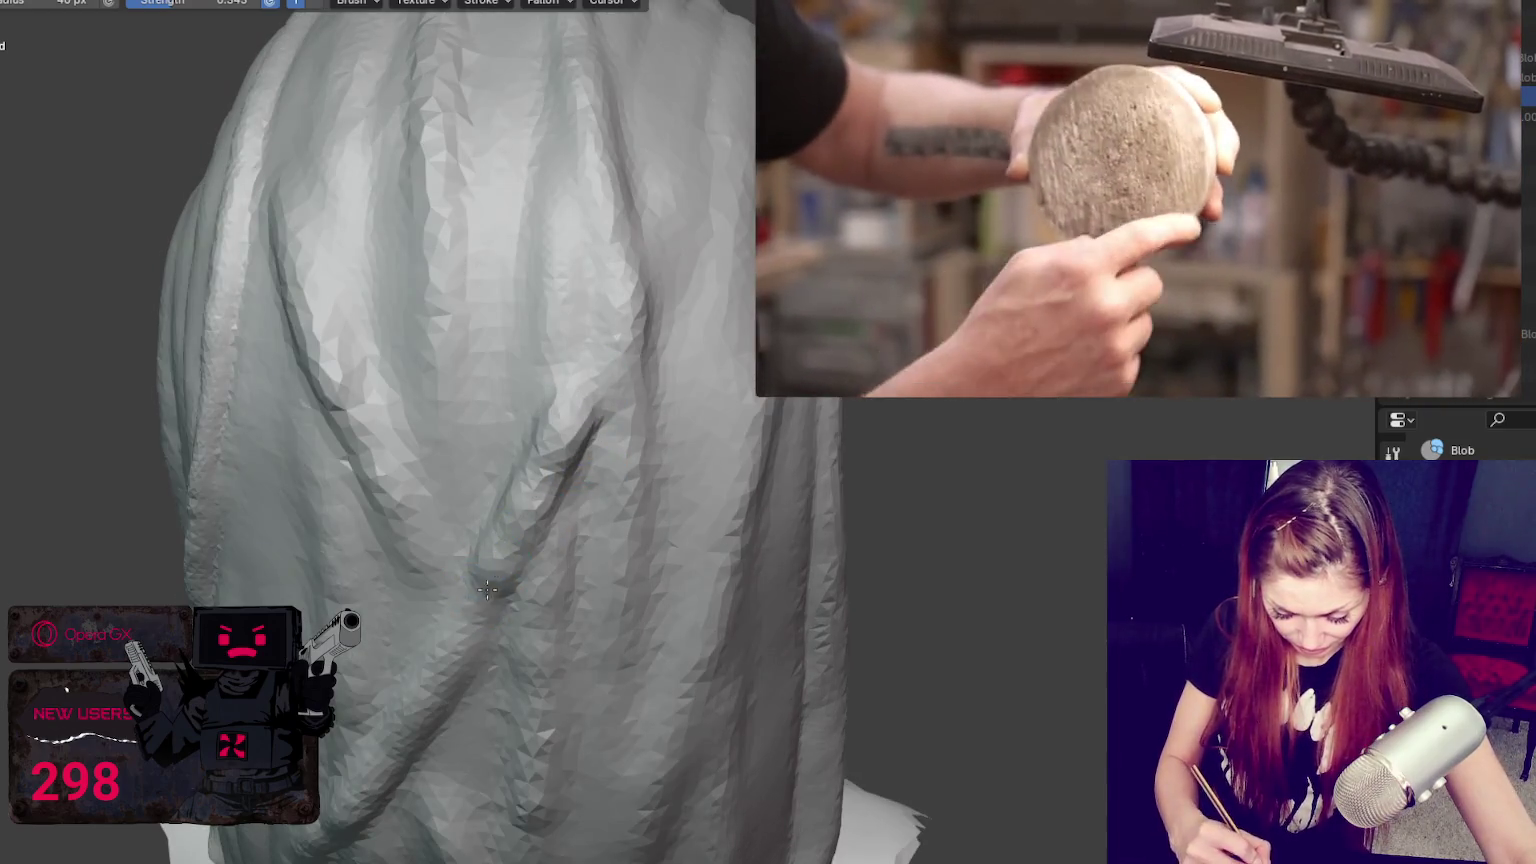
pyautogui.moveTo(672, 260); pyautogui.dragTo(497, 411, button='middle')
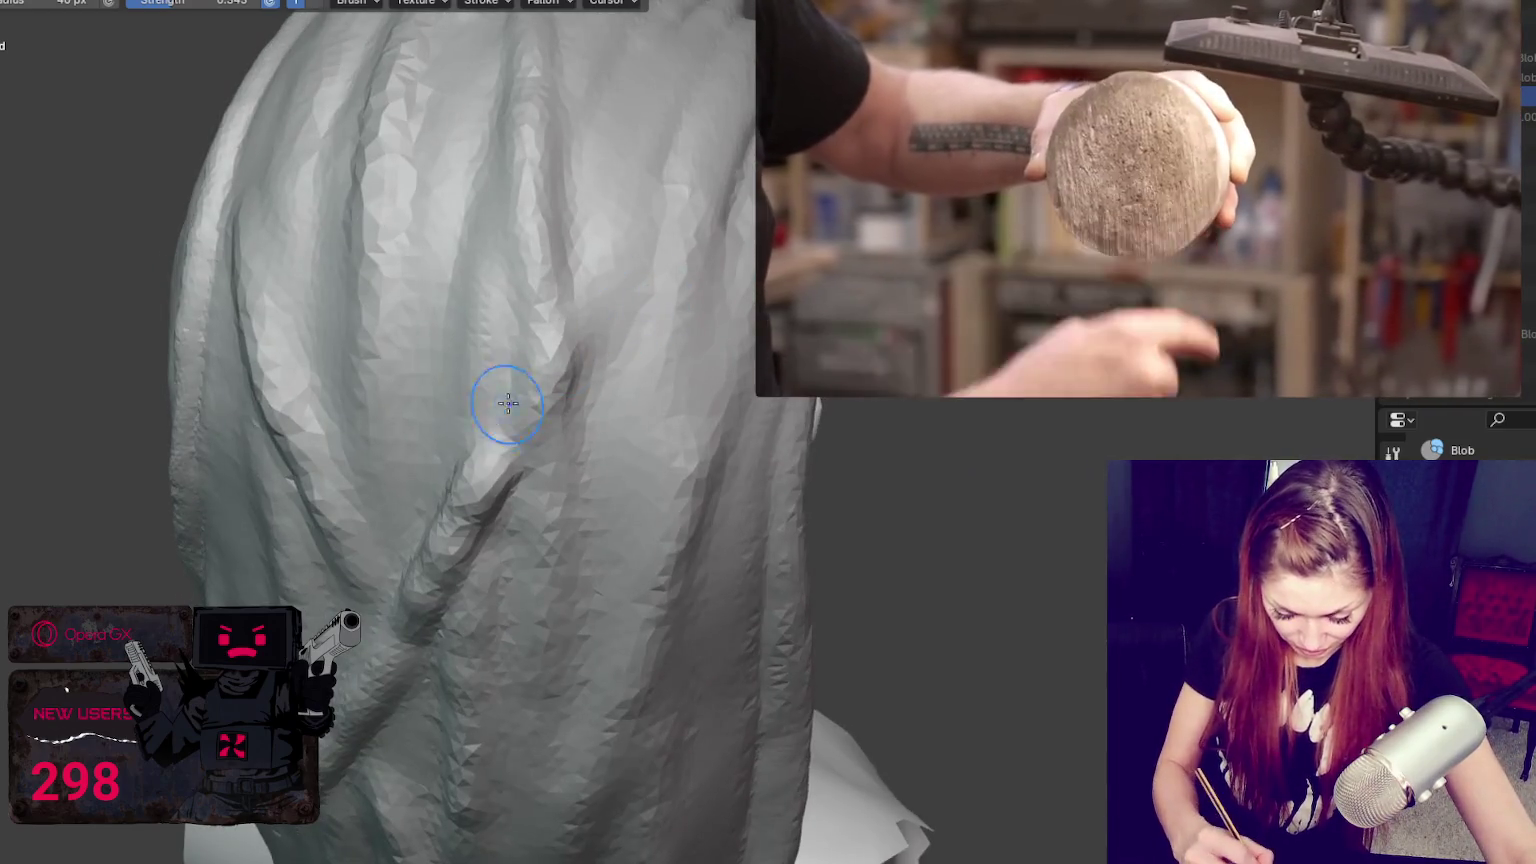
pyautogui.moveTo(604, 246); pyautogui.dragTo(595, 278, button='middle')
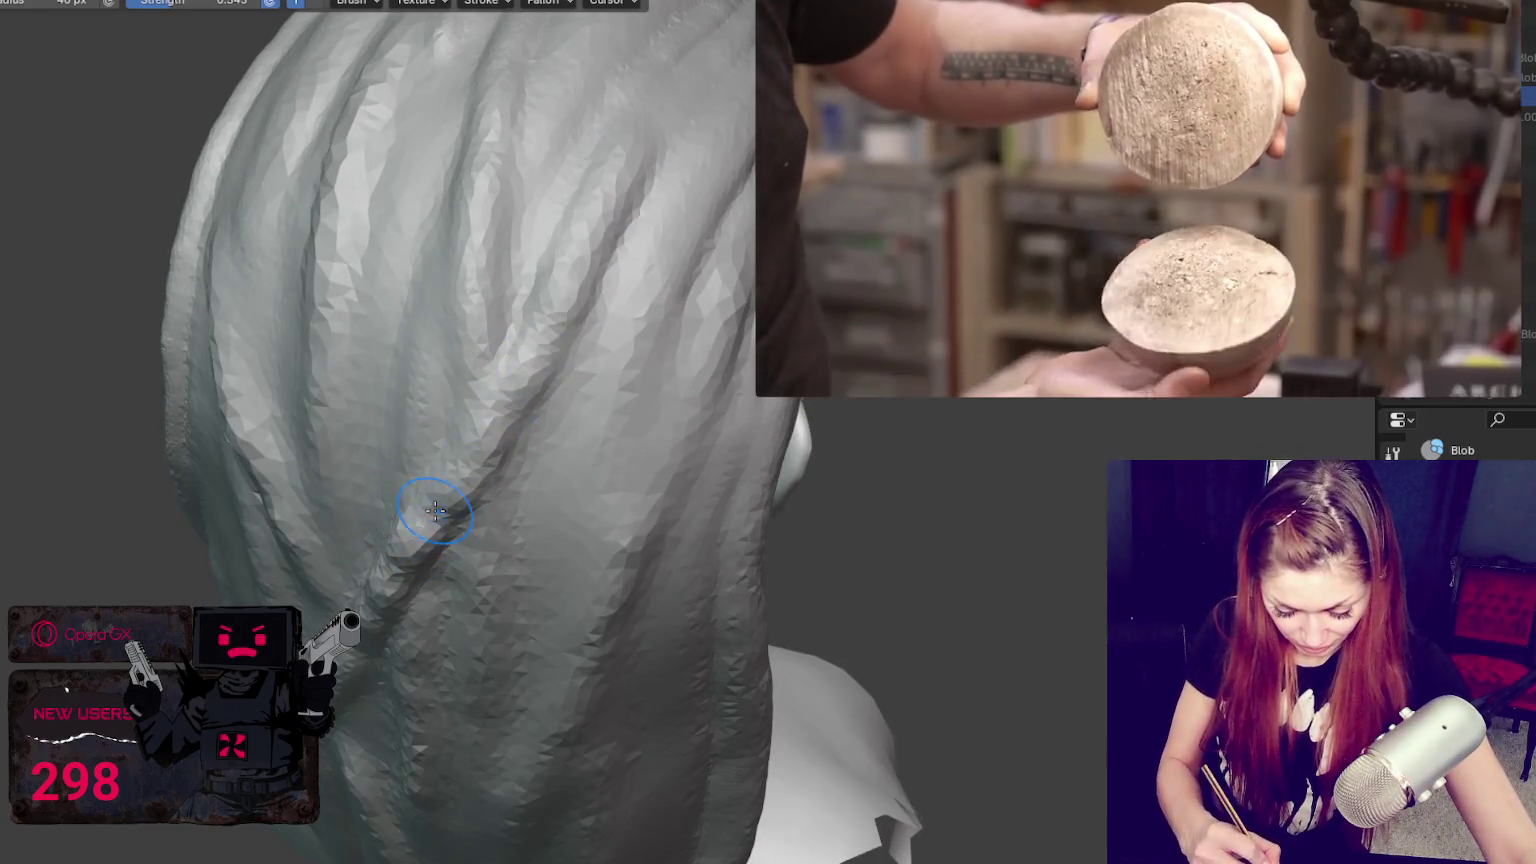
# Step: Switch to the Grab brush at a slightly smaller radius on the hair
pyautogui.press('g')
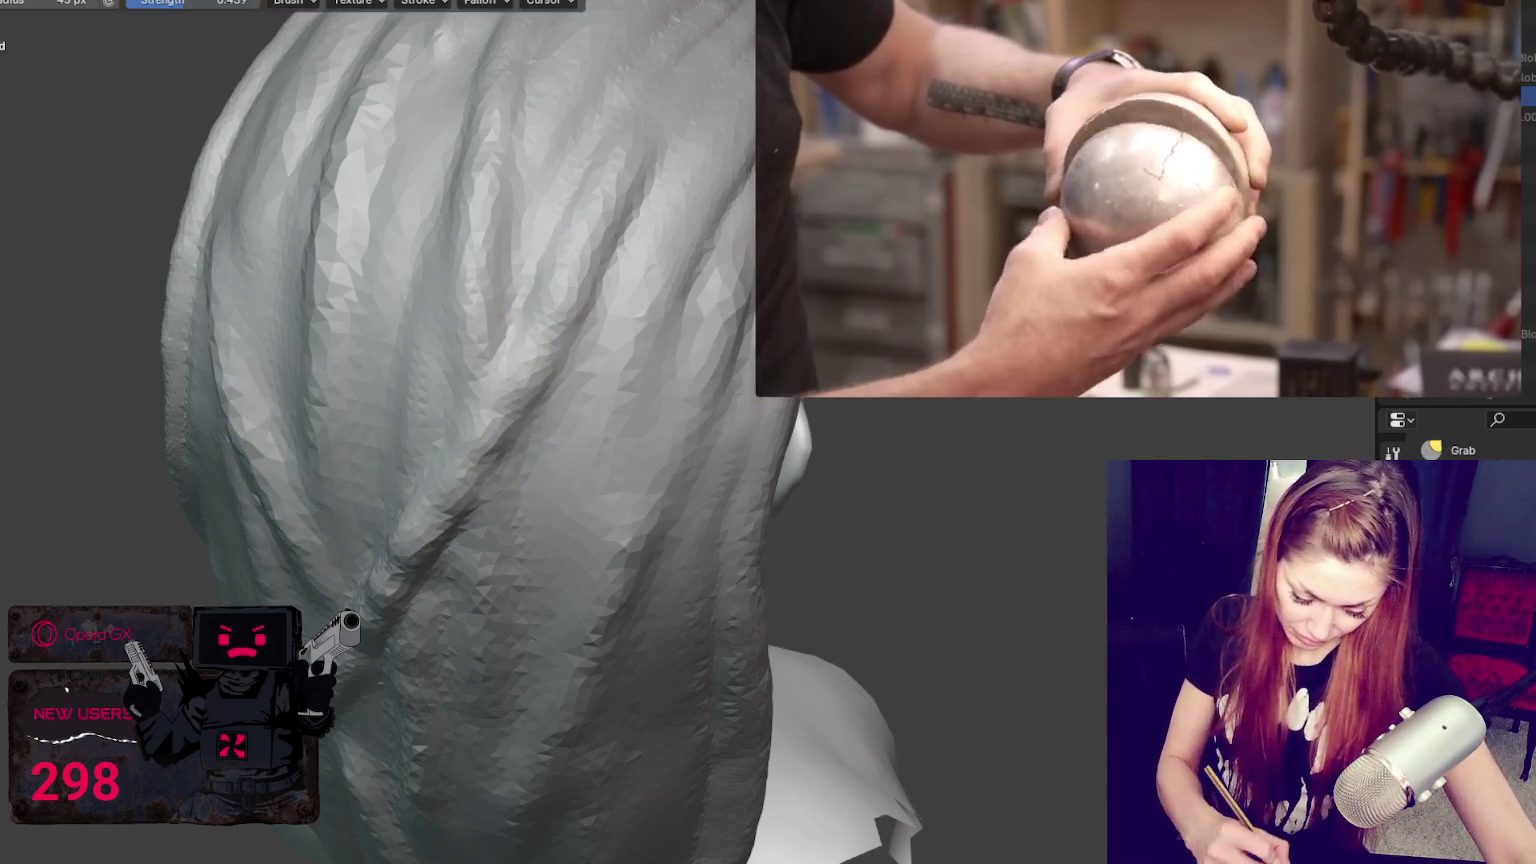
pyautogui.moveTo(360, 645); pyautogui.dragTo(529, 489, button='middle')
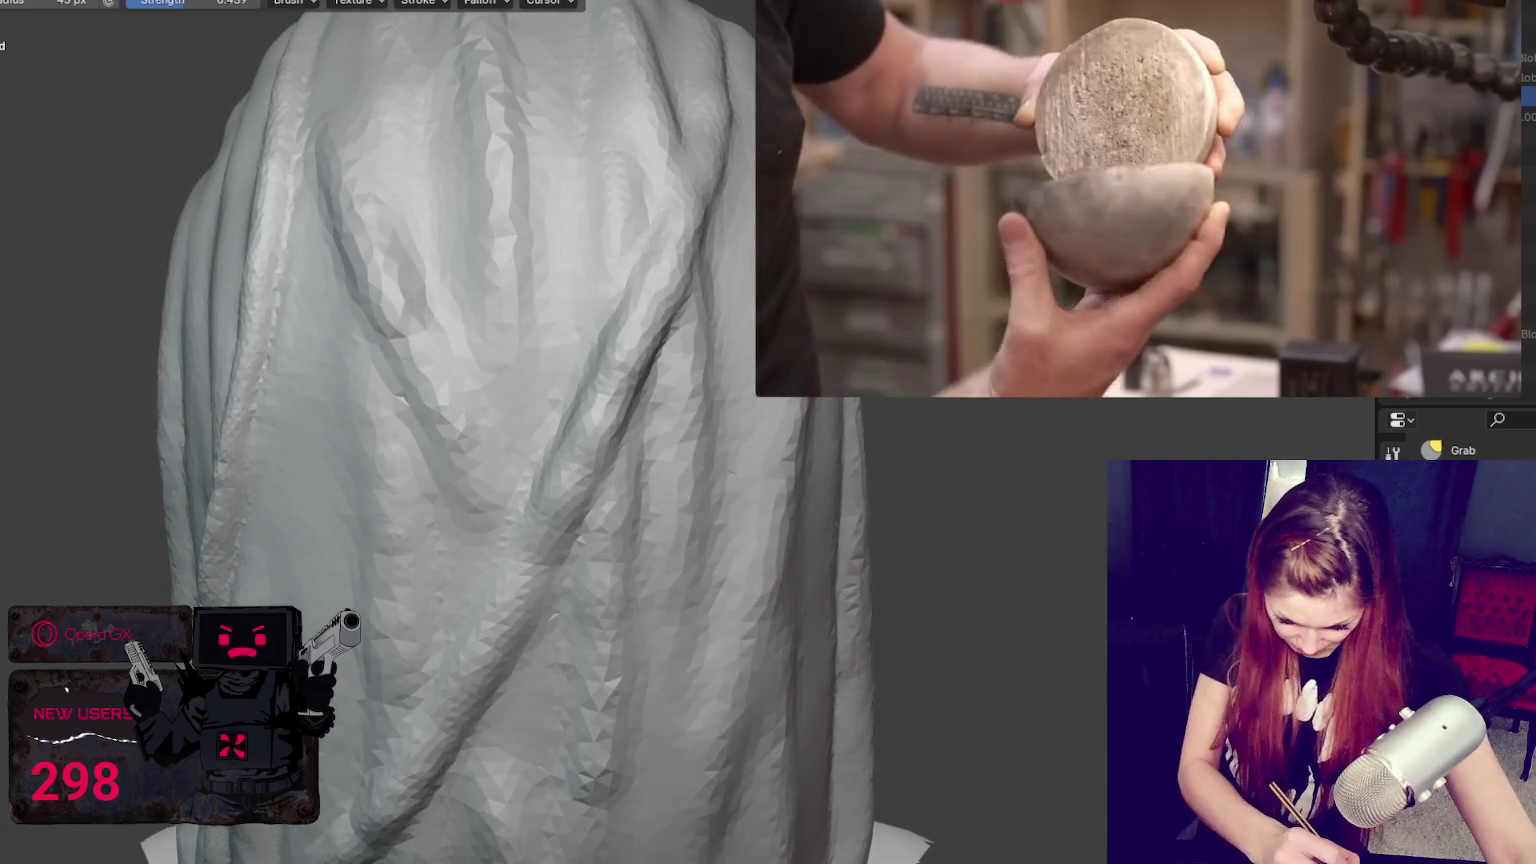
pyautogui.press('[')
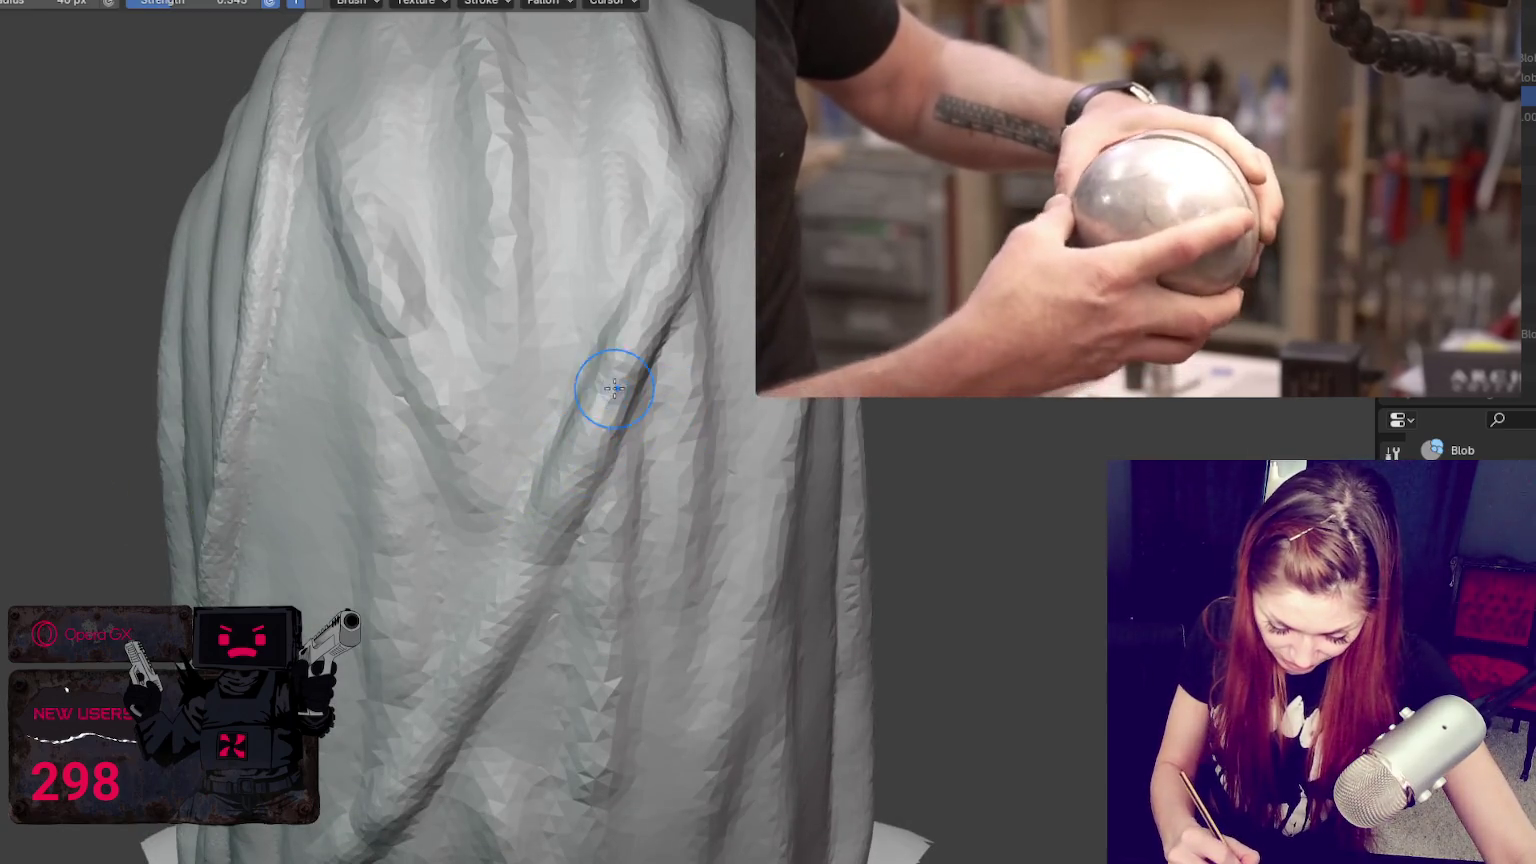
pyautogui.moveTo(650, 452); pyautogui.dragTo(656, 521, button='middle')
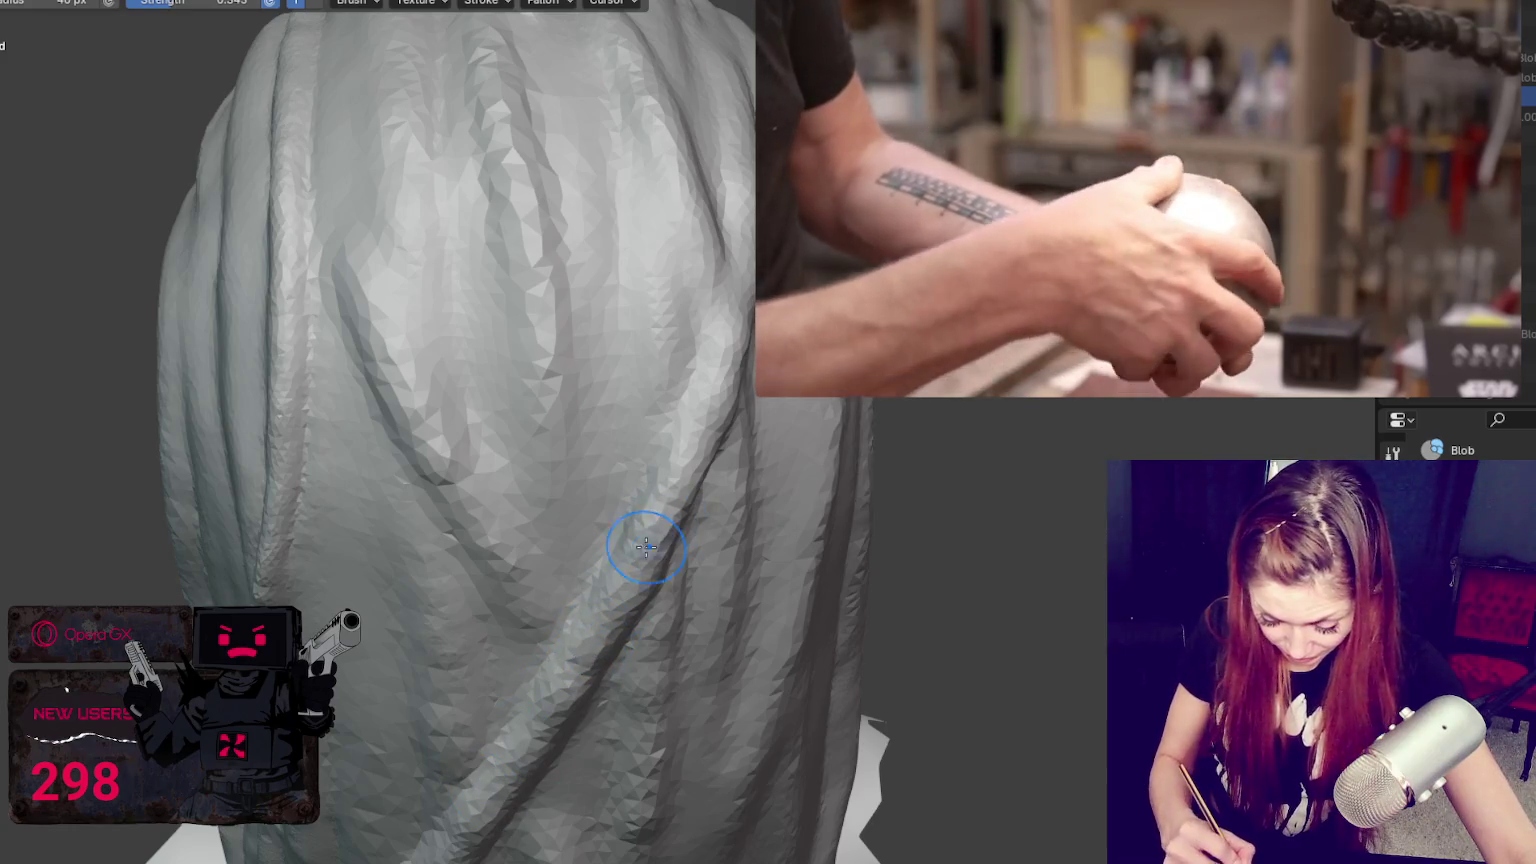
pyautogui.moveTo(641, 514)
pyautogui.mouseDown(button='middle')
pyautogui.moveTo(656, 490)
pyautogui.moveTo(634, 497)
pyautogui.mouseUp(button='middle')
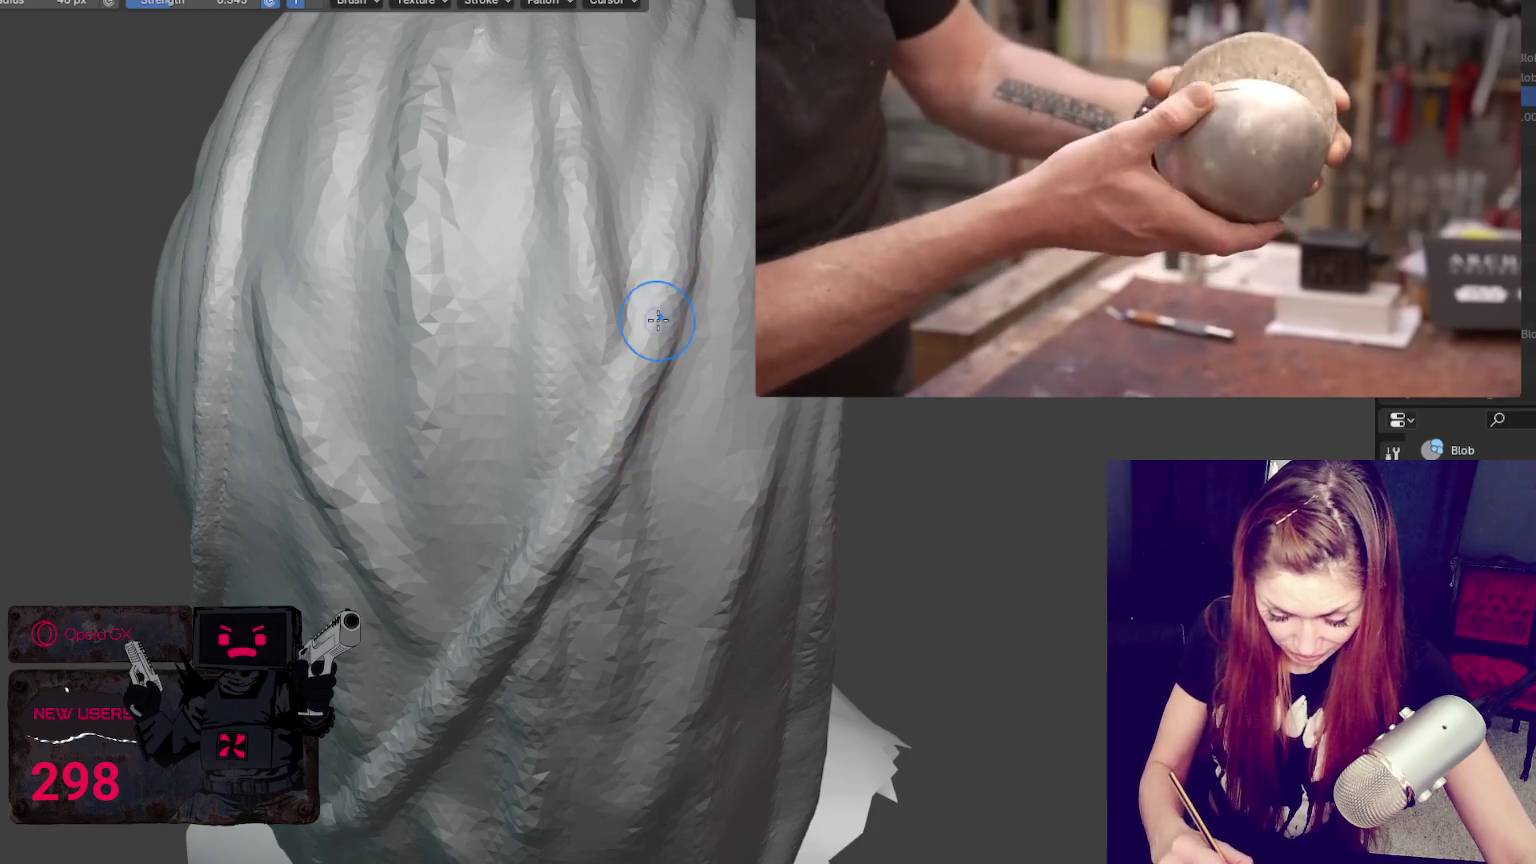
pyautogui.moveTo(672, 257); pyautogui.dragTo(682, 168, button='middle')
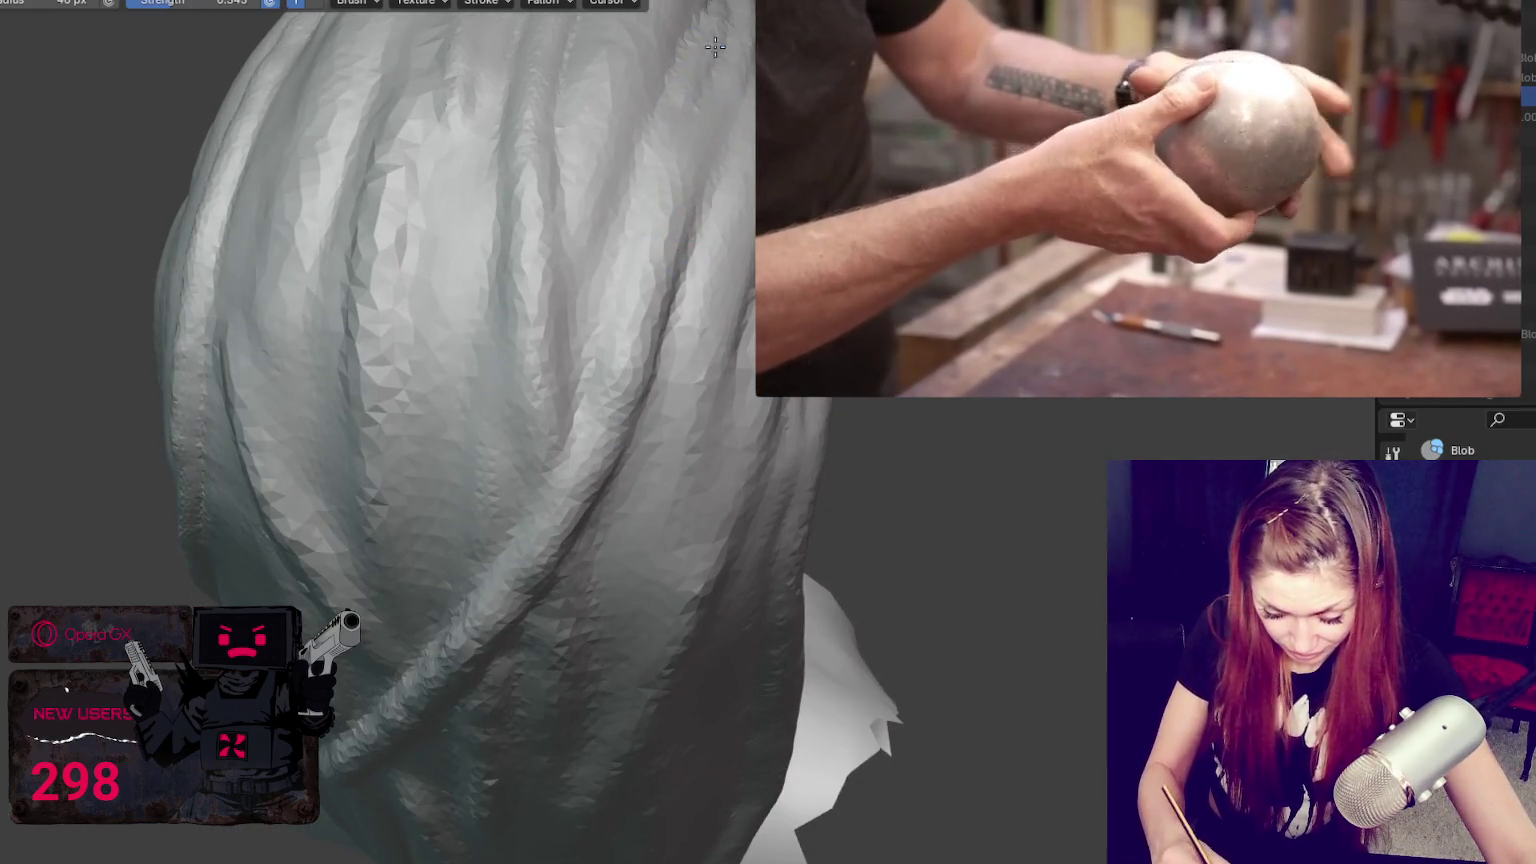
# Step: Use the Crease brush on the hair grooves, checking them down to the ends and ear
pyautogui.hotkey('shift', 'c')
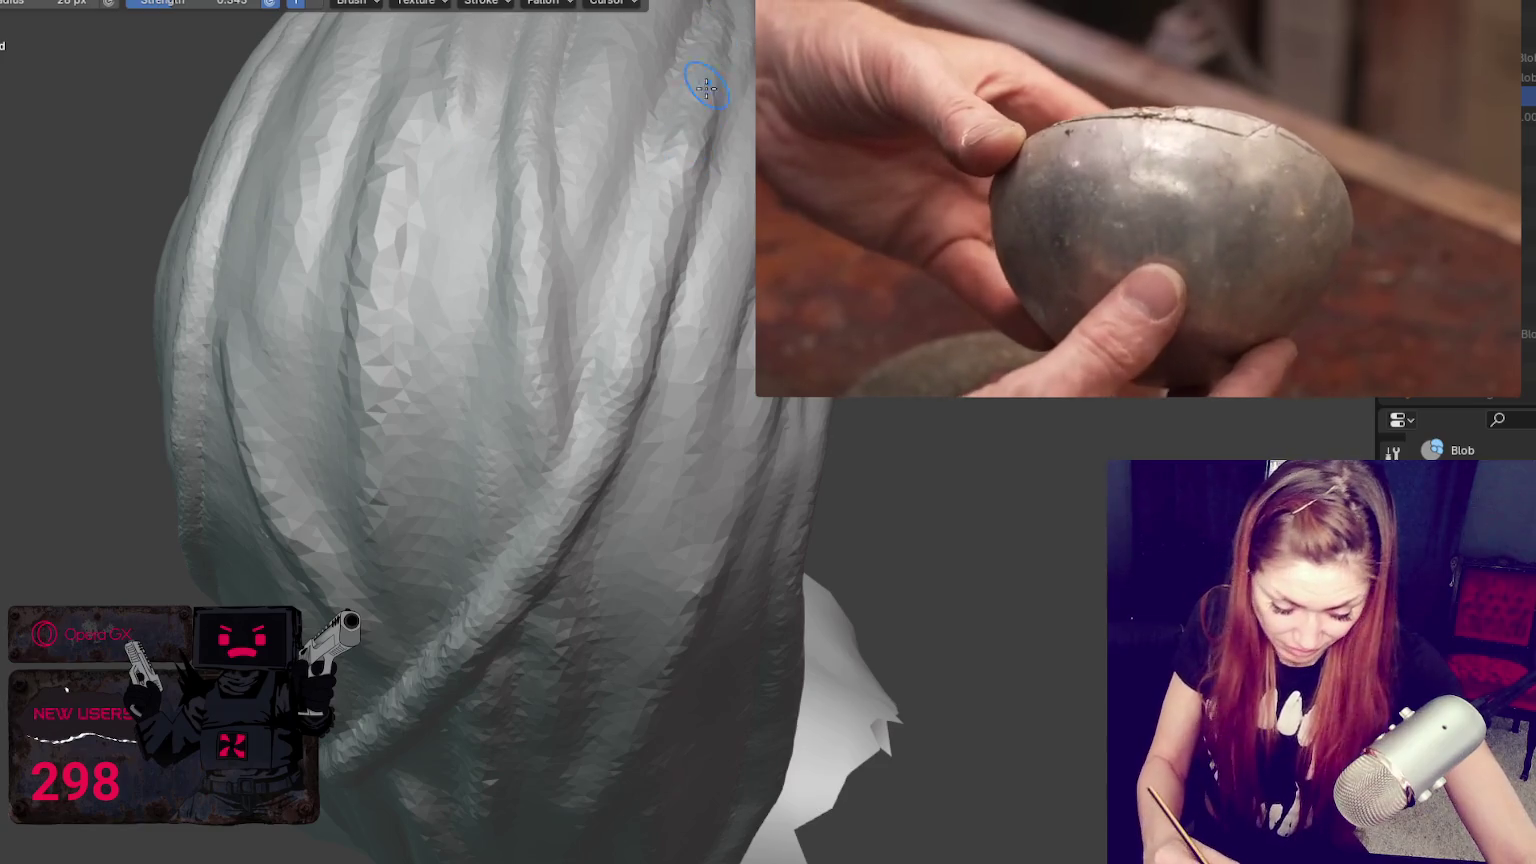
pyautogui.hotkey('shift', 'c')
pyautogui.moveTo(657, 357); pyautogui.dragTo(634, 435, button='middle')
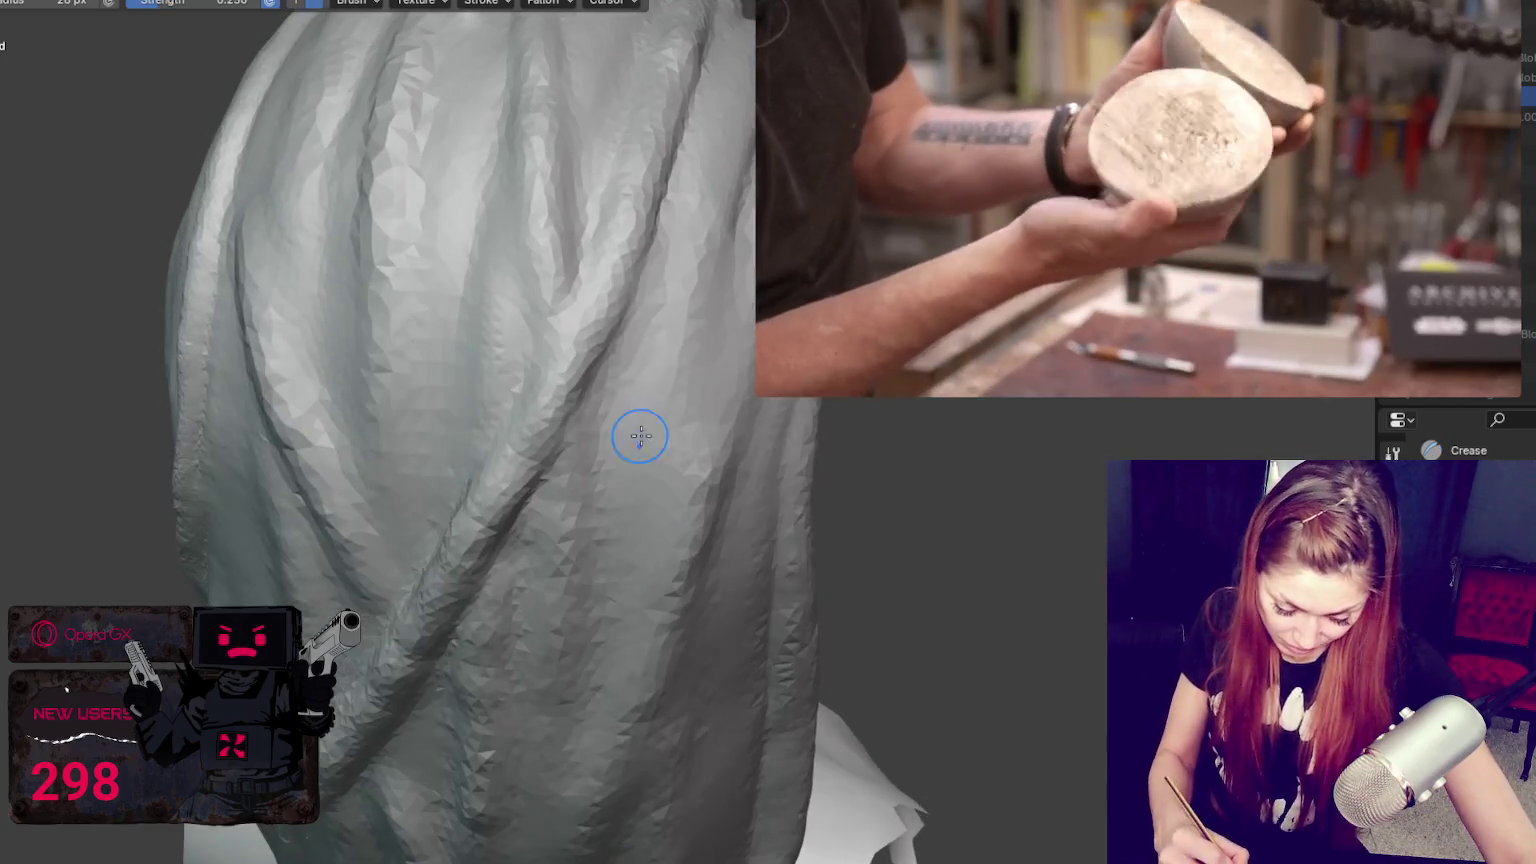
pyautogui.moveTo(540, 490)
pyautogui.mouseDown(button='middle')
pyautogui.moveTo(594, 400)
pyautogui.moveTo(549, 531)
pyautogui.mouseUp(button='middle')
pyautogui.moveTo(528, 672); pyautogui.dragTo(575, 676, button='middle')
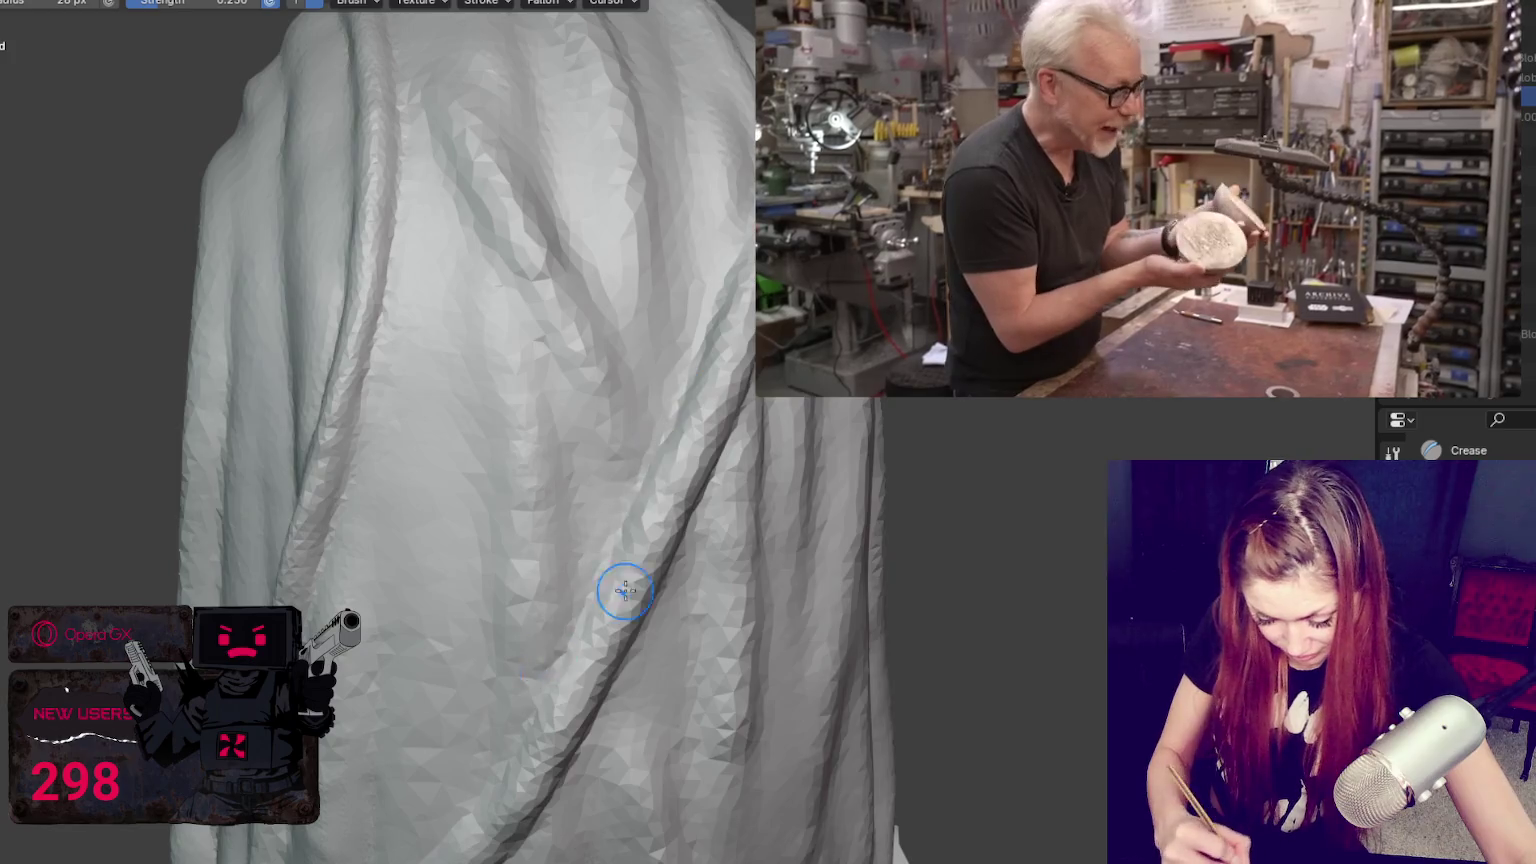
pyautogui.moveTo(610, 600); pyautogui.dragTo(662, 343, button='middle')
pyautogui.moveTo(638, 446); pyautogui.dragTo(571, 550, button='middle')
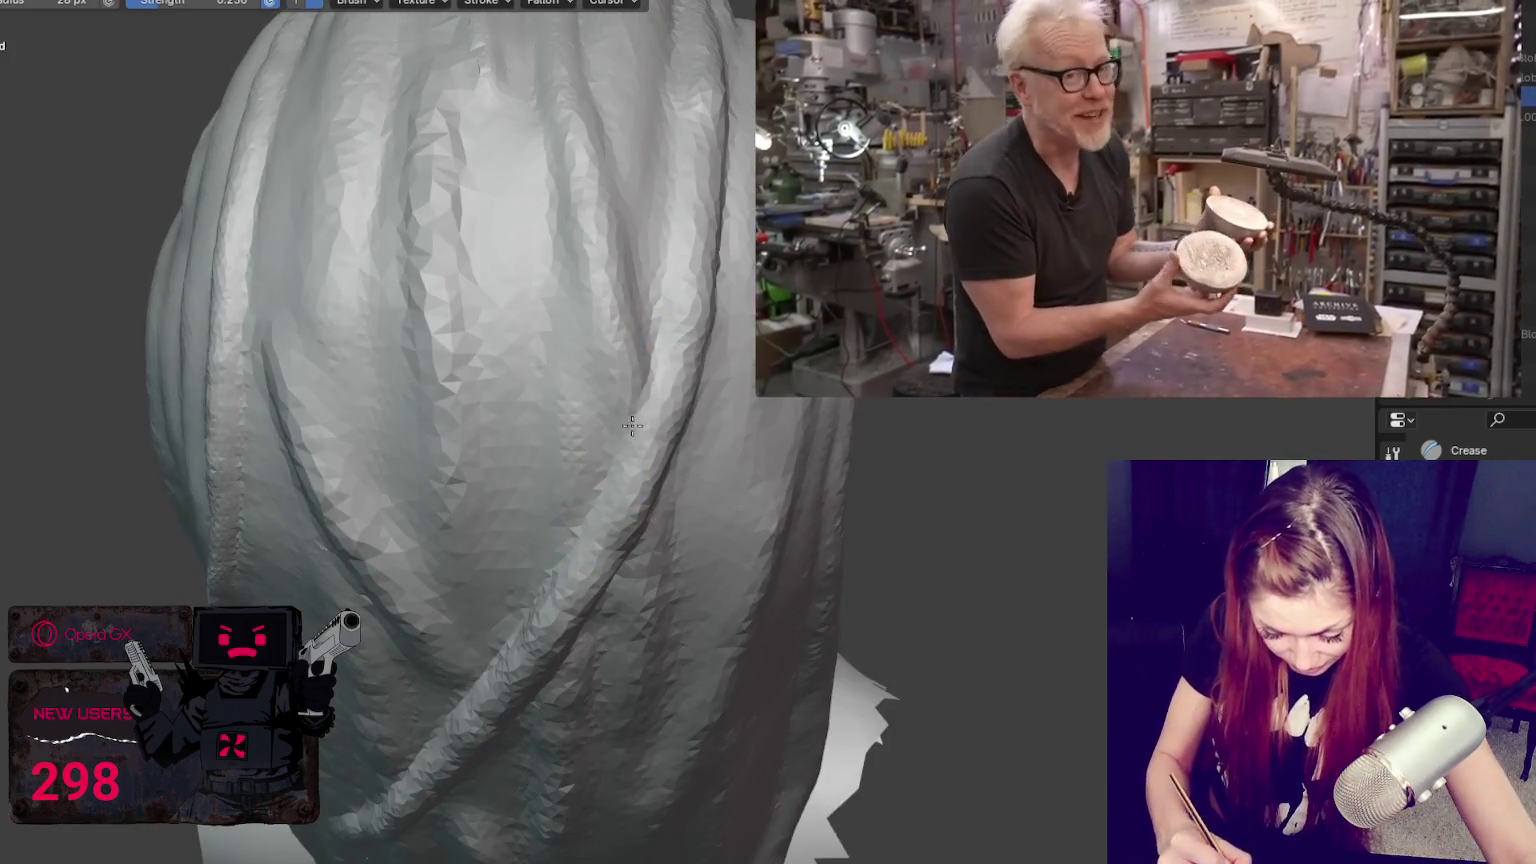
pyautogui.moveTo(686, 110); pyautogui.dragTo(674, 389, button='middle')
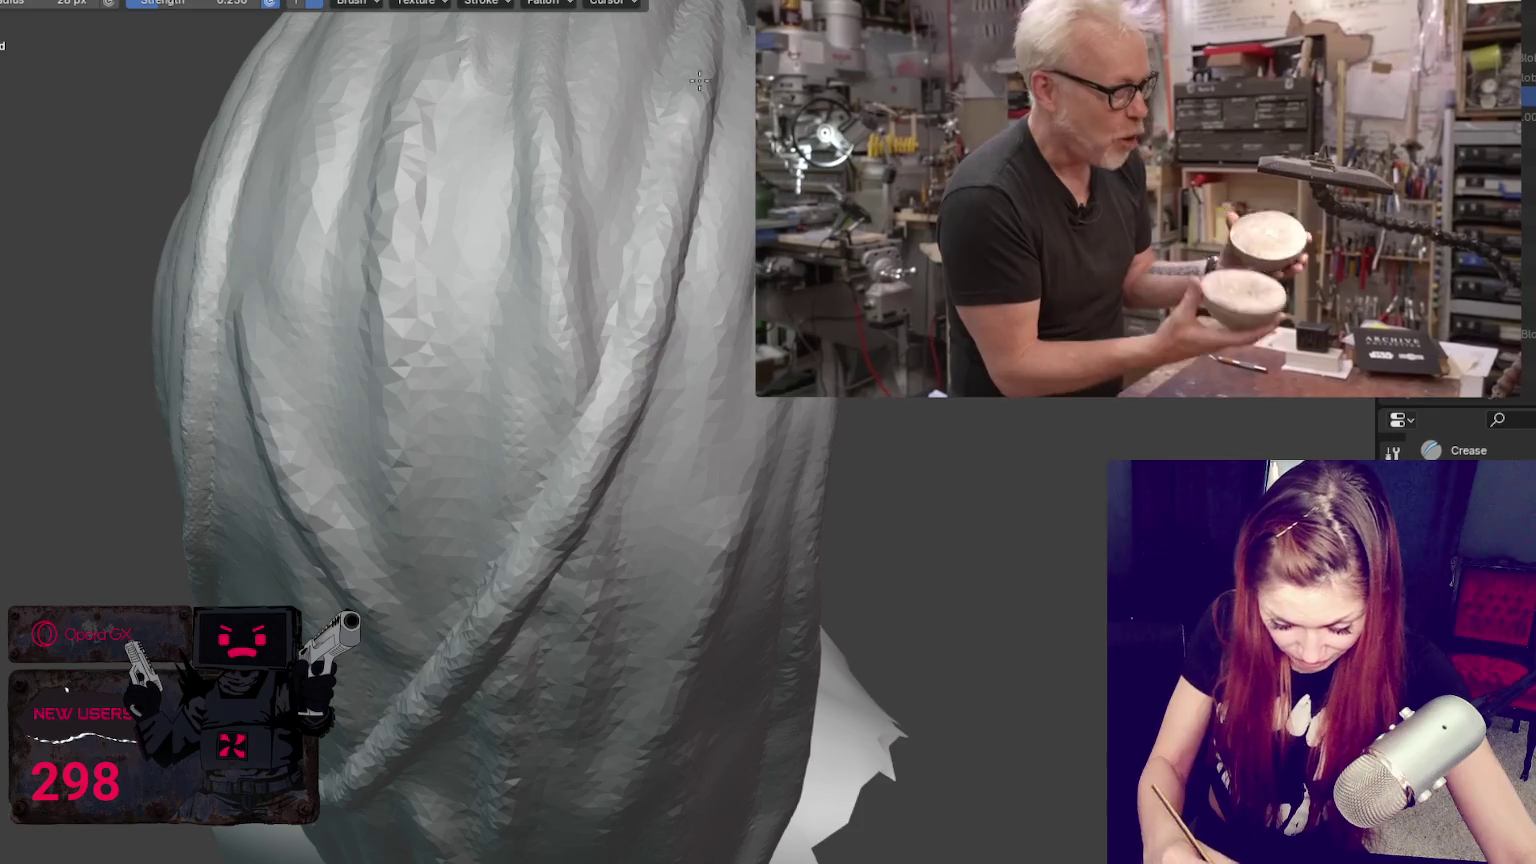
pyautogui.moveTo(627, 319); pyautogui.dragTo(648, 278, button='middle')
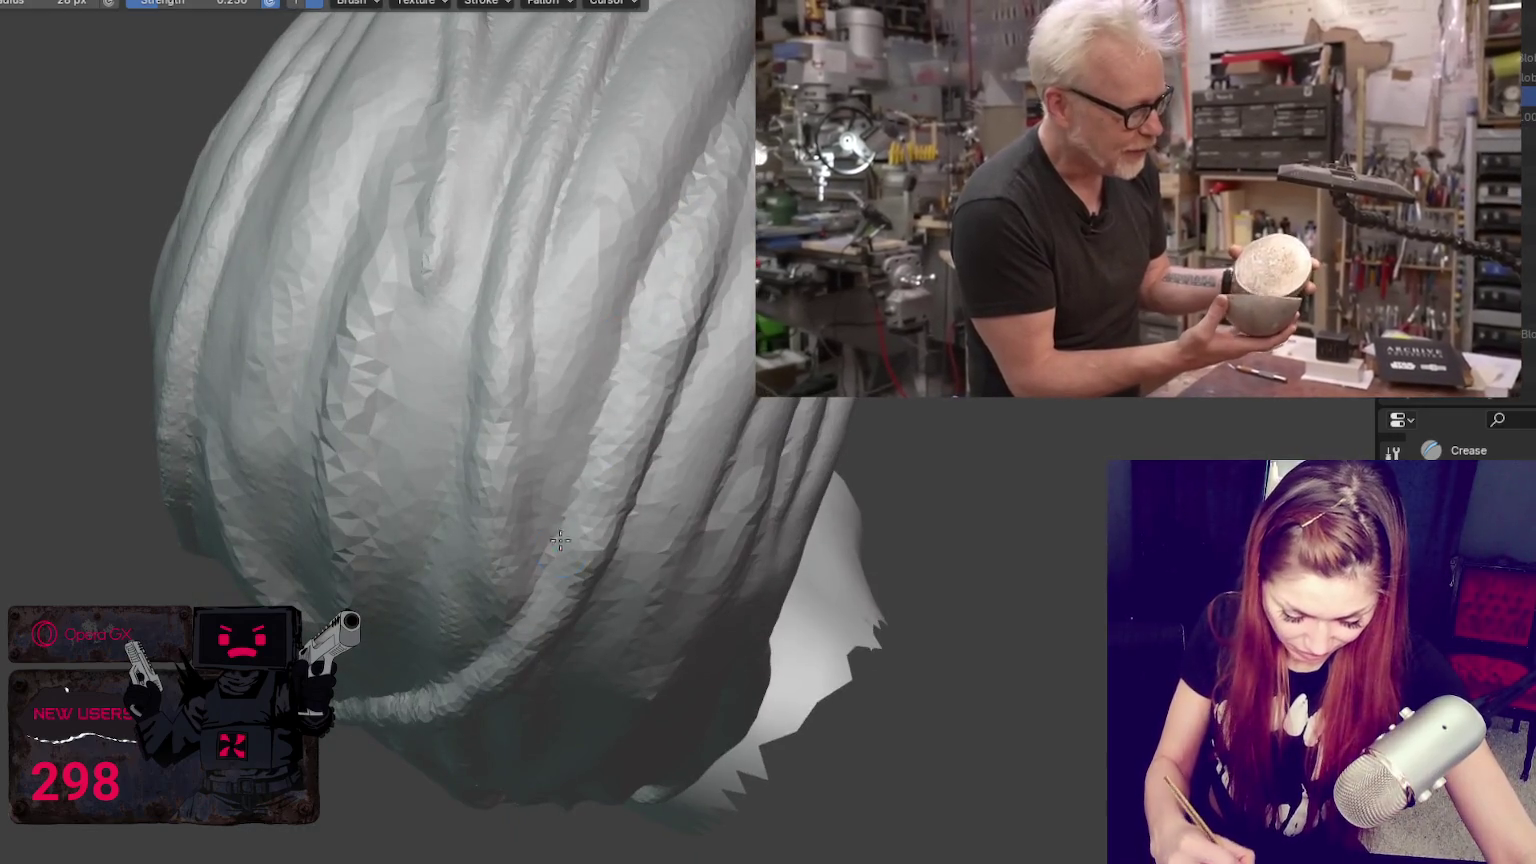
pyautogui.moveTo(686, 163); pyautogui.dragTo(582, 358, button='middle')
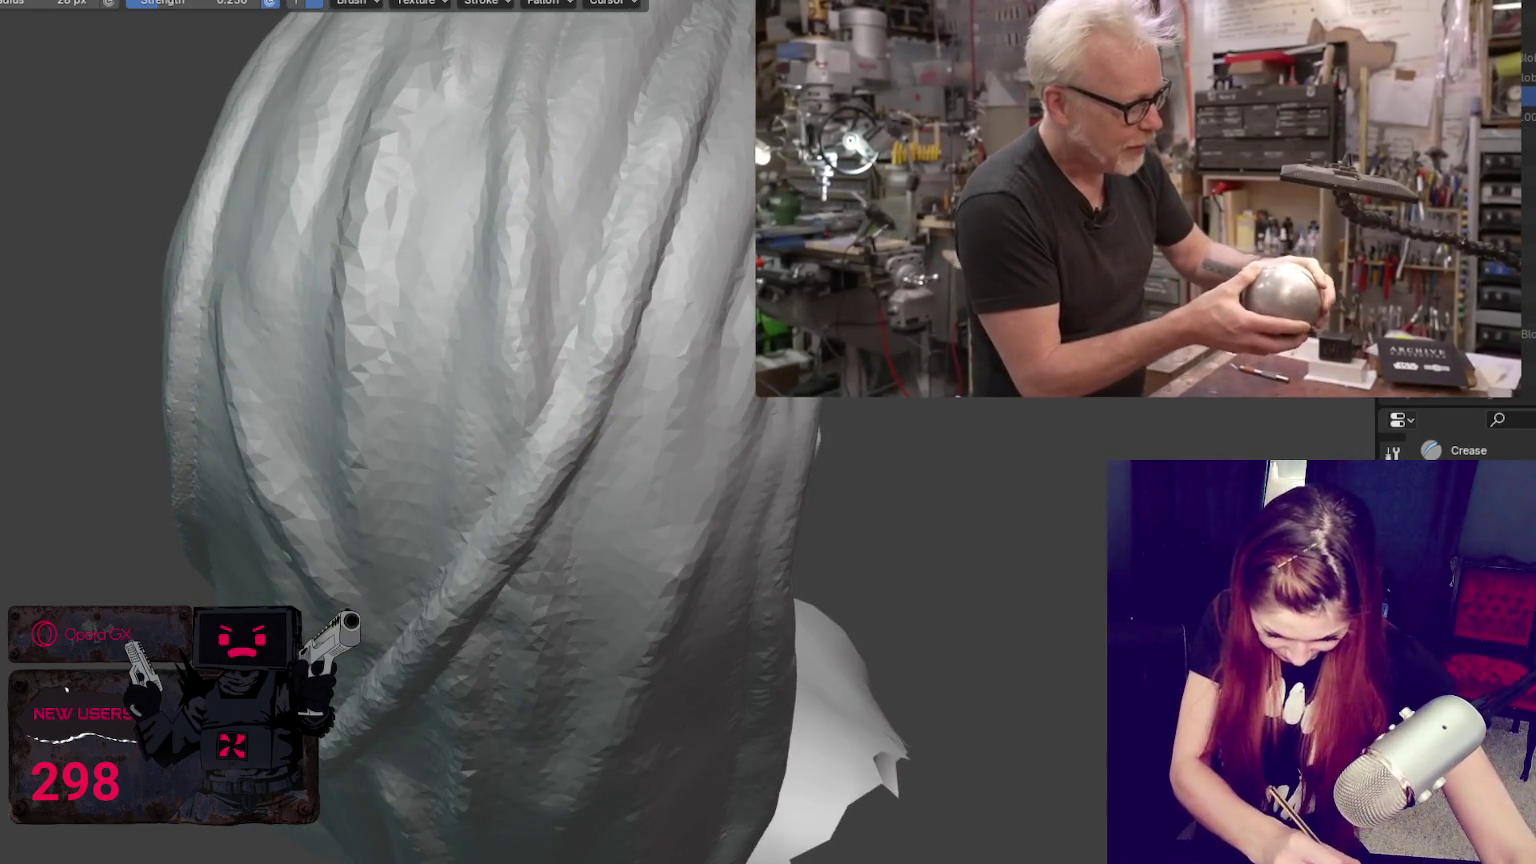
pyautogui.moveTo(527, 163); pyautogui.dragTo(508, 251, button='middle')
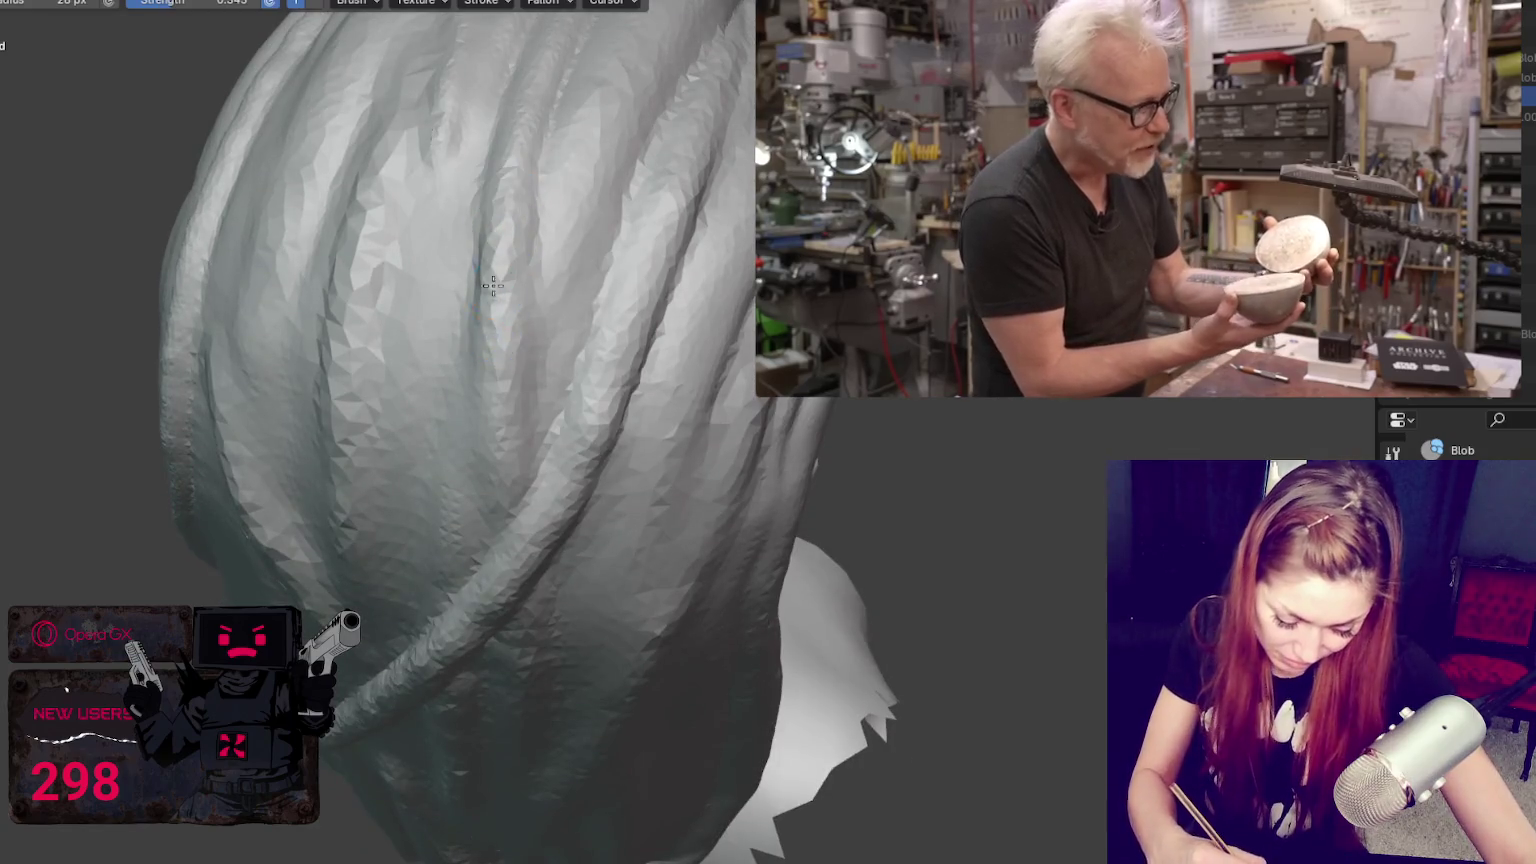
pyautogui.moveTo(577, 533); pyautogui.dragTo(527, 408, button='middle')
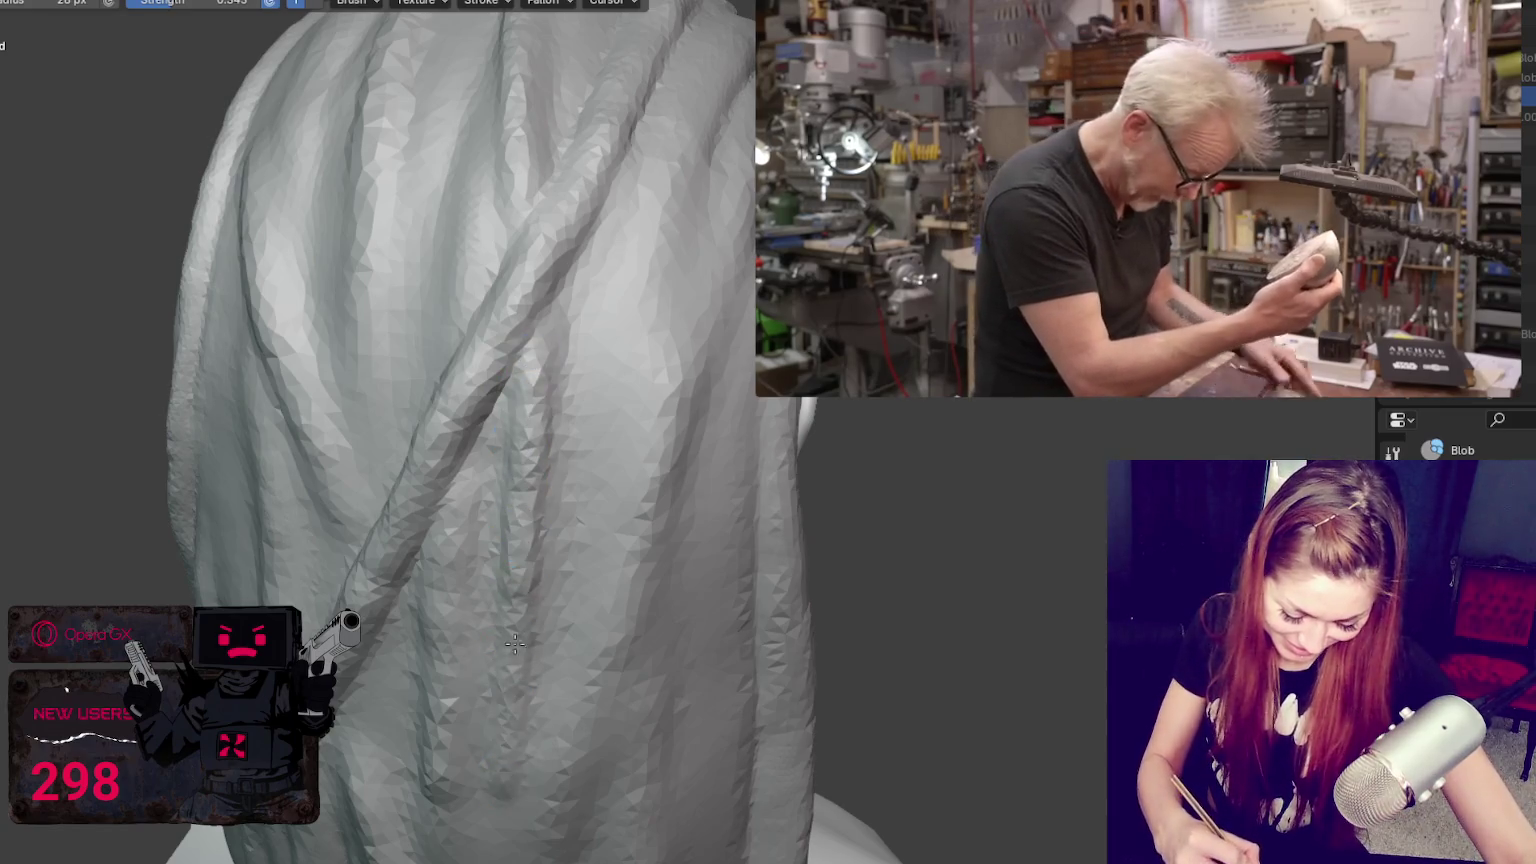
pyautogui.moveTo(669, 394); pyautogui.dragTo(488, 188, button='middle')
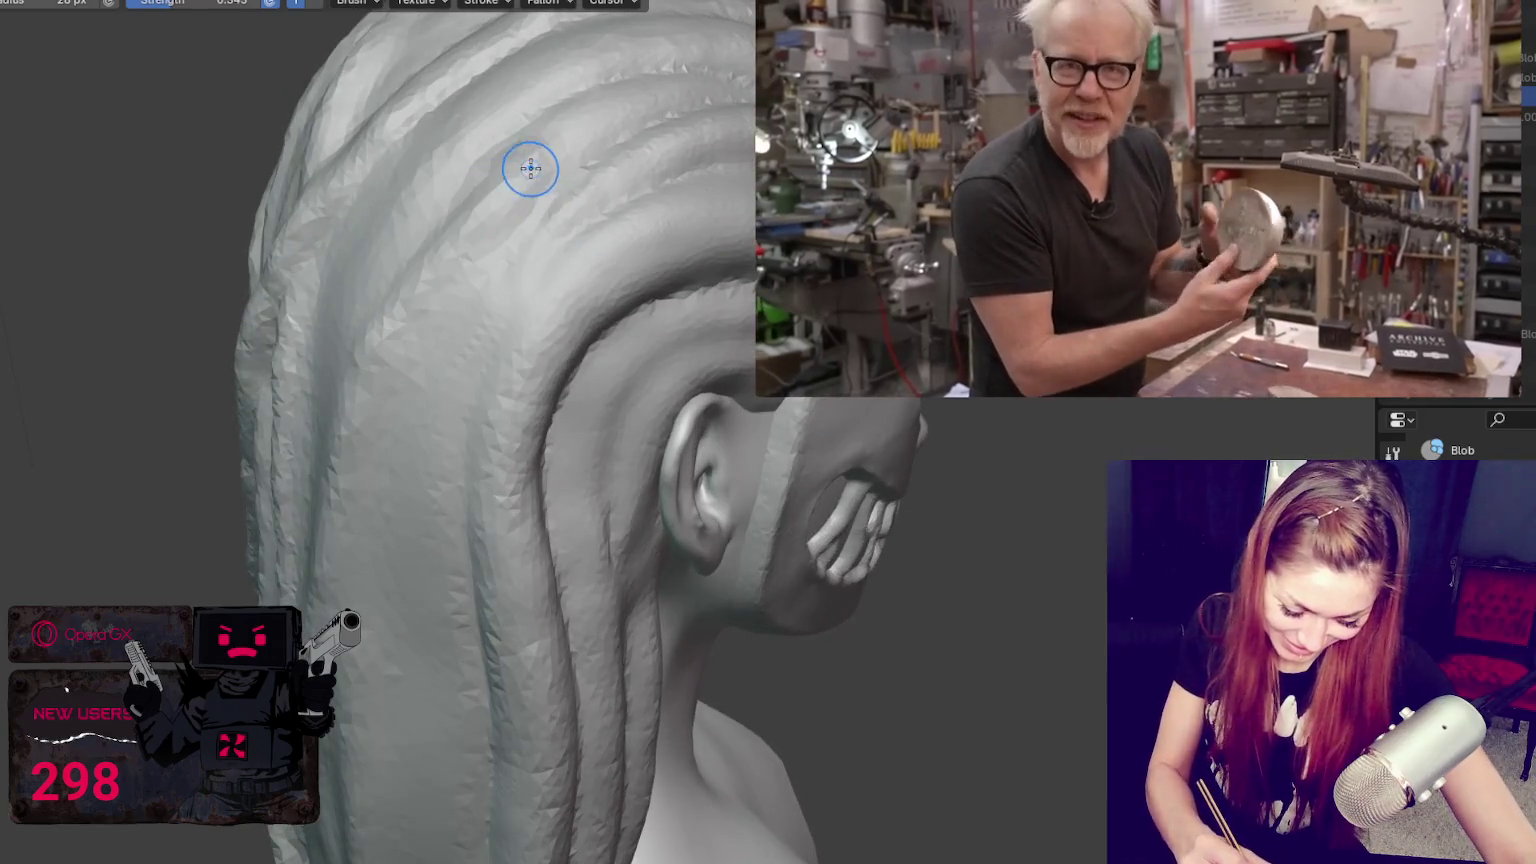
# Step: Select the Crease brush while viewing the back hair, ear and side of the face
pyautogui.moveTo(429, 285)
pyautogui.mouseDown(button='middle')
pyautogui.moveTo(472, 268)
pyautogui.moveTo(526, 285)
pyautogui.mouseUp(button='middle')
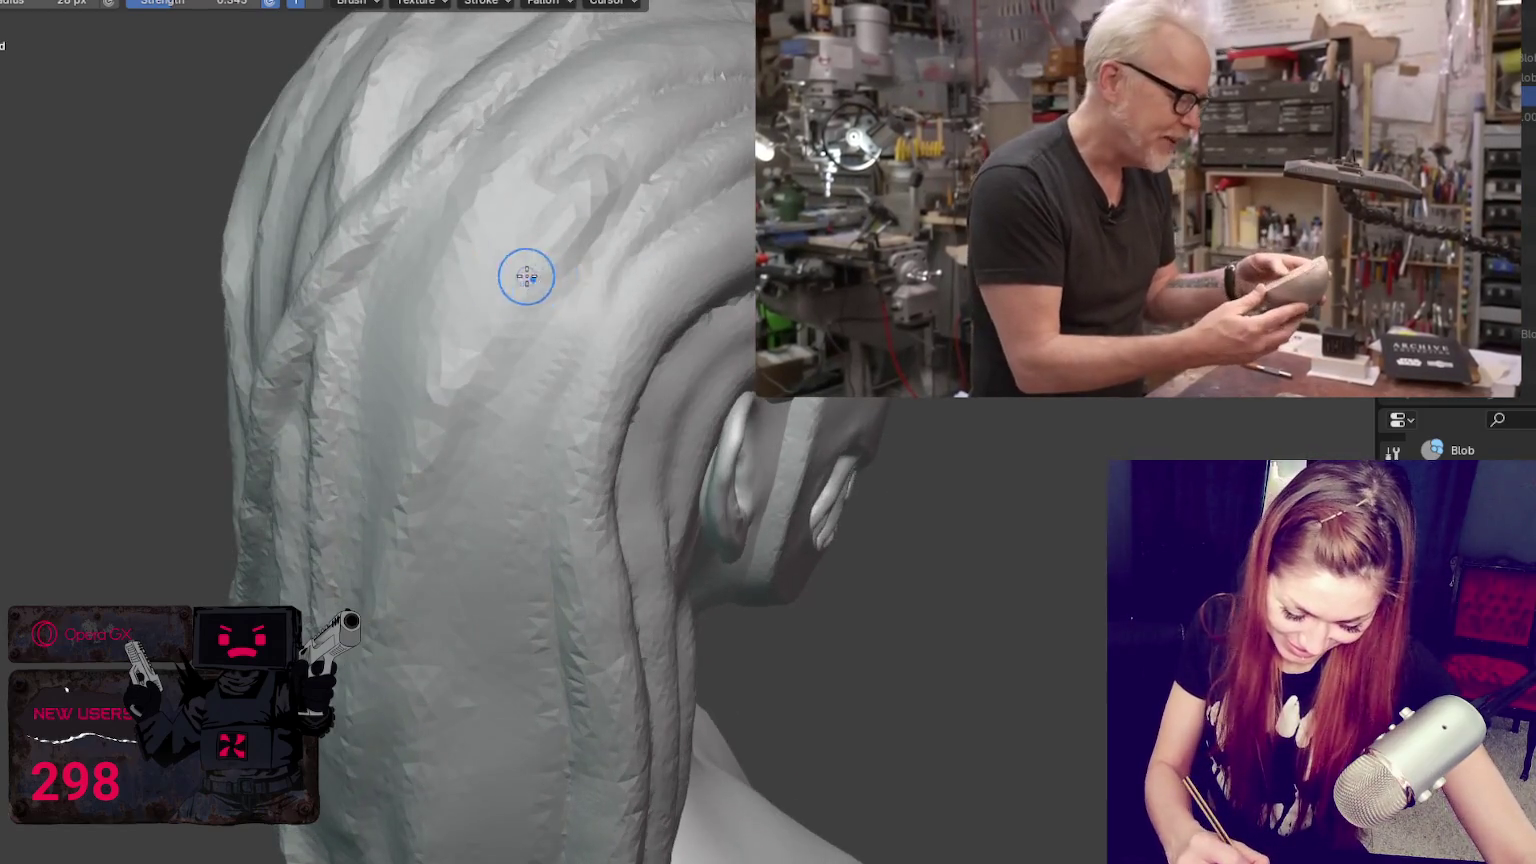
pyautogui.moveTo(617, 146); pyautogui.dragTo(537, 268, button='middle')
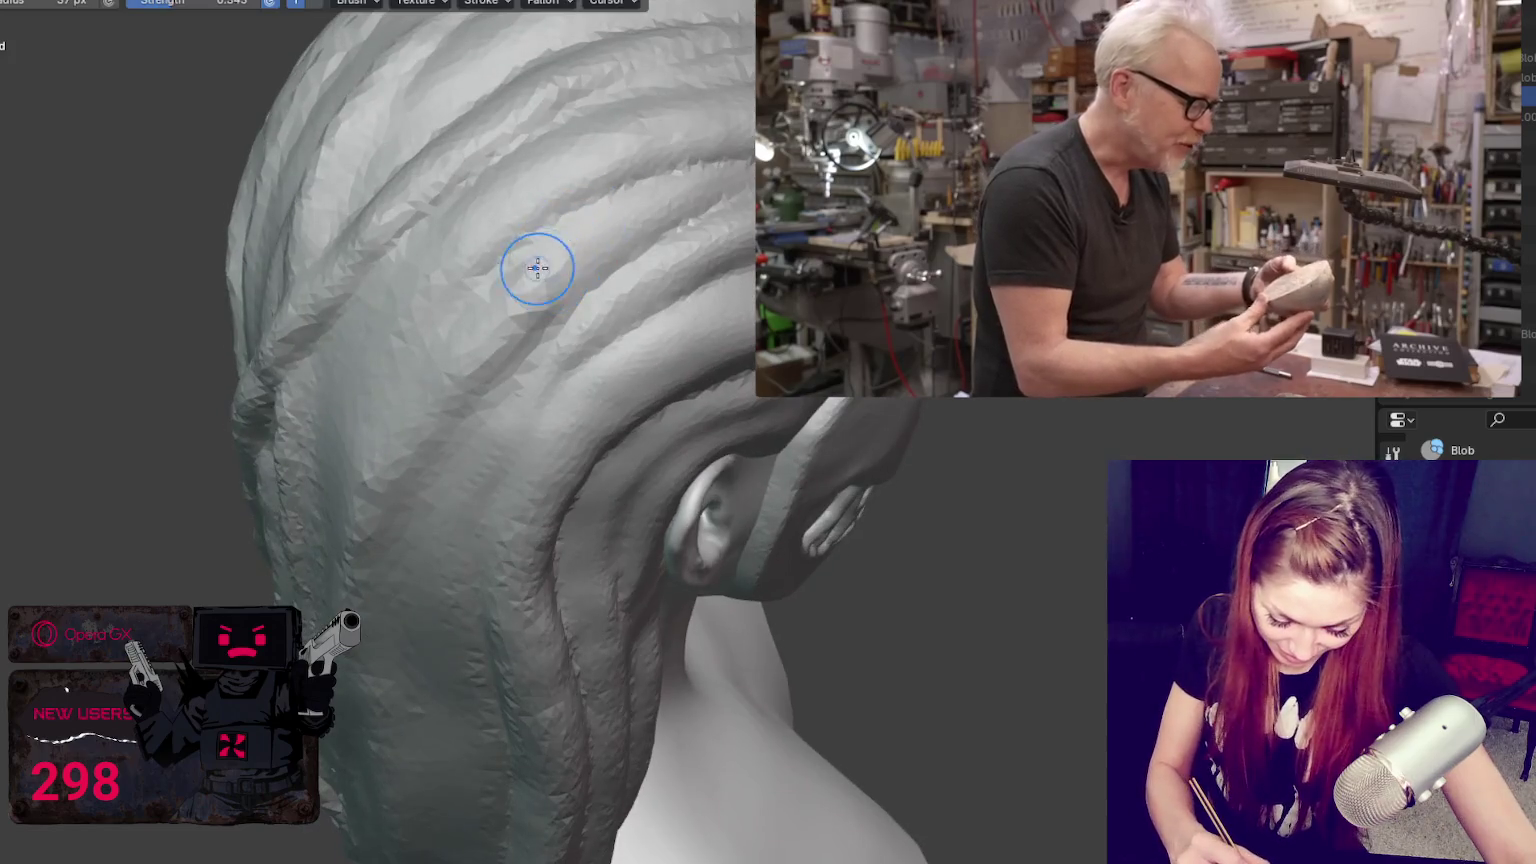
pyautogui.scroll(1, 653, 214)
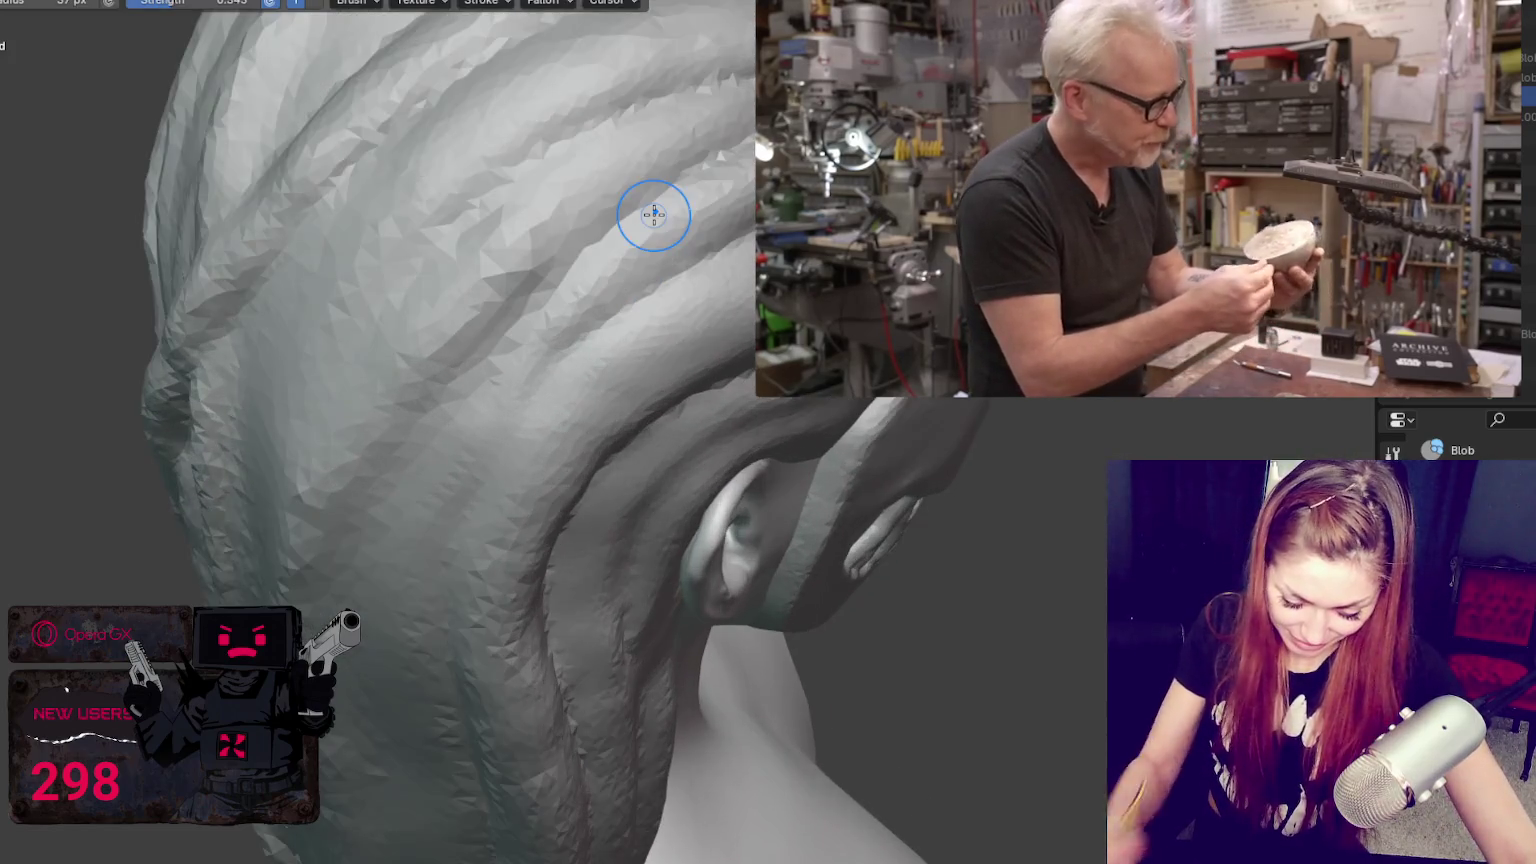
pyautogui.moveTo(552, 221)
pyautogui.mouseDown(button='middle')
pyautogui.moveTo(621, 230)
pyautogui.moveTo(420, 428)
pyautogui.mouseUp(button='middle')
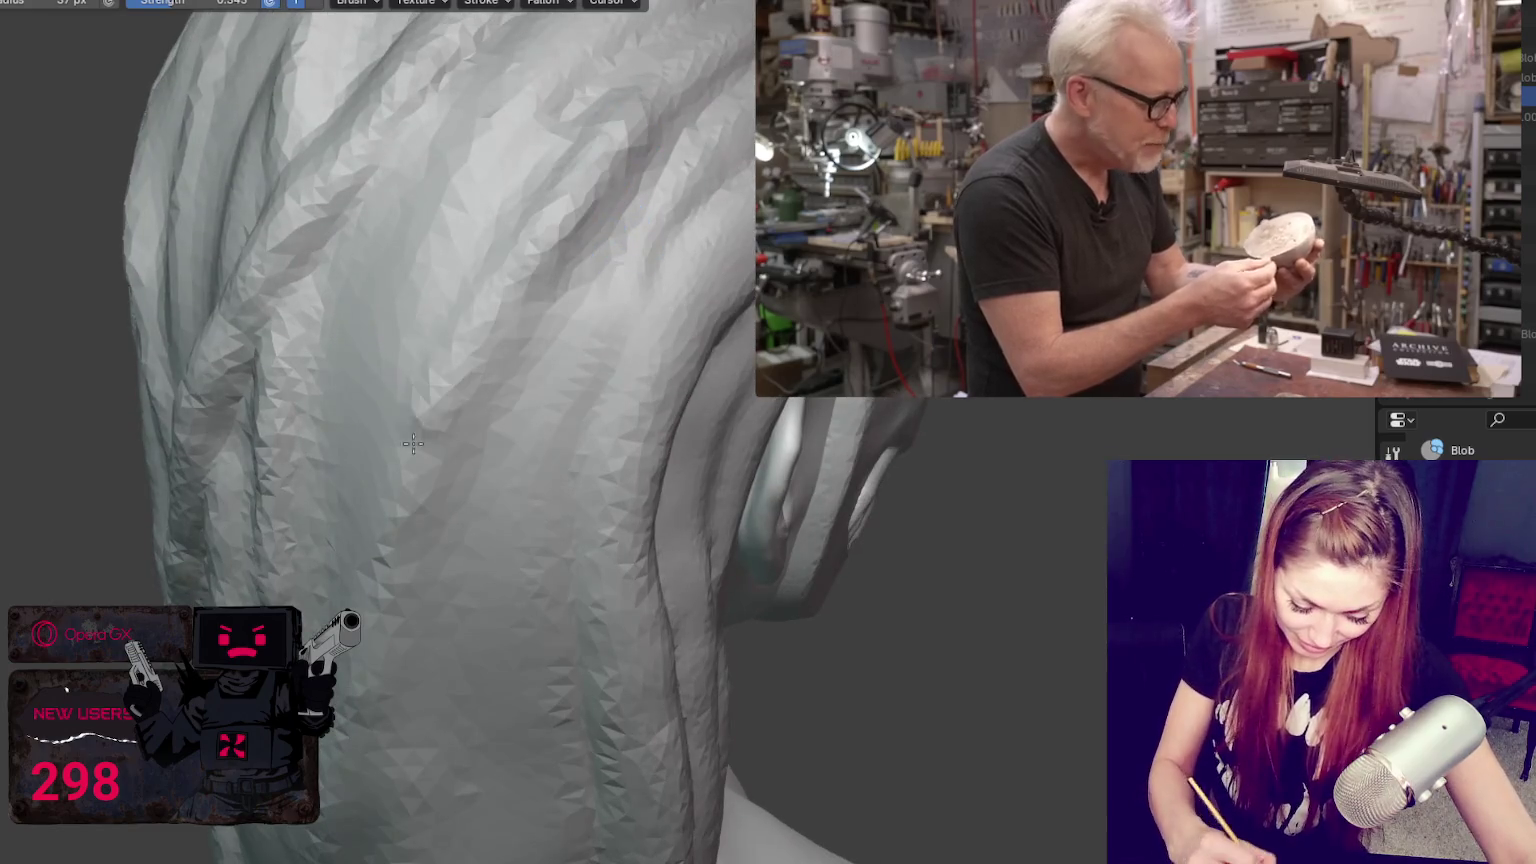
pyautogui.moveTo(497, 261)
pyautogui.mouseDown(button='middle')
pyautogui.moveTo(586, 367)
pyautogui.moveTo(447, 533)
pyautogui.mouseUp(button='middle')
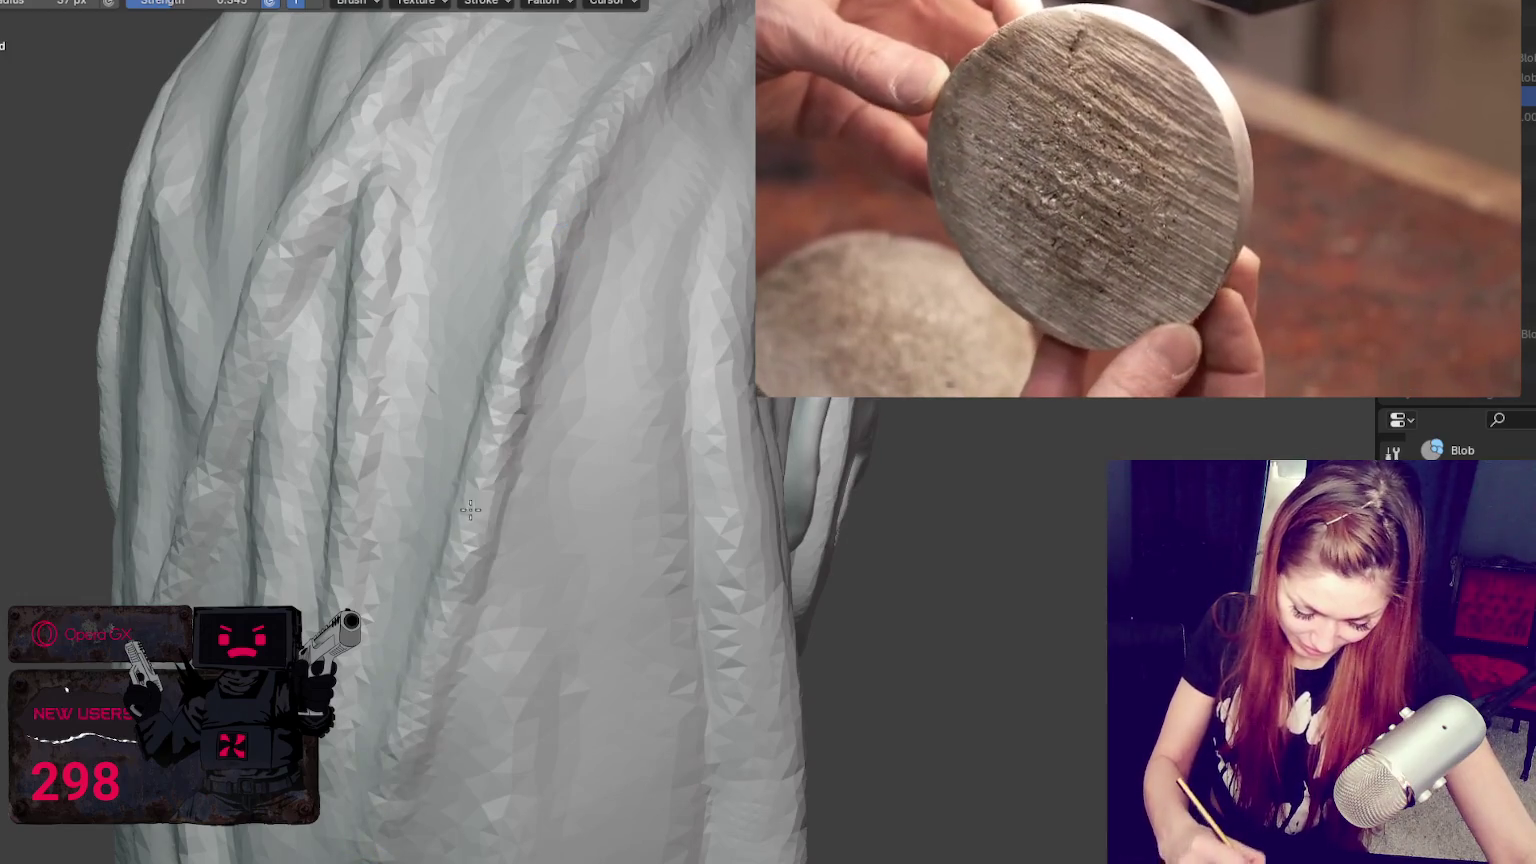
pyautogui.hotkey('shift', 'c')
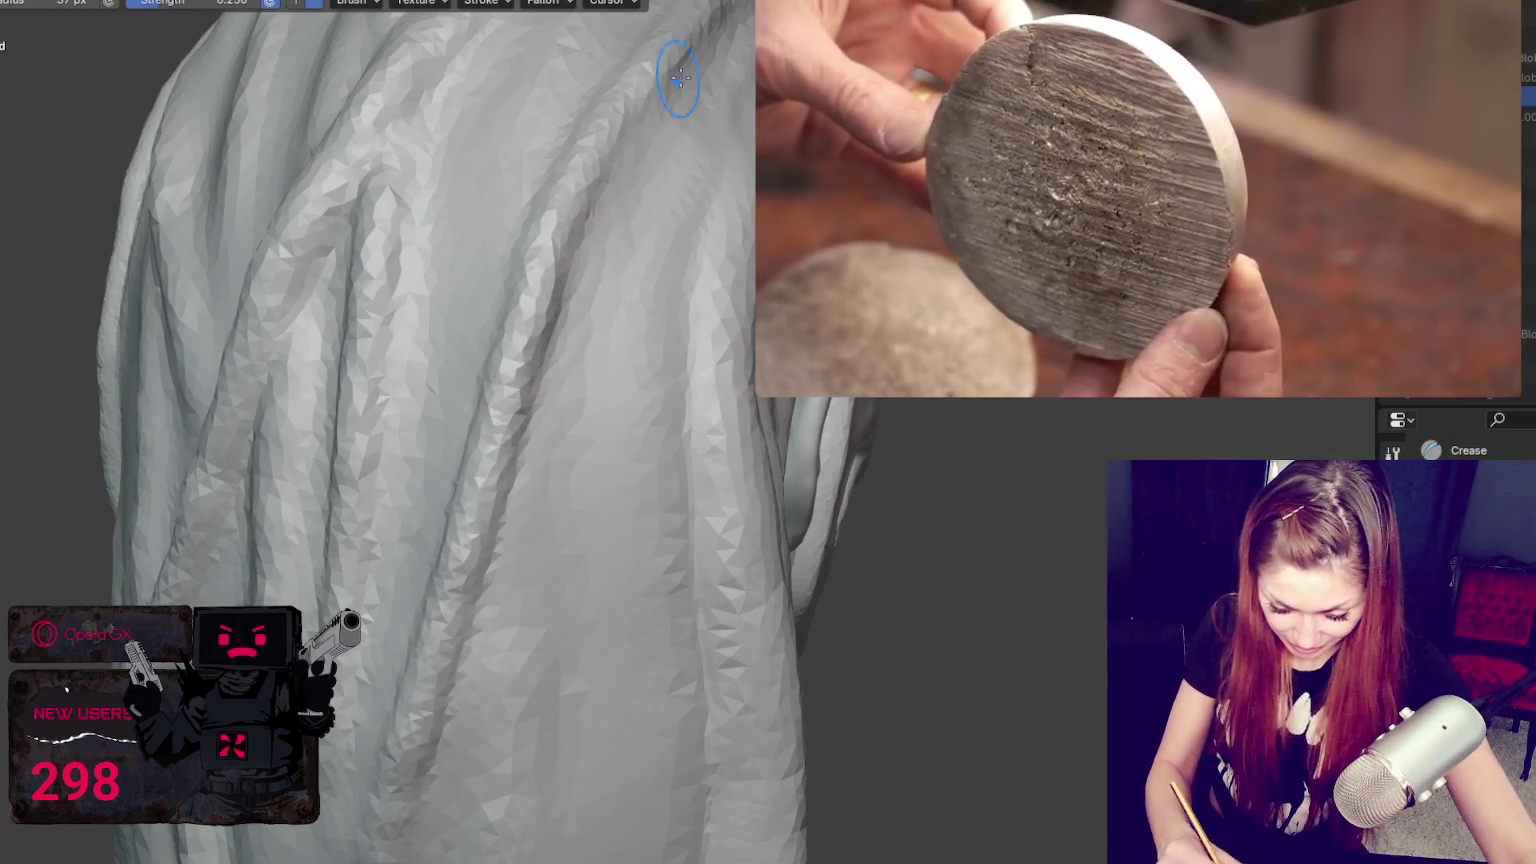
pyautogui.moveTo(583, 345); pyautogui.dragTo(538, 406, button='middle')
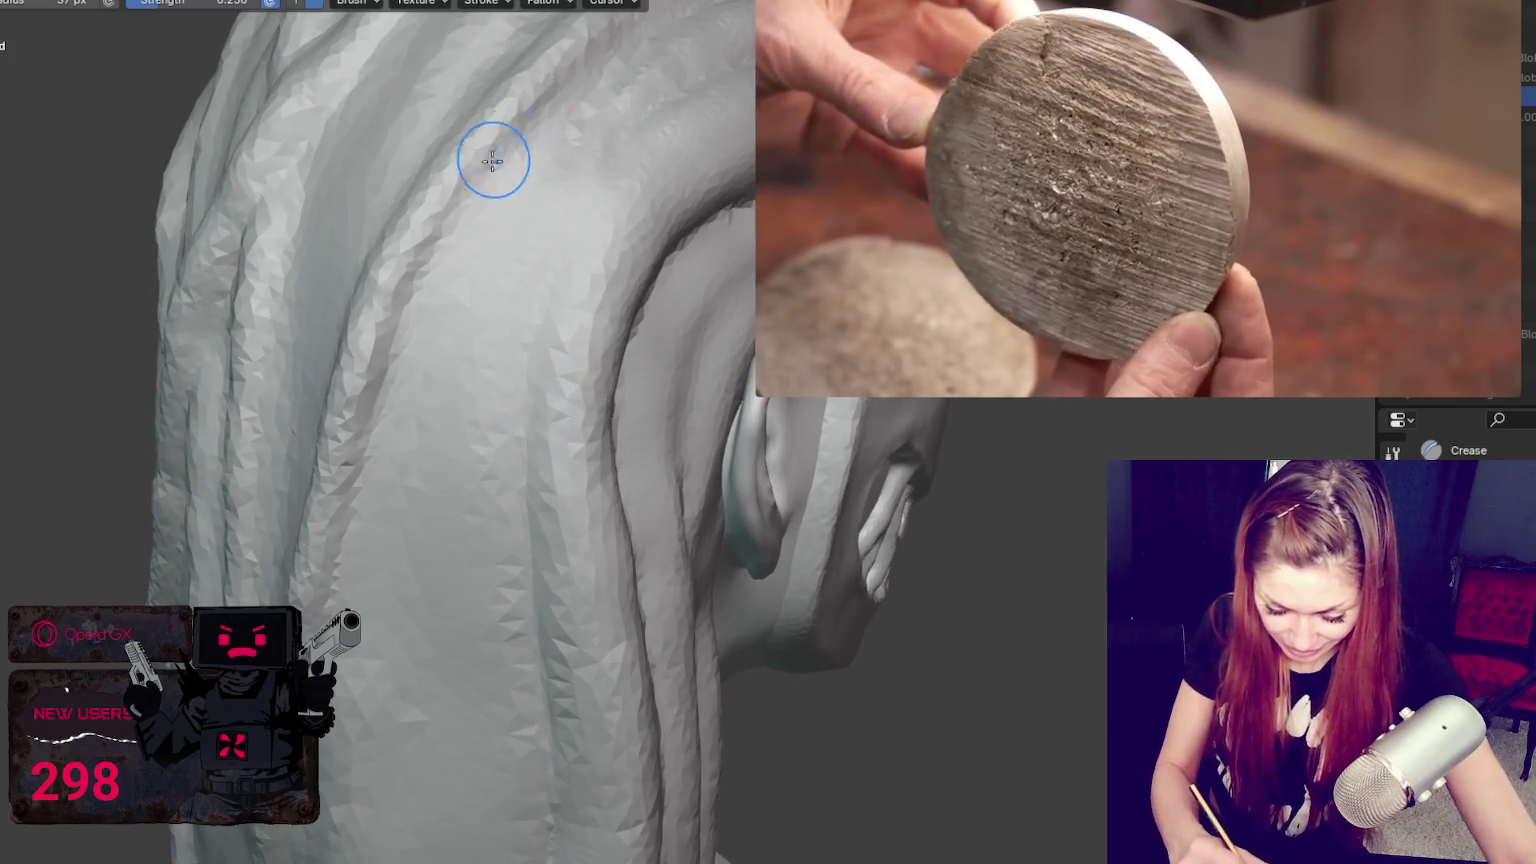
pyautogui.moveTo(423, 405); pyautogui.dragTo(490, 343, button='middle')
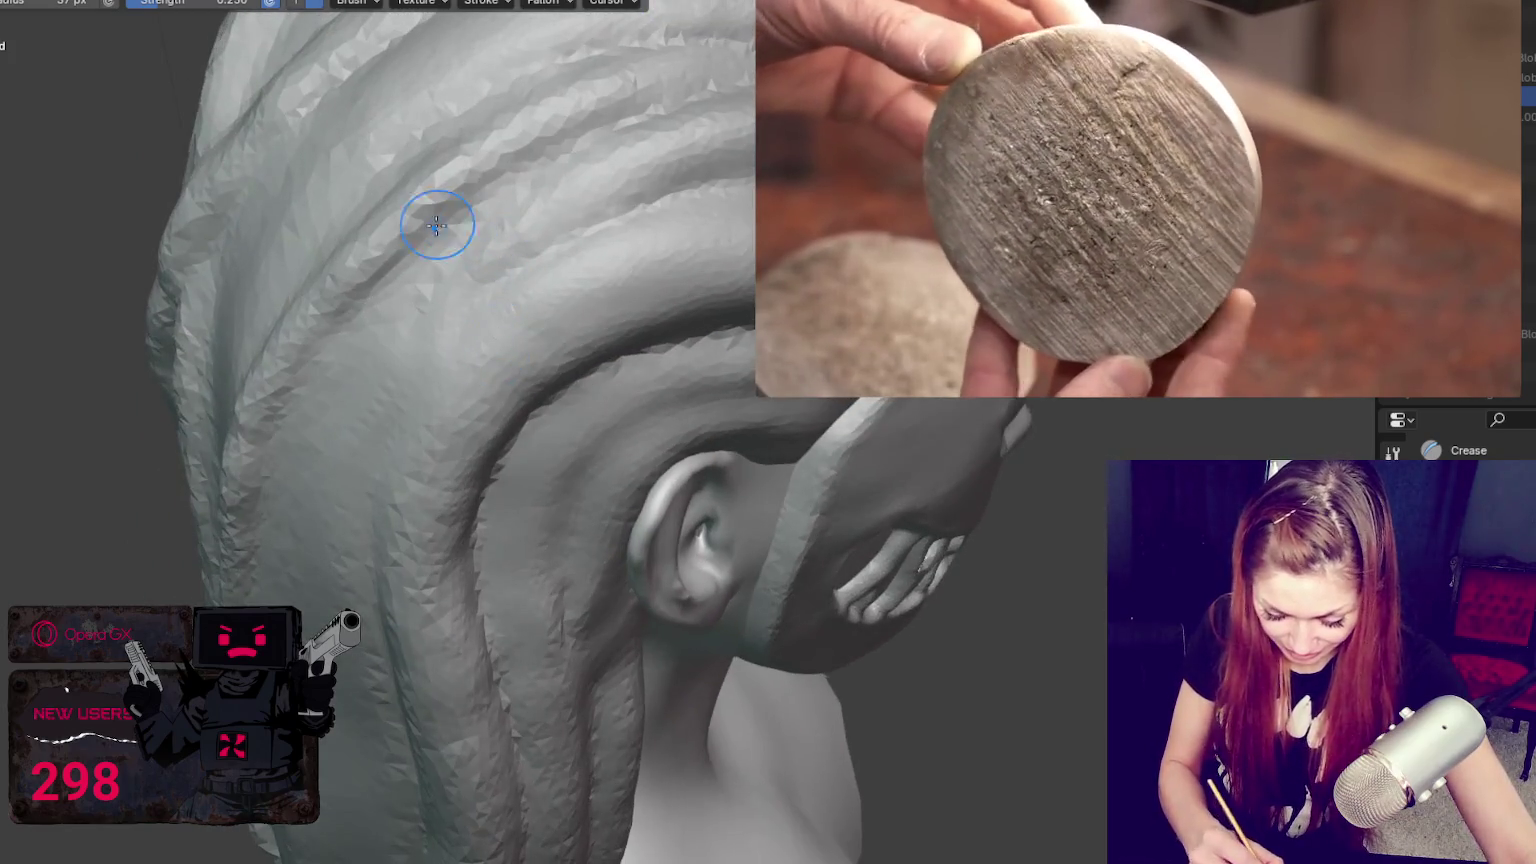
pyautogui.moveTo(703, 86)
pyautogui.mouseDown(button='middle')
pyautogui.moveTo(381, 292)
pyautogui.moveTo(240, 252)
pyautogui.moveTo(377, 267)
pyautogui.mouseUp(button='middle')
# Step: Switch to the Grab brush and enlarge its radius to 76 px
pyautogui.press('g')
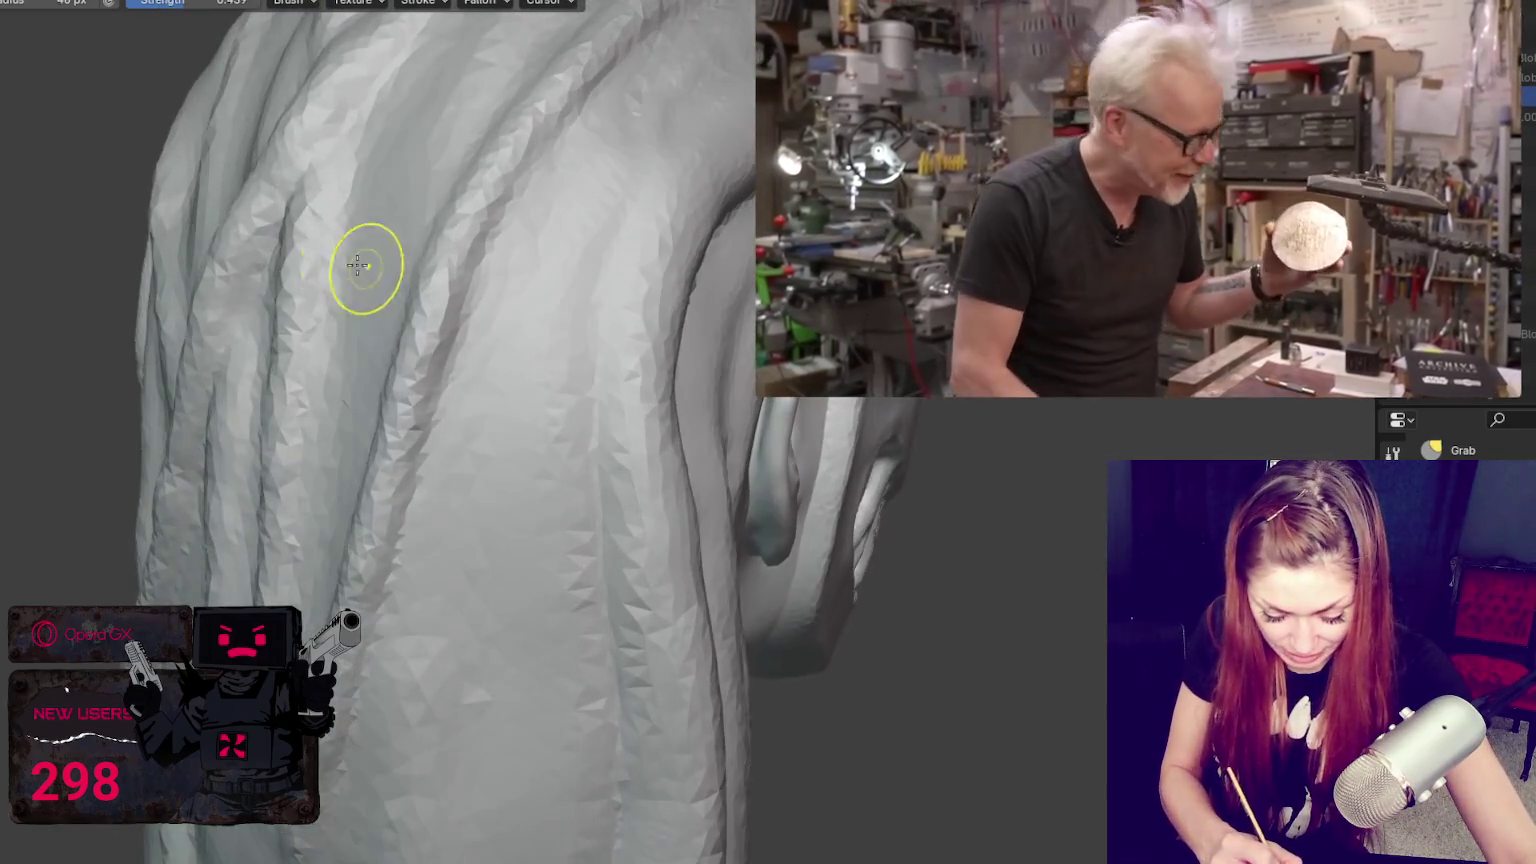
pyautogui.scroll(2, 260, 190)
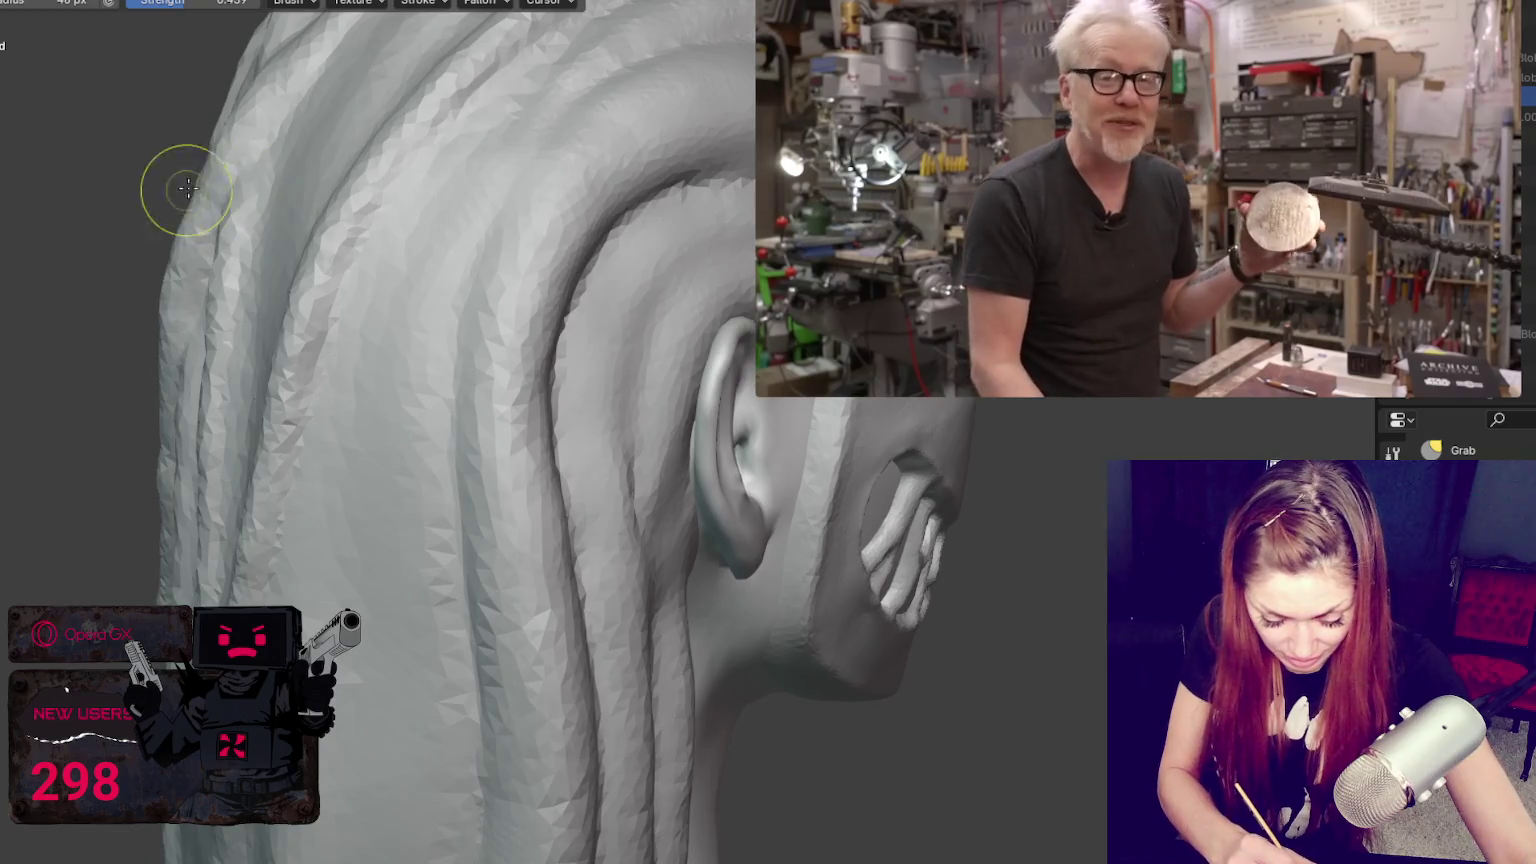
pyautogui.moveTo(178, 194)
pyautogui.mouseDown(button='middle')
pyautogui.moveTo(161, 285)
pyautogui.moveTo(199, 281)
pyautogui.mouseUp(button='middle')
pyautogui.moveTo(189, 216); pyautogui.dragTo(165, 473, button='middle')
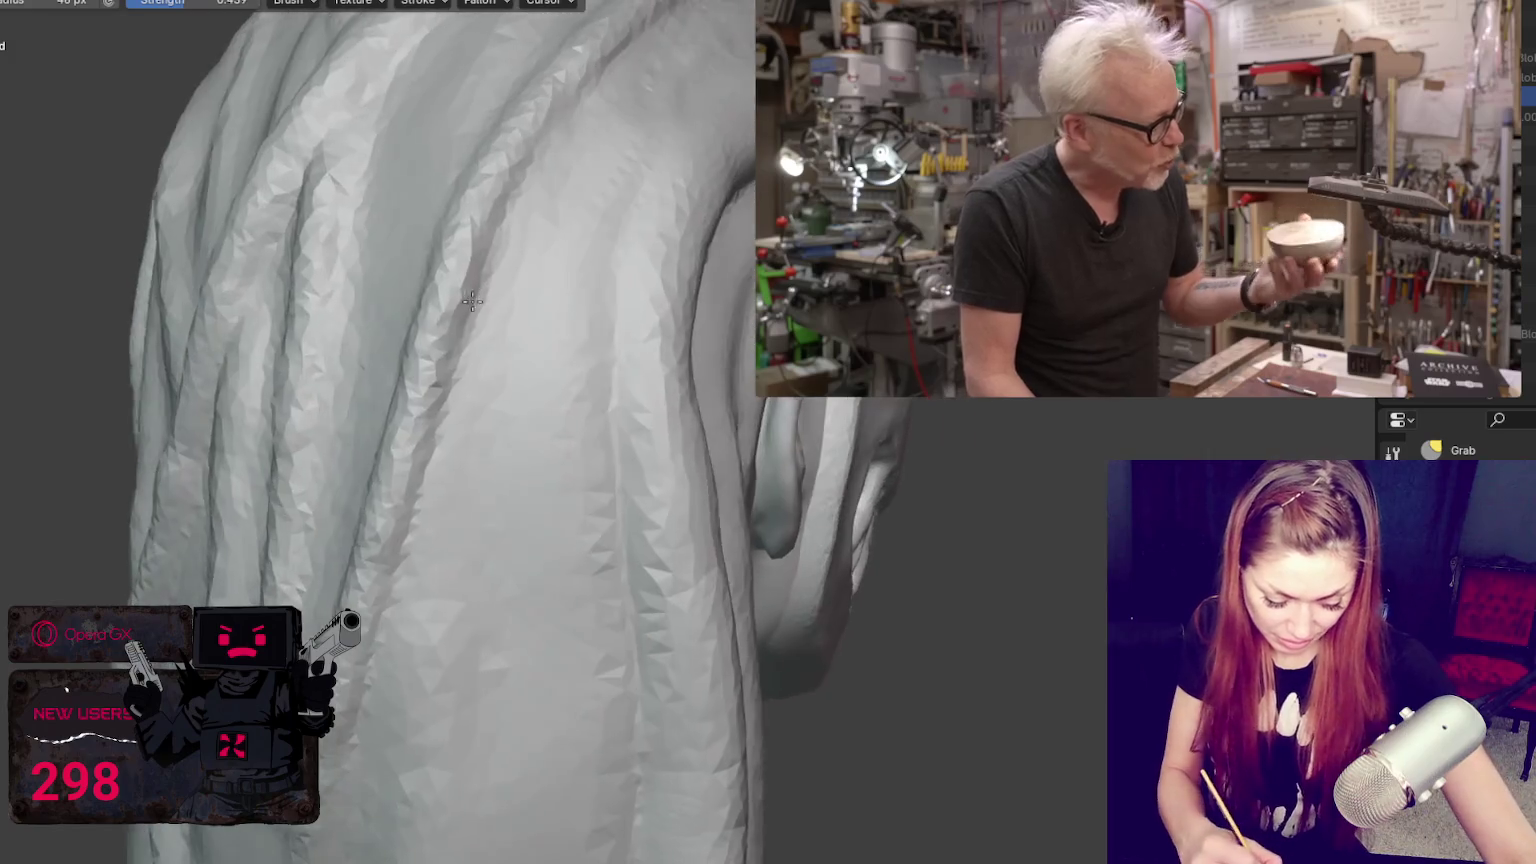
pyautogui.moveTo(120, 610)
pyautogui.mouseDown(button='middle')
pyautogui.moveTo(233, 555)
pyautogui.moveTo(218, 605)
pyautogui.moveTo(154, 600)
pyautogui.mouseUp(button='middle')
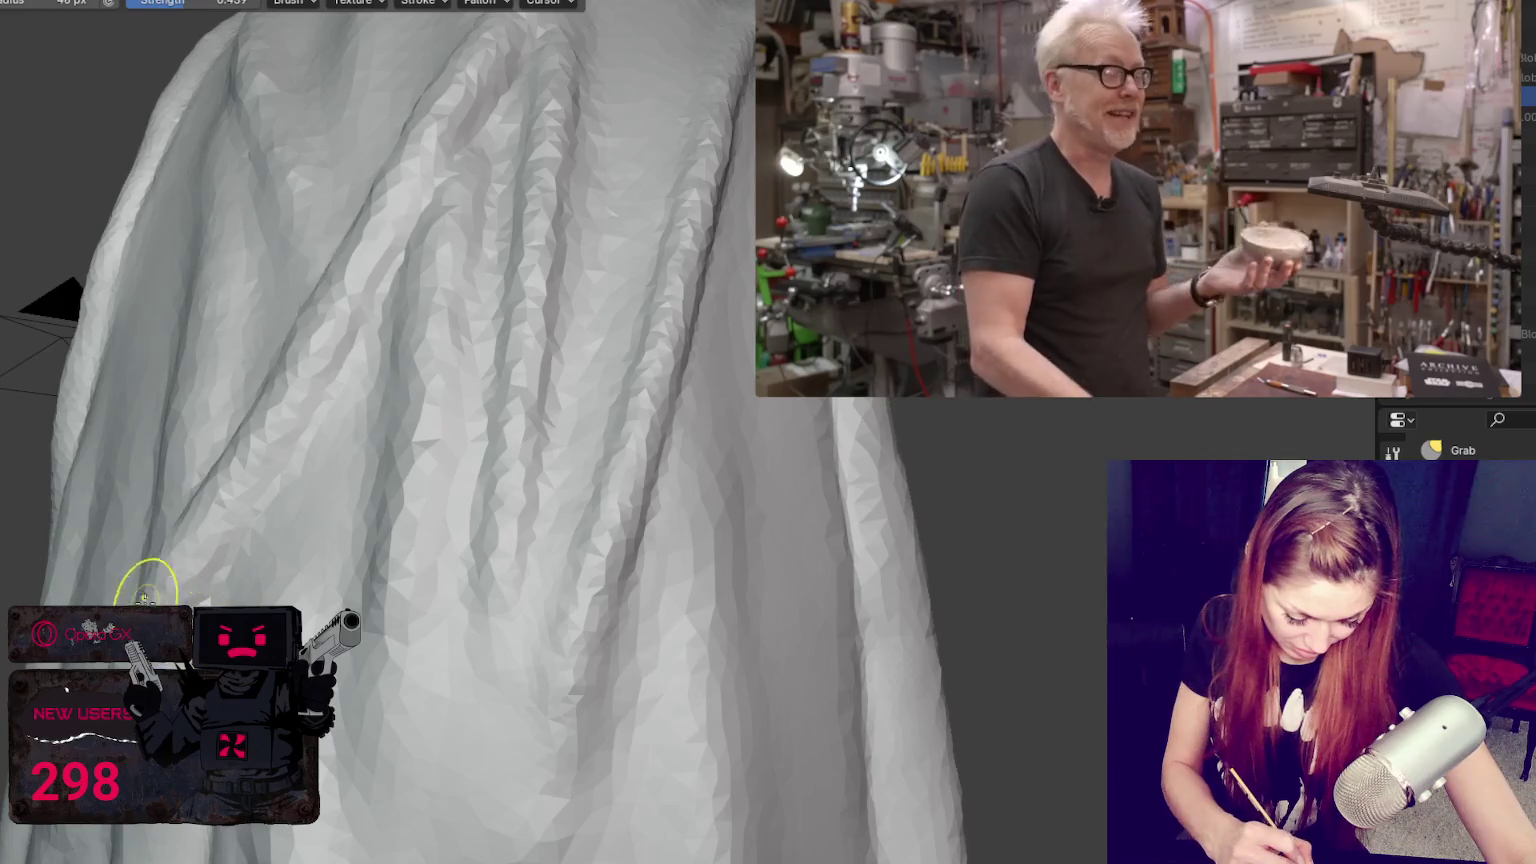
pyautogui.press('f')
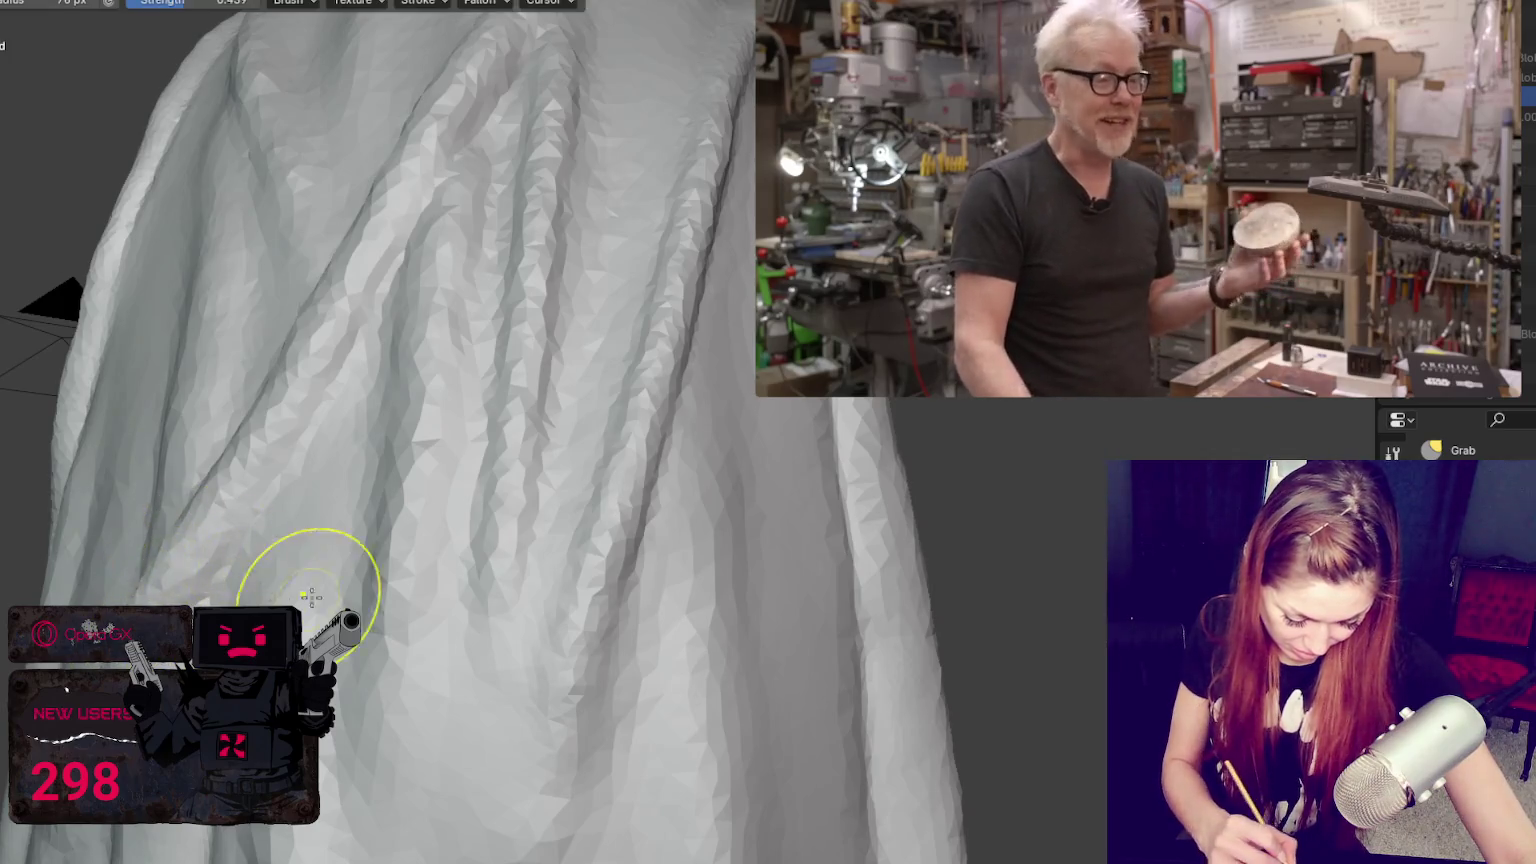
pyautogui.moveTo(291, 600); pyautogui.dragTo(384, 610, button='middle')
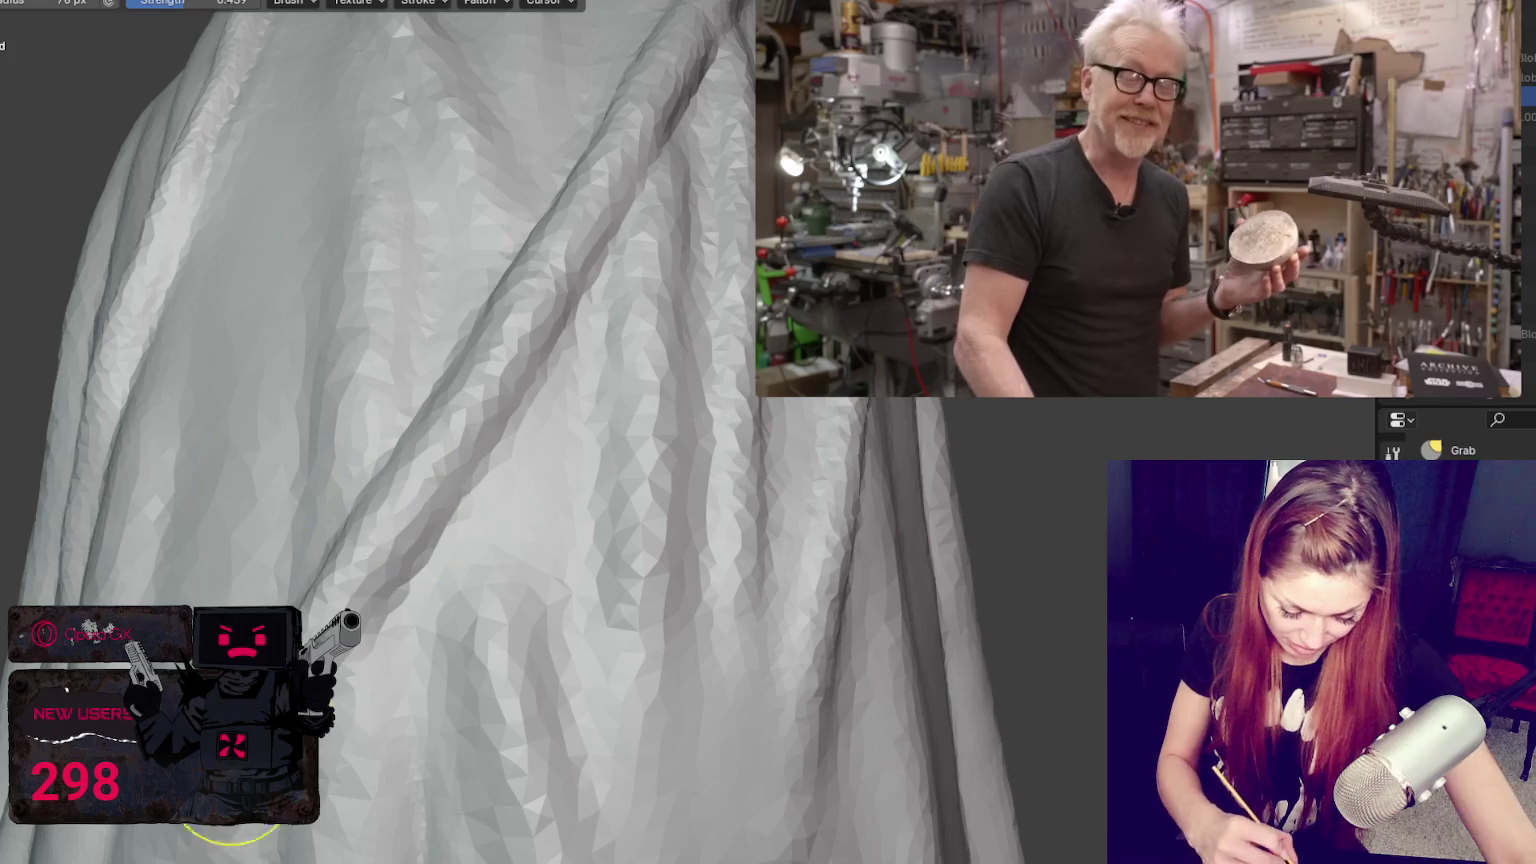
# Step: Switch through Crease to the Blob brush and build up the lower hair strand
pyautogui.hotkey('shift', 'c')
pyautogui.moveTo(378, 630); pyautogui.dragTo(555, 490, button='middle')
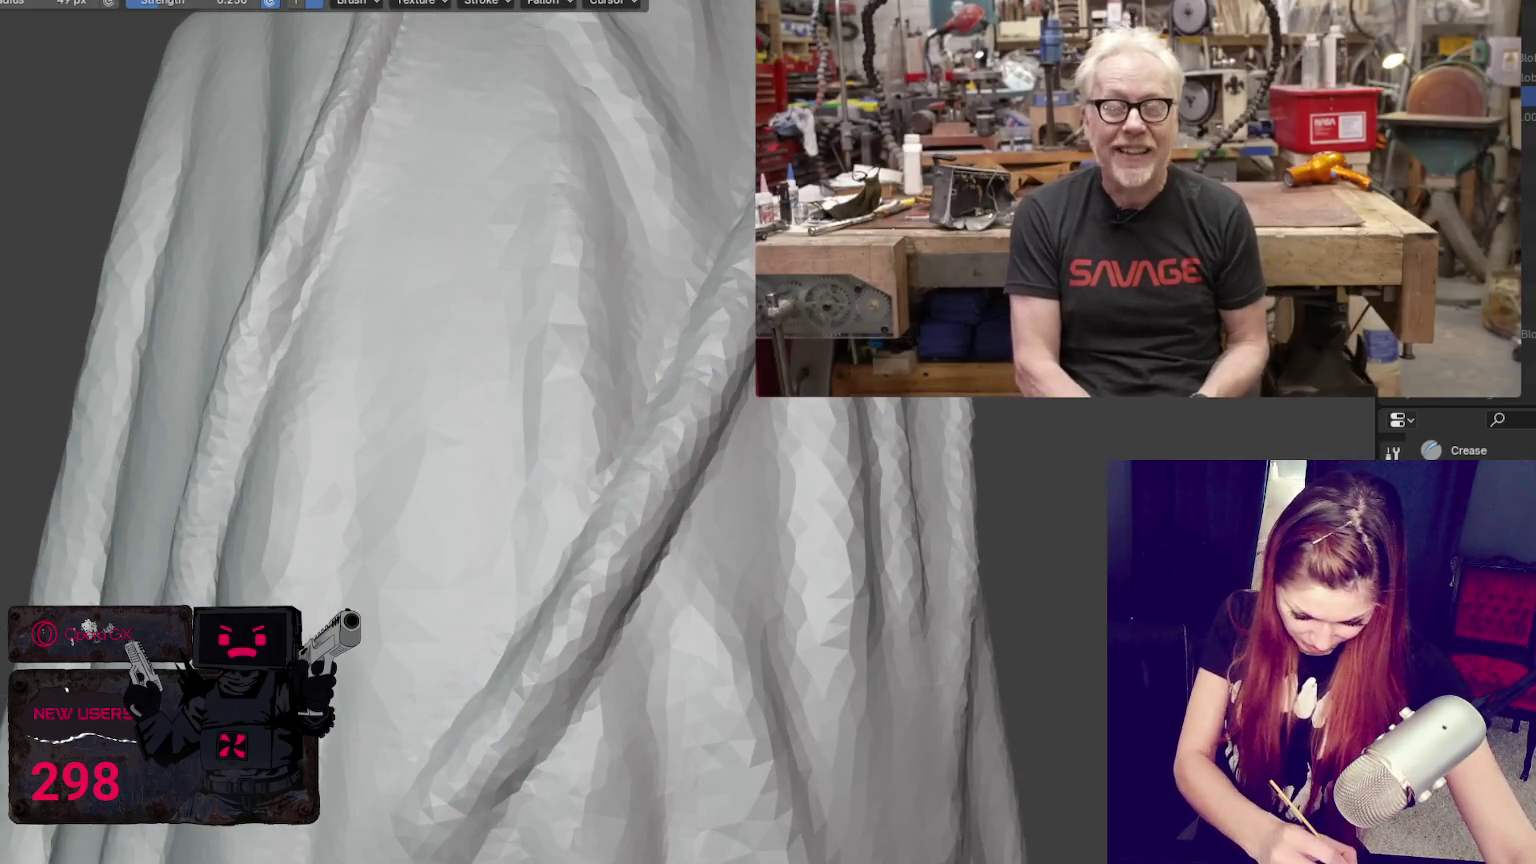
pyautogui.press('b')
pyautogui.moveTo(553, 647); pyautogui.dragTo(441, 777)
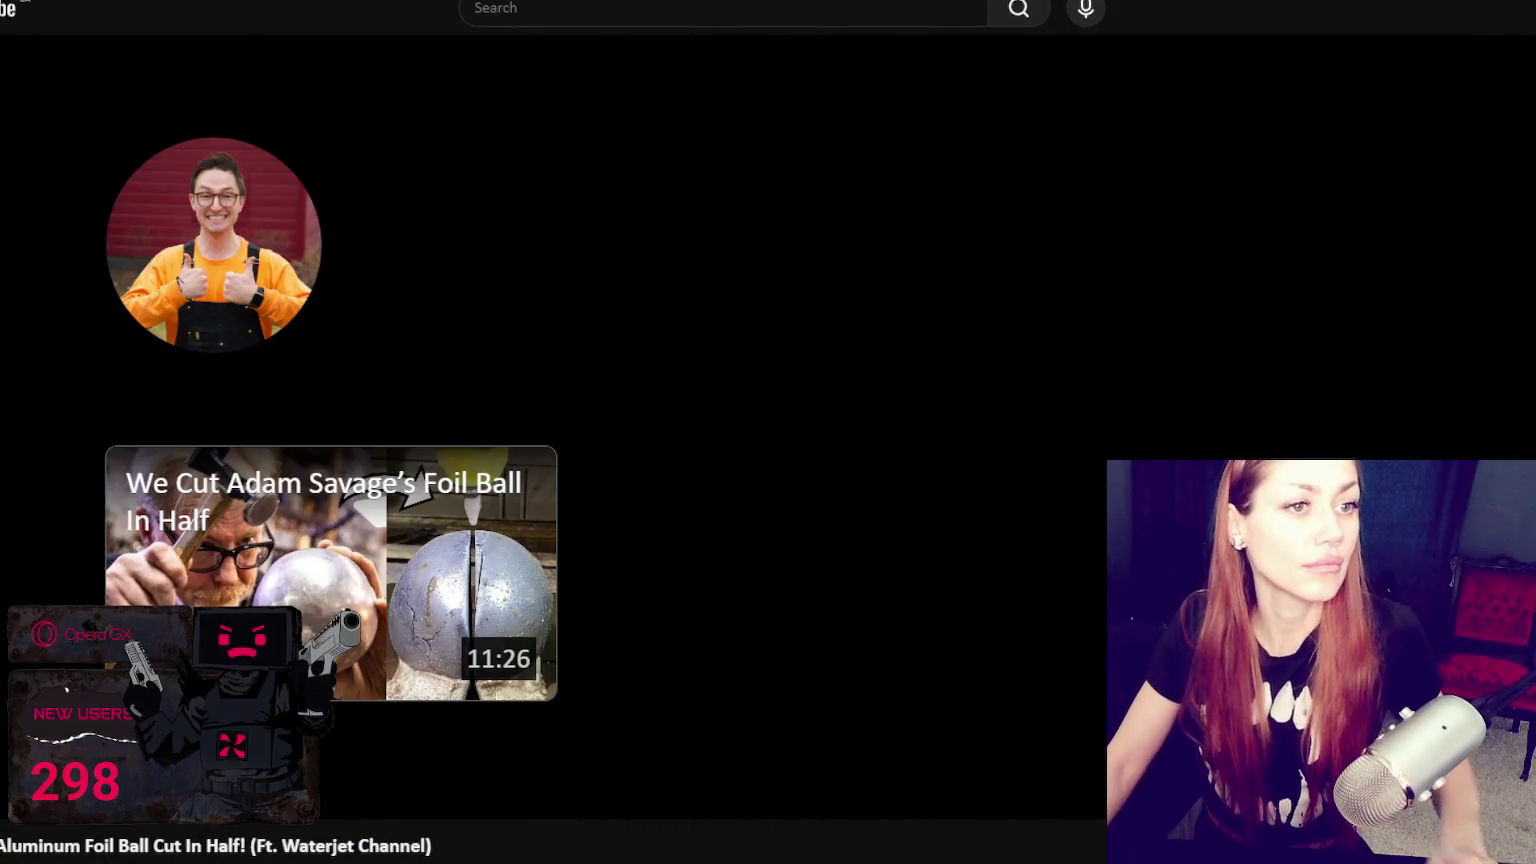
# Step: Focus the browser address bar for the Vention site, then switch to the Unity game window
pyautogui.hotkey('ctrl', 'l')
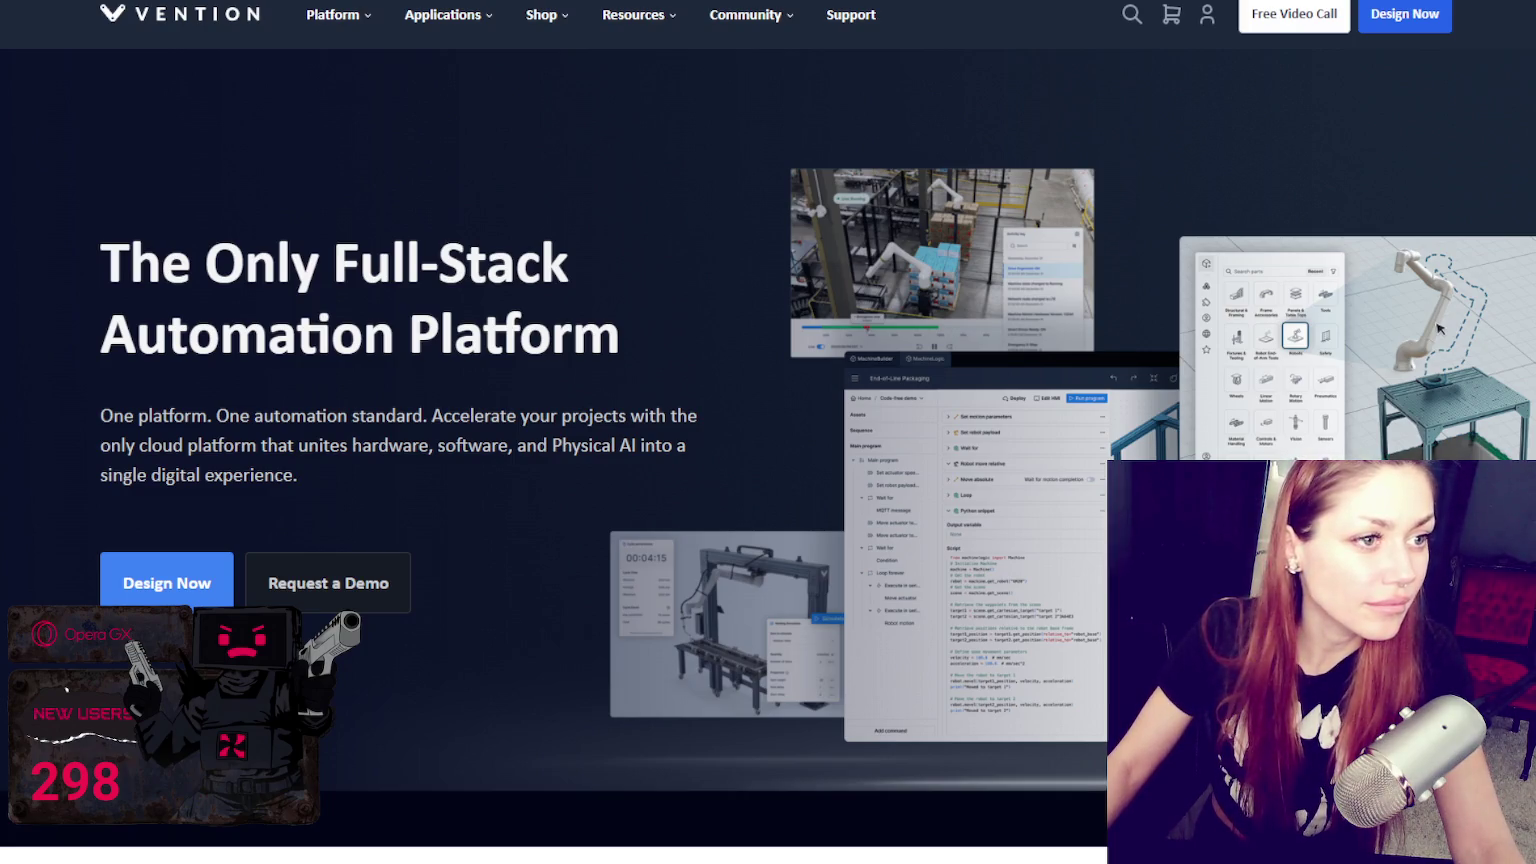
pyautogui.hotkey('alt', 'Tab')
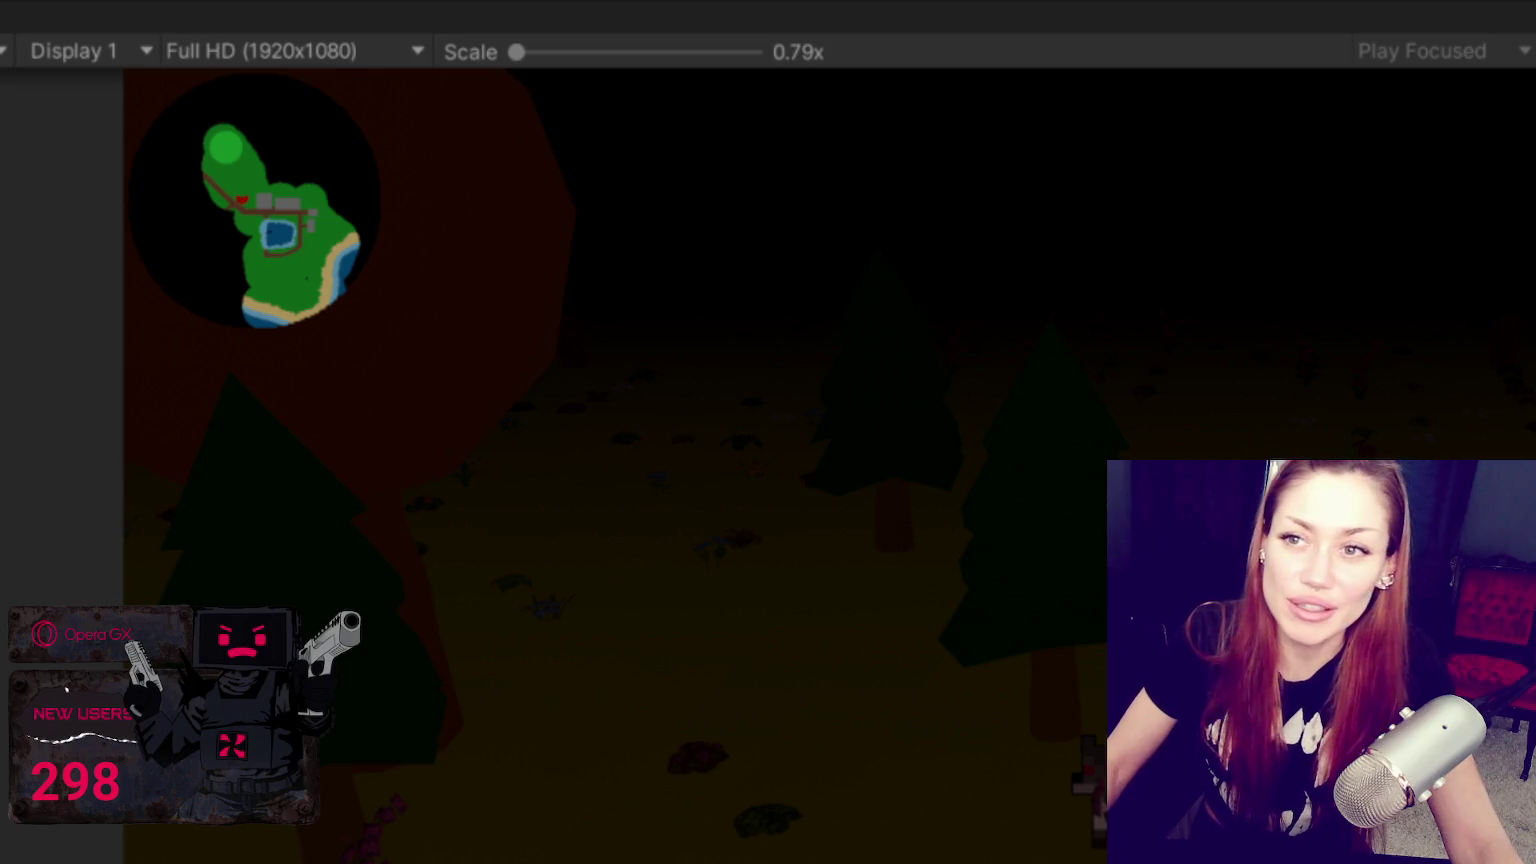
# Step: Scroll past the garage workbench photo back to the Unity village game view
pyautogui.scroll(-2, 390, 434)
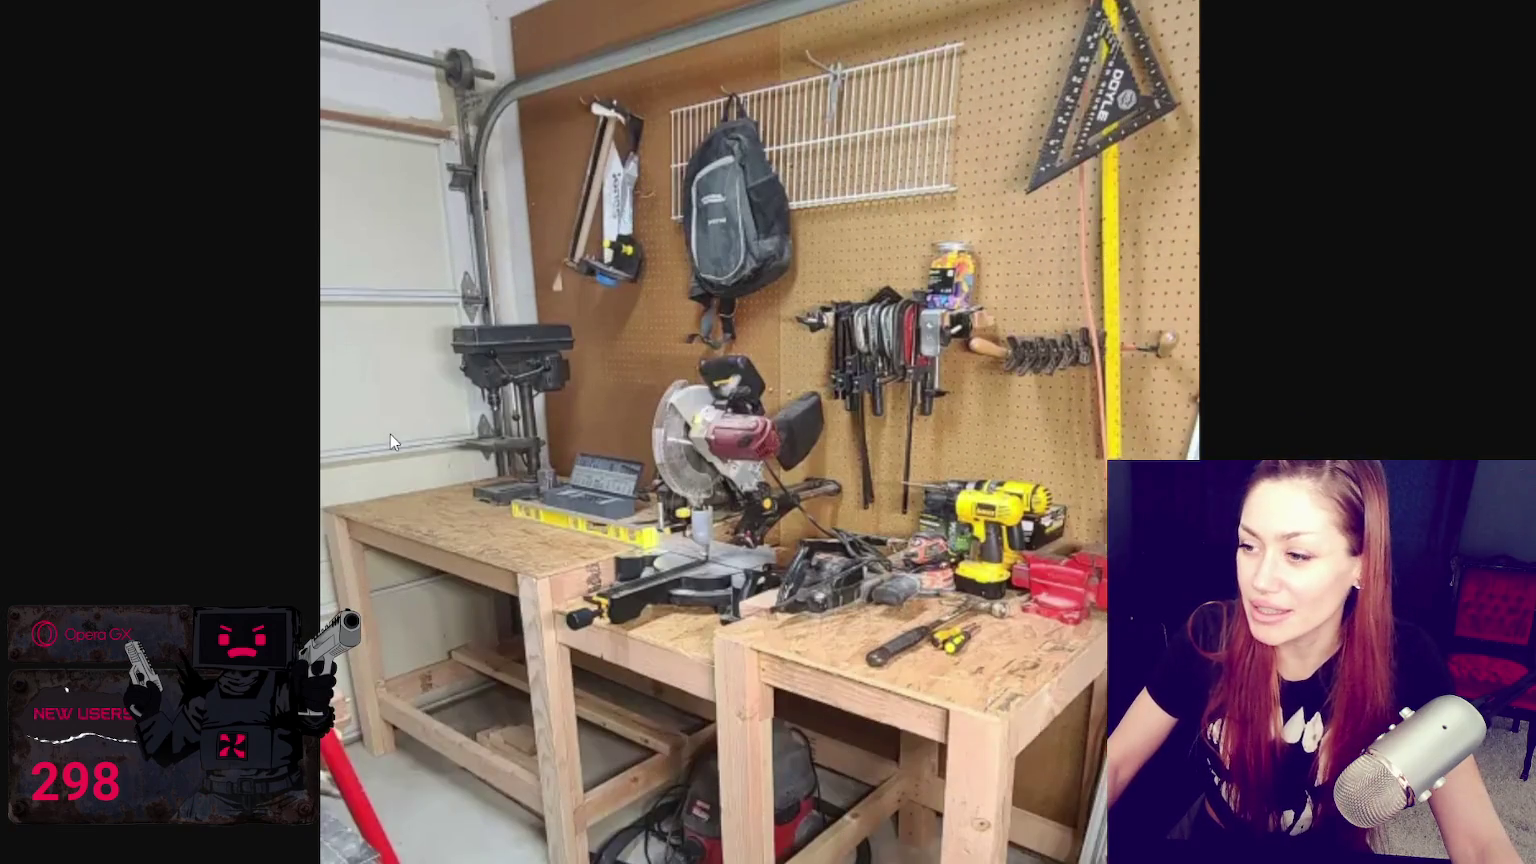
pyautogui.scroll(-1, 390, 432)
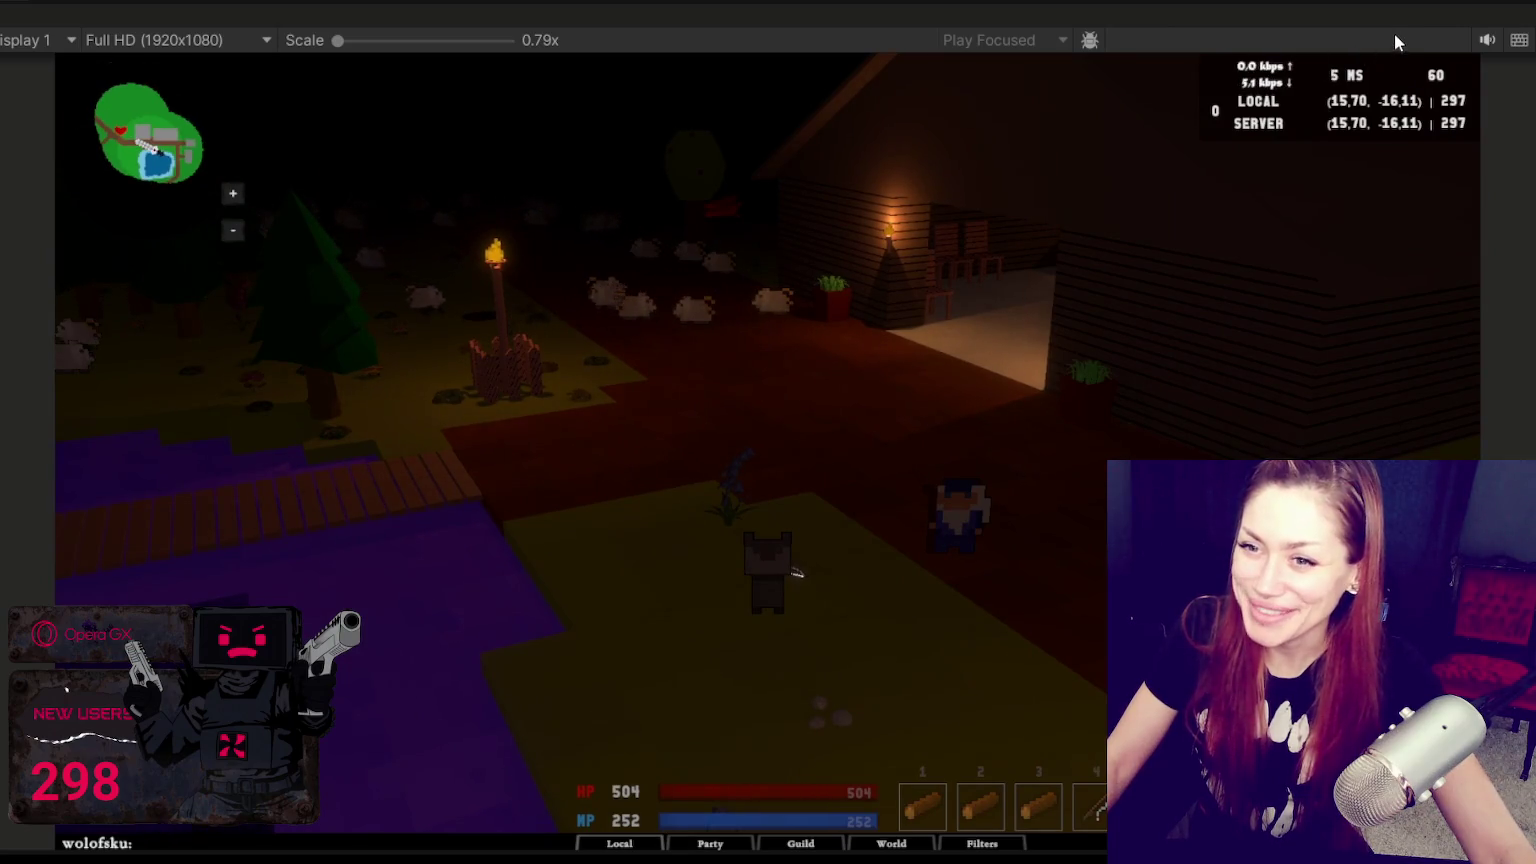
# Step: Pause and then resume the night-time village gameplay video
pyautogui.click(437, 236)
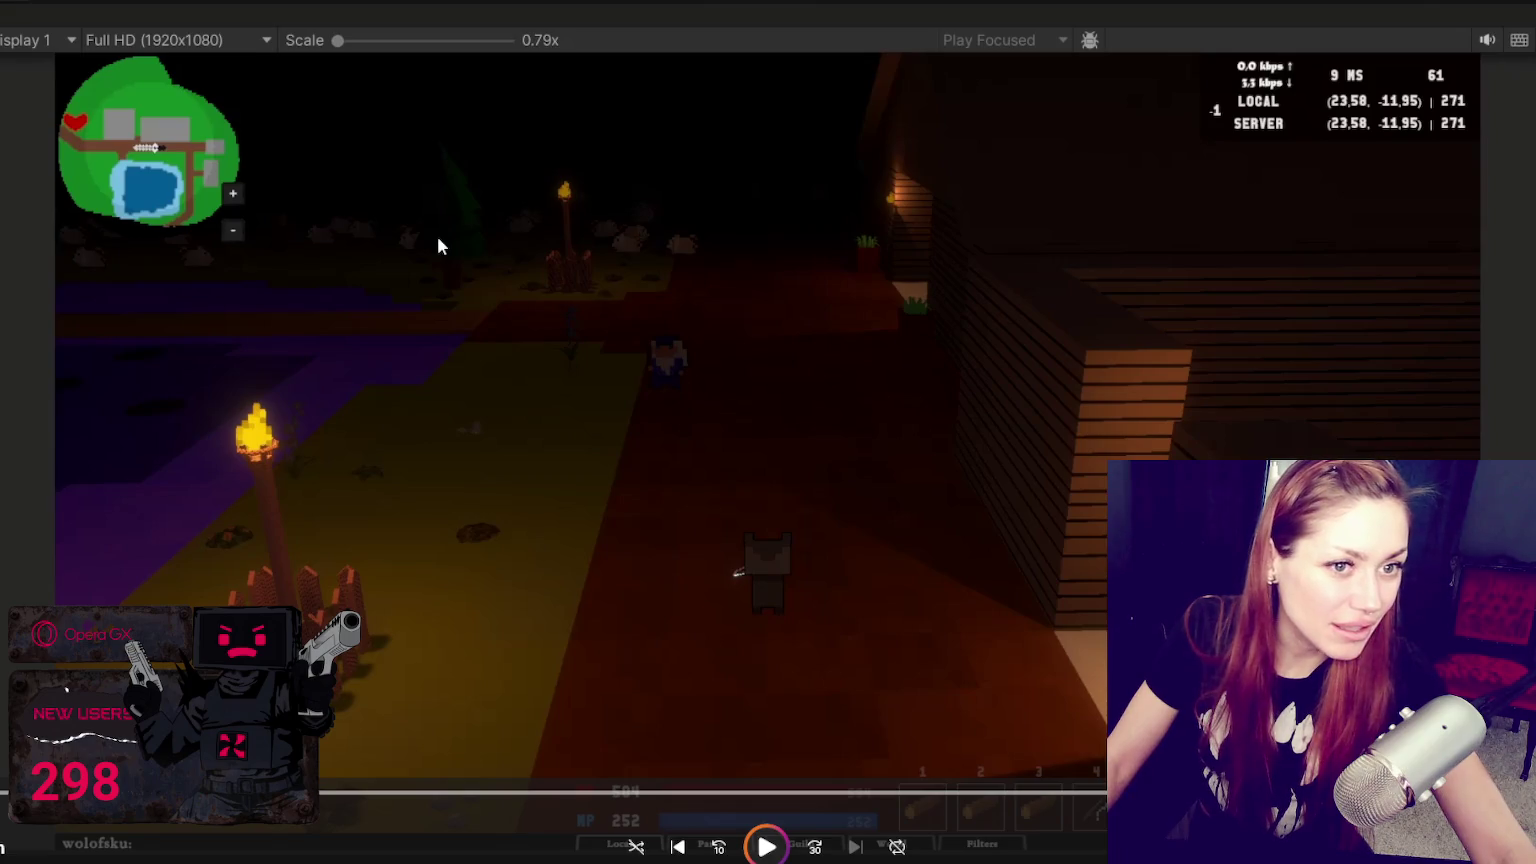
pyautogui.click(437, 236)
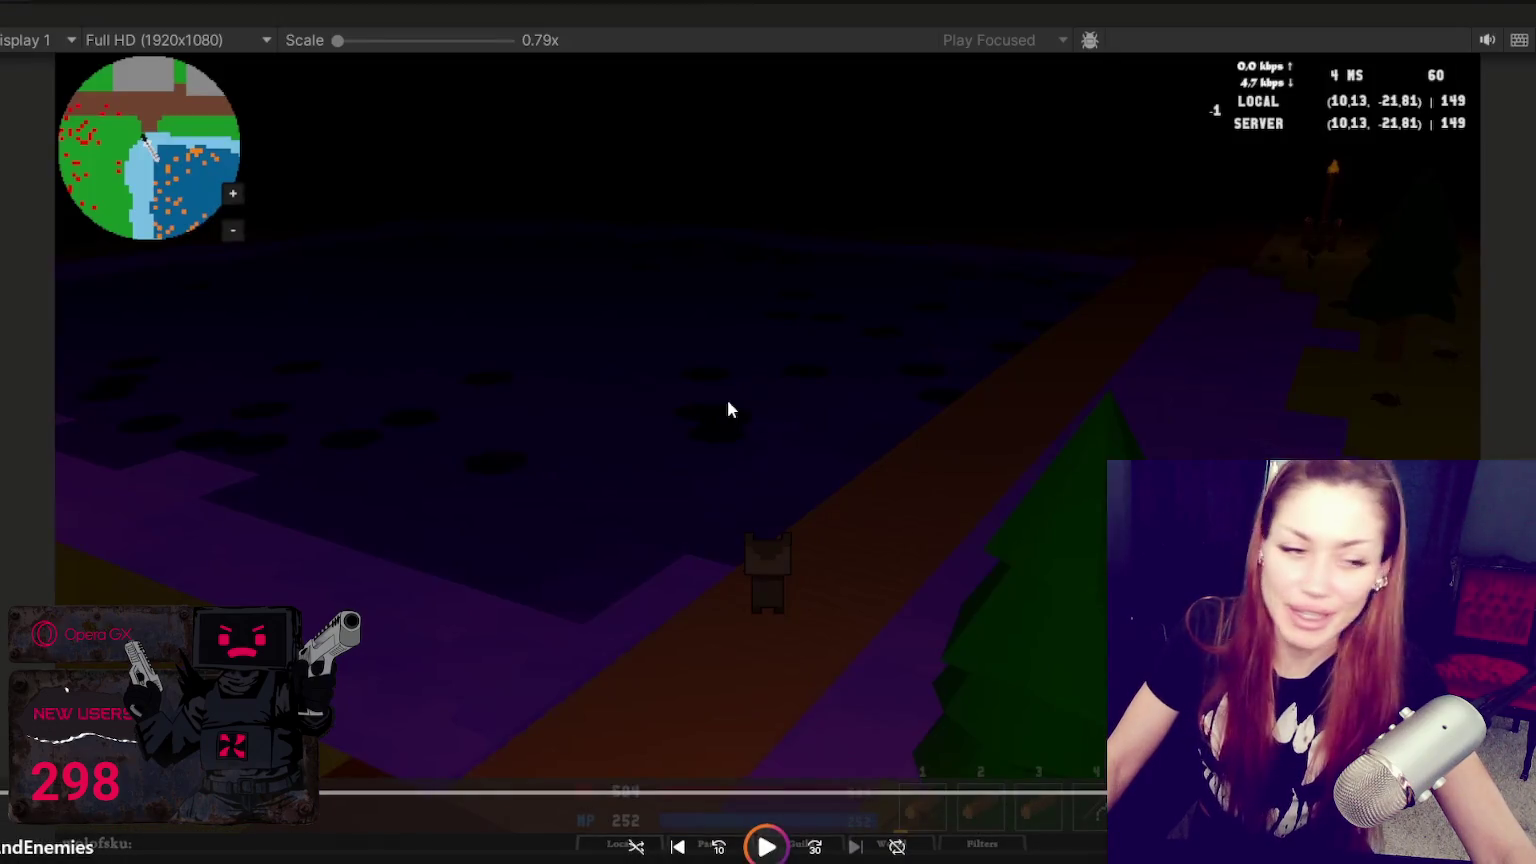
pyautogui.click(727, 401)
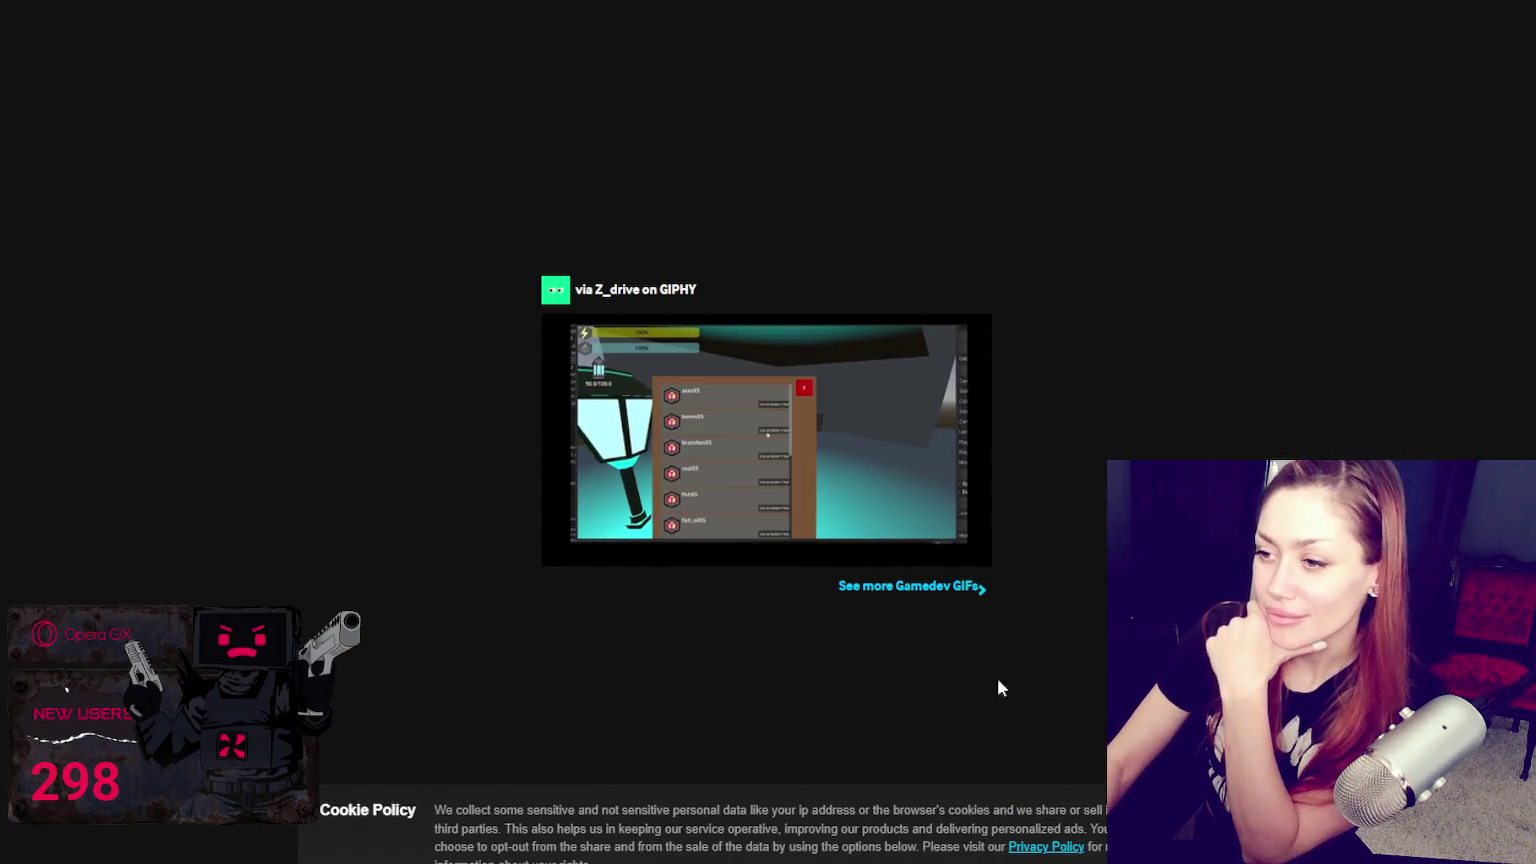
# Step: Zoom the GIPHY page to 150% so the Gamedev GIF is larger
pyautogui.hotkey('ctrl', '+')
pyautogui.hotkey('ctrl', '+')
pyautogui.hotkey('ctrl', '+')
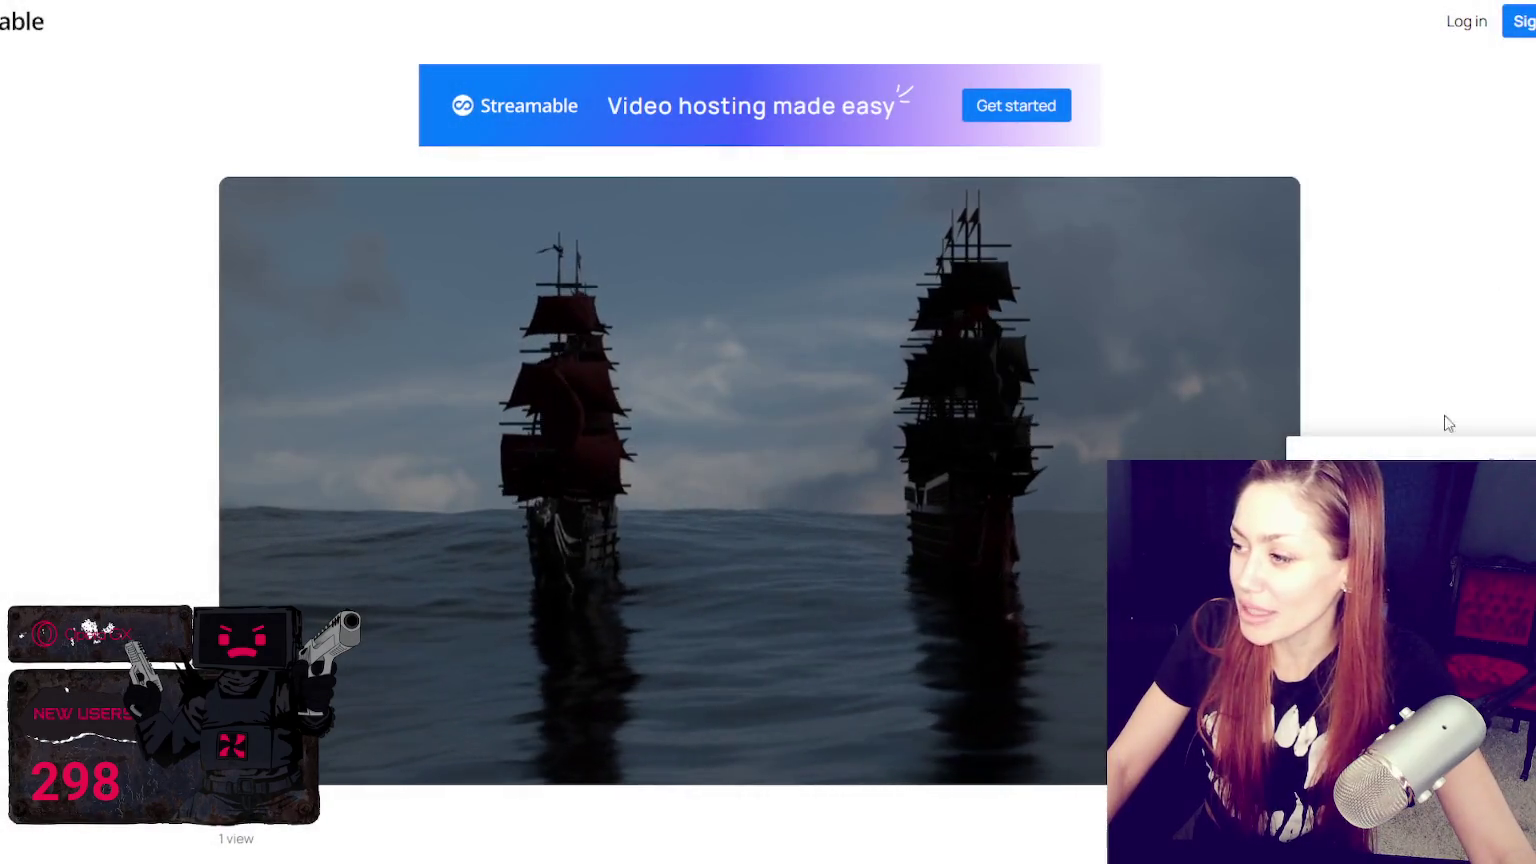
# Step: Scroll the Streamable page slightly while the sailing ships clip plays
pyautogui.scroll(-1, 1457, 435)
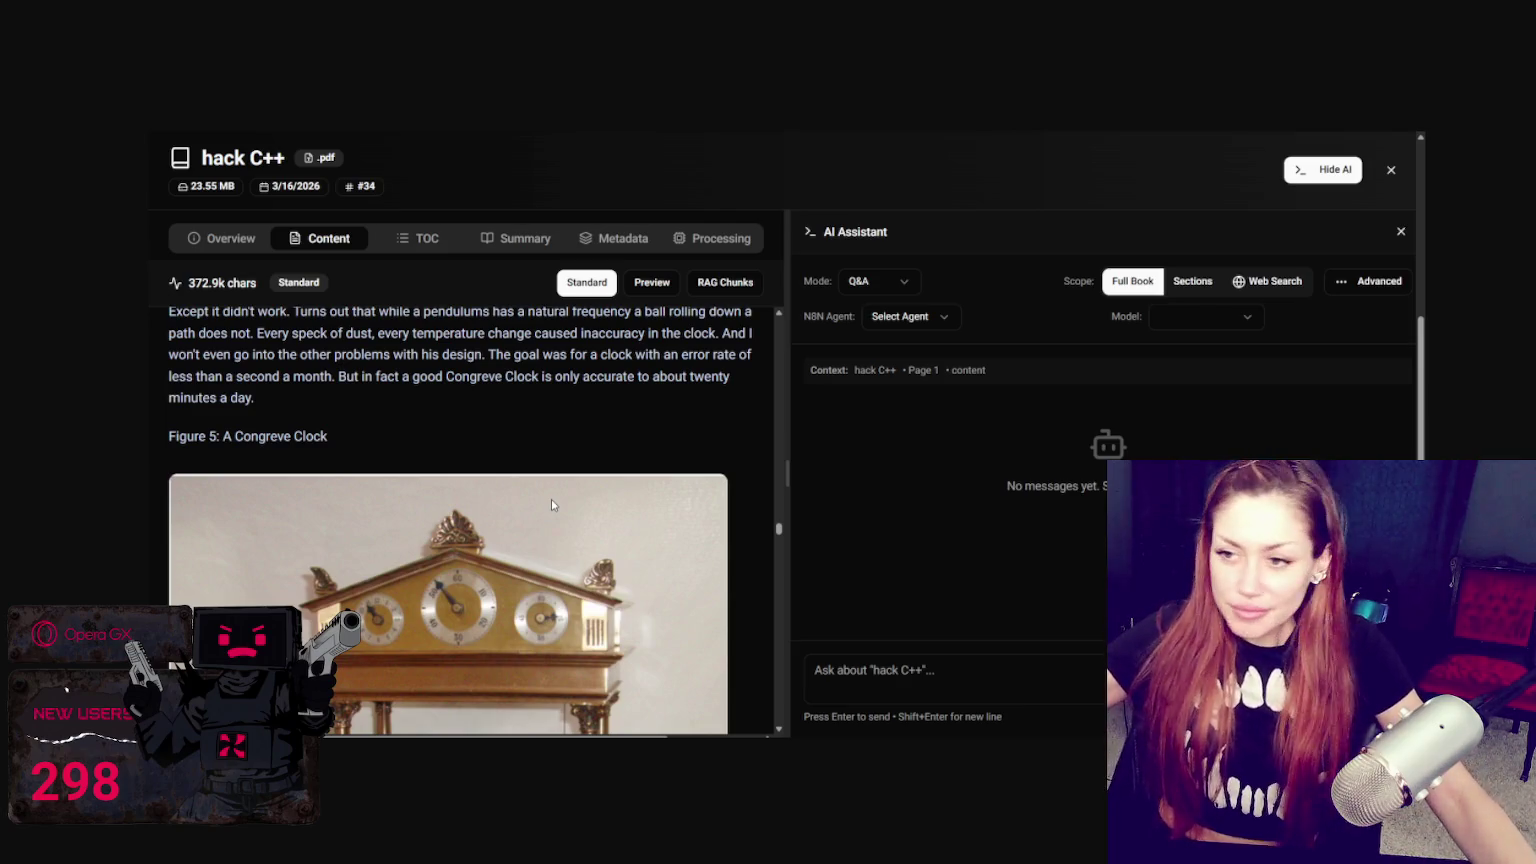
# Step: Show the AI Assistant panel beside the hack C++ book's Content view
pyautogui.click(1391, 170)
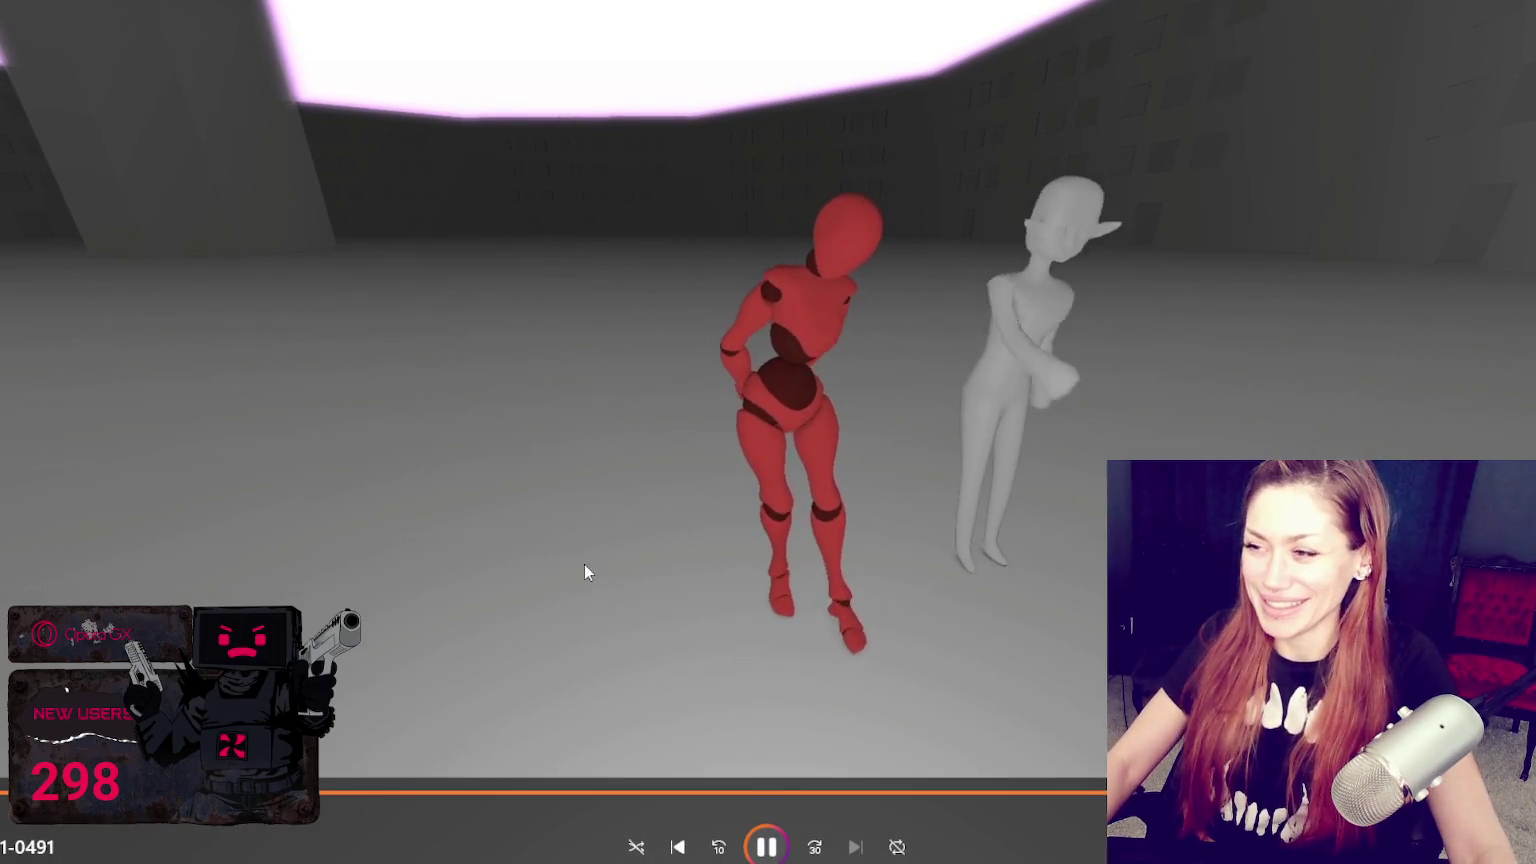
# Step: Pause the red mannequin clip, play it a little further, then pause at a later shot
pyautogui.press('space')
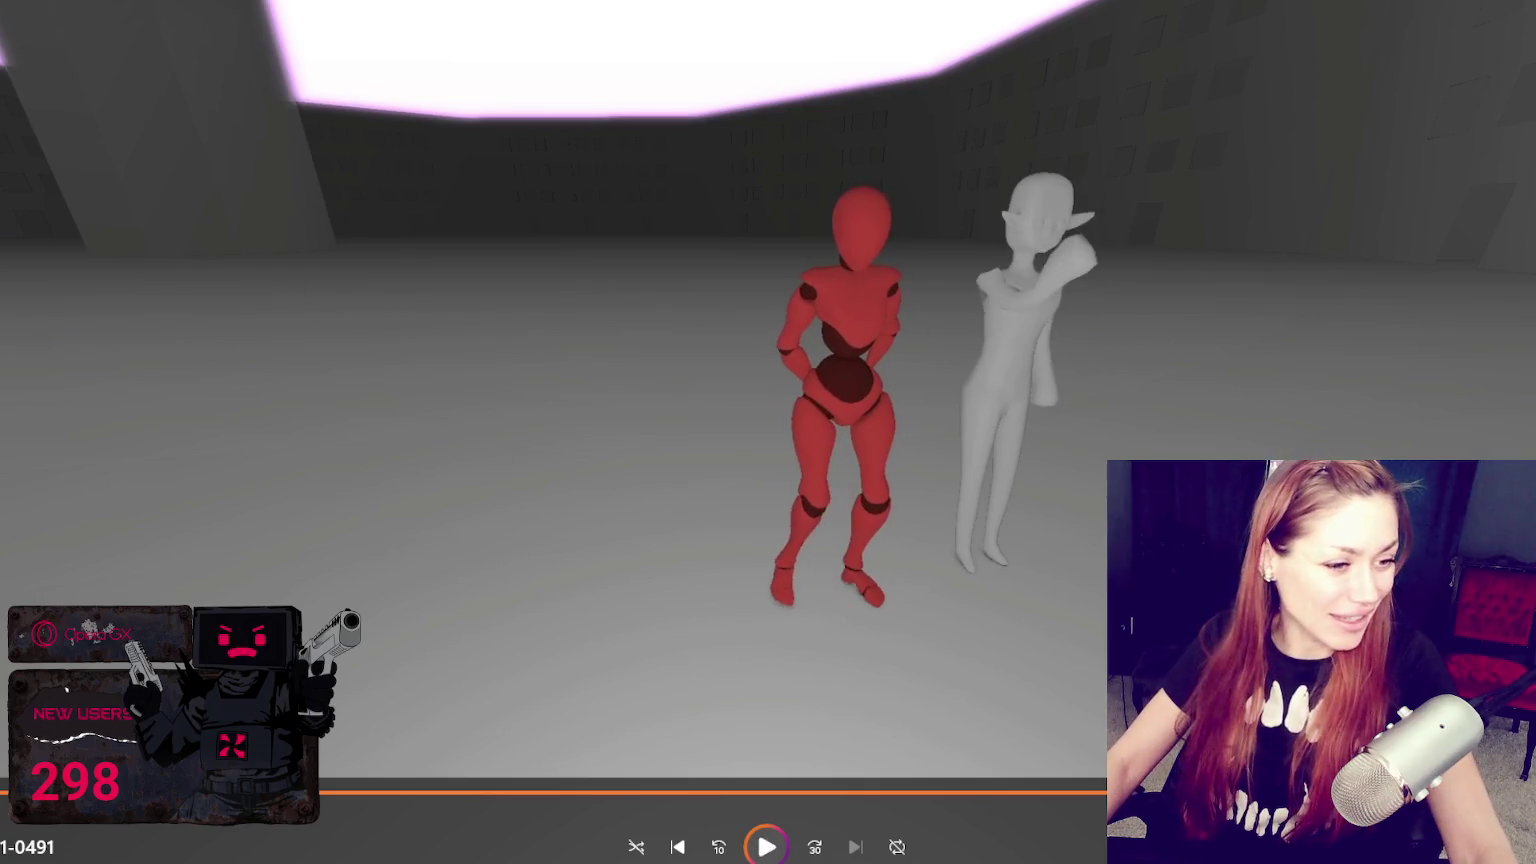
pyautogui.press('space')
pyautogui.press('space')
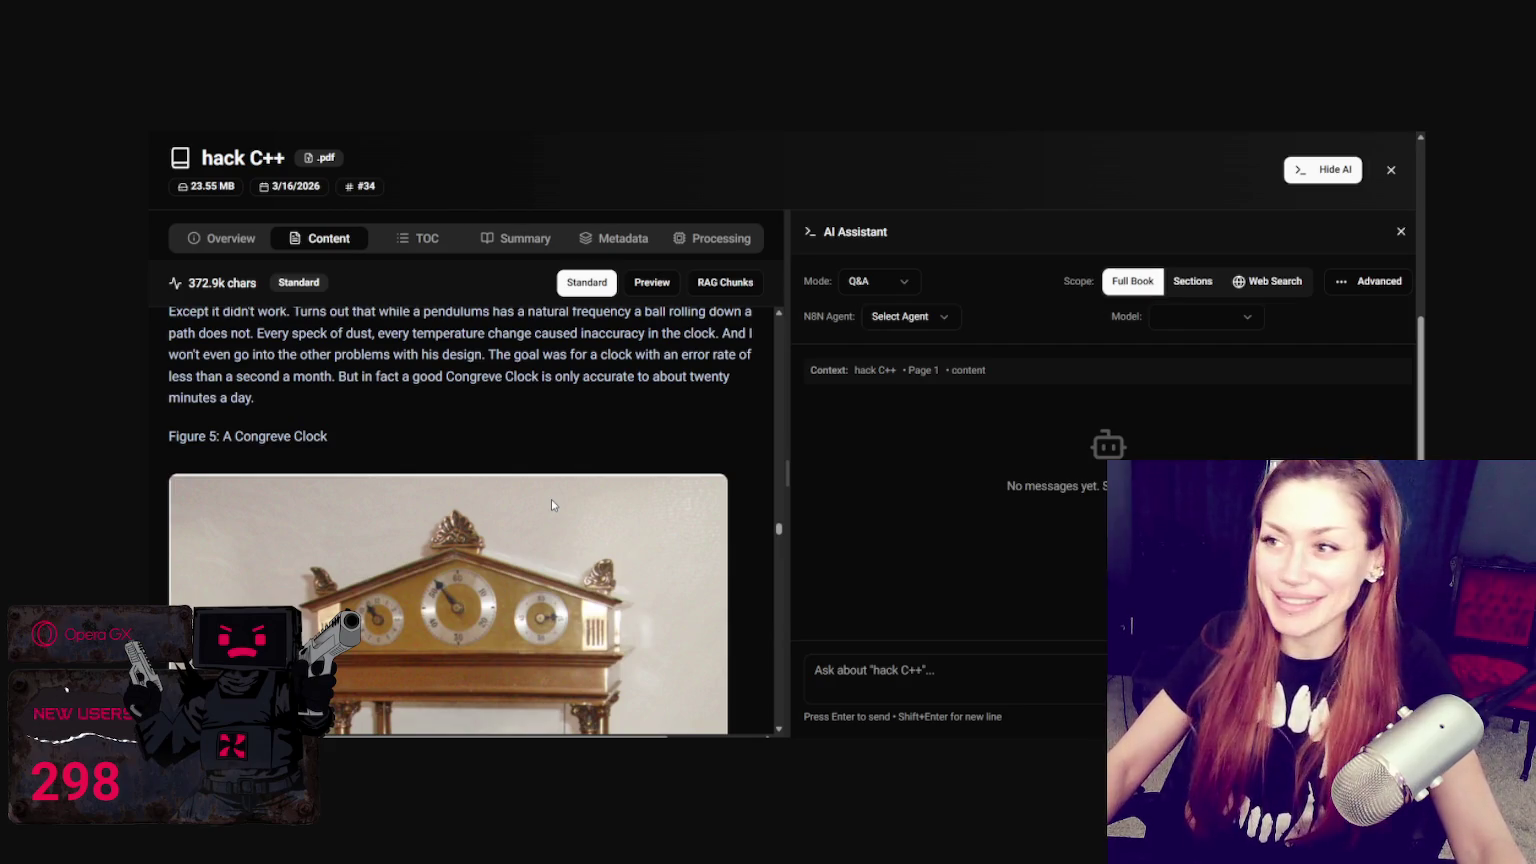
# Step: Load the copied YouTube video link in a new browser tab
pyautogui.hotkey('ctrl', 't')
pyautogui.write('https://www.youtube.com/watch?v=gMx66peAKH0')
pyautogui.press('Return')
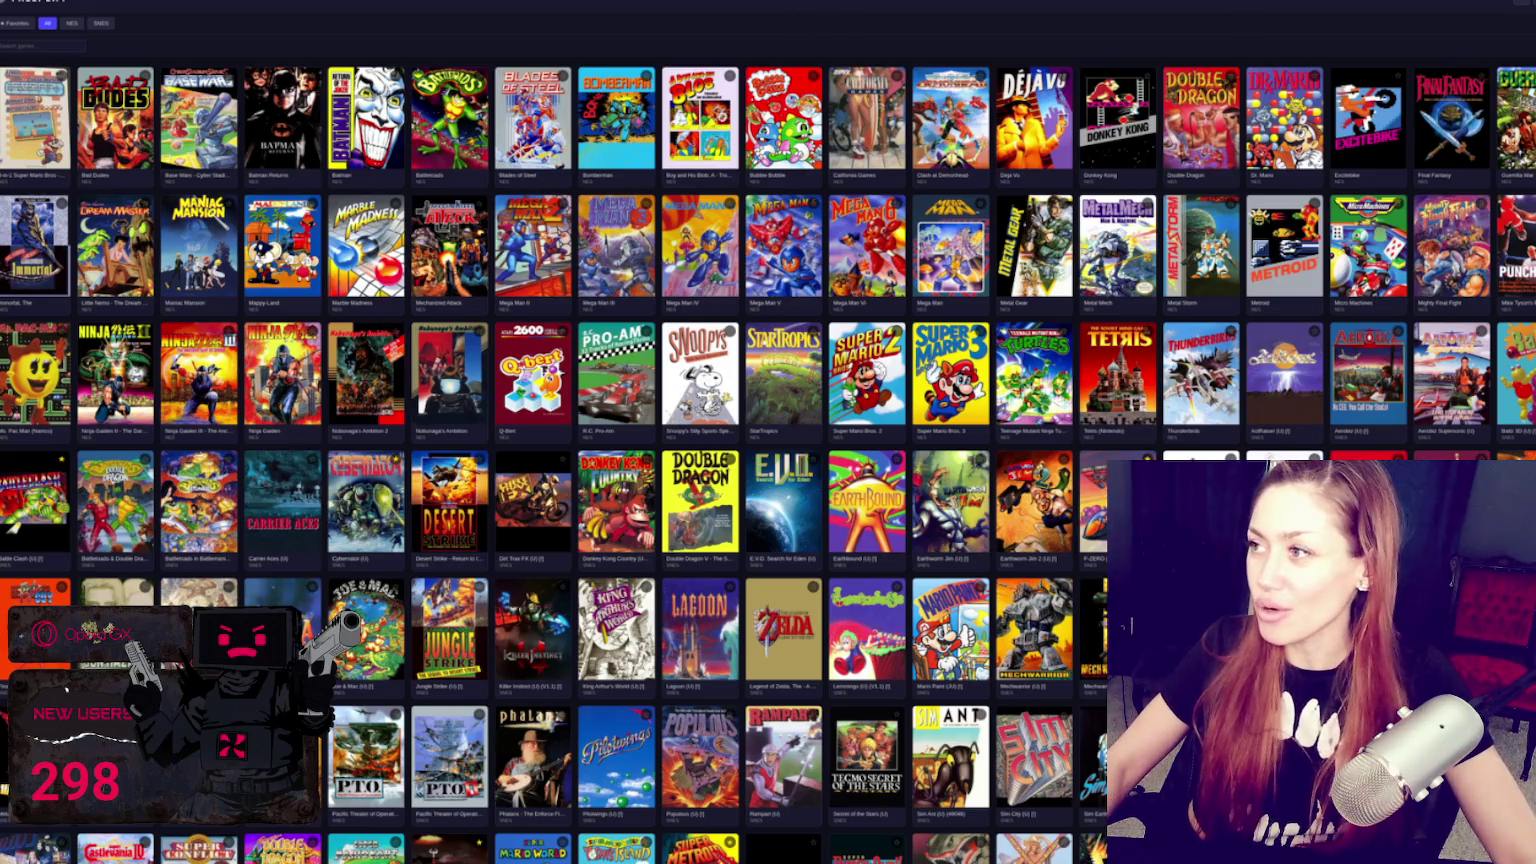
# Step: Bring up the Freeplay GitHub repository and scroll down to its README
pyautogui.hotkey('alt', 'F4')
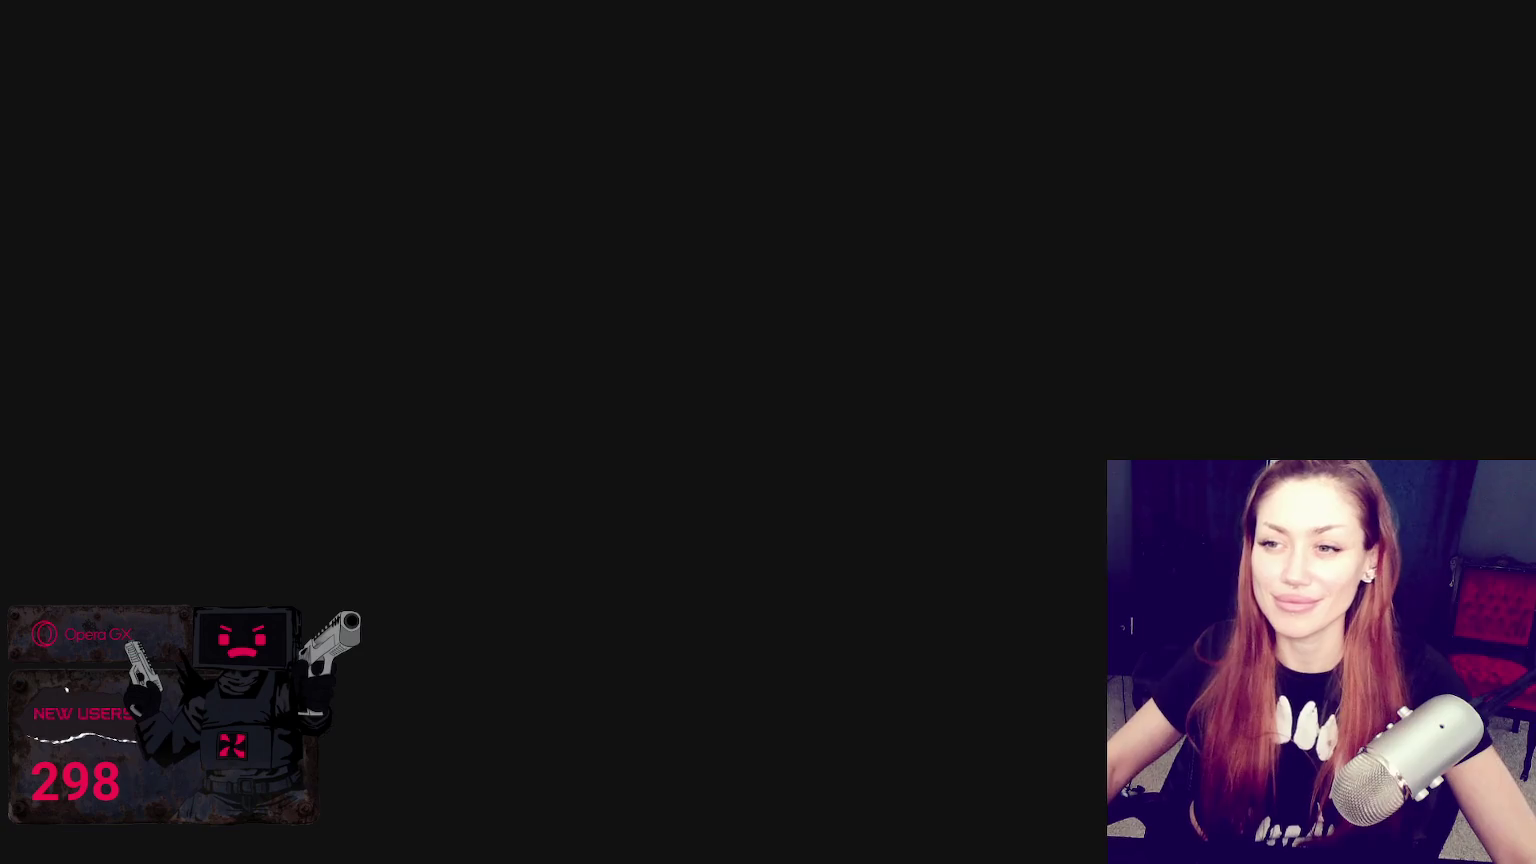
pyautogui.scroll(-4, 68, 377)
pyautogui.scroll(-5, 68, 377)
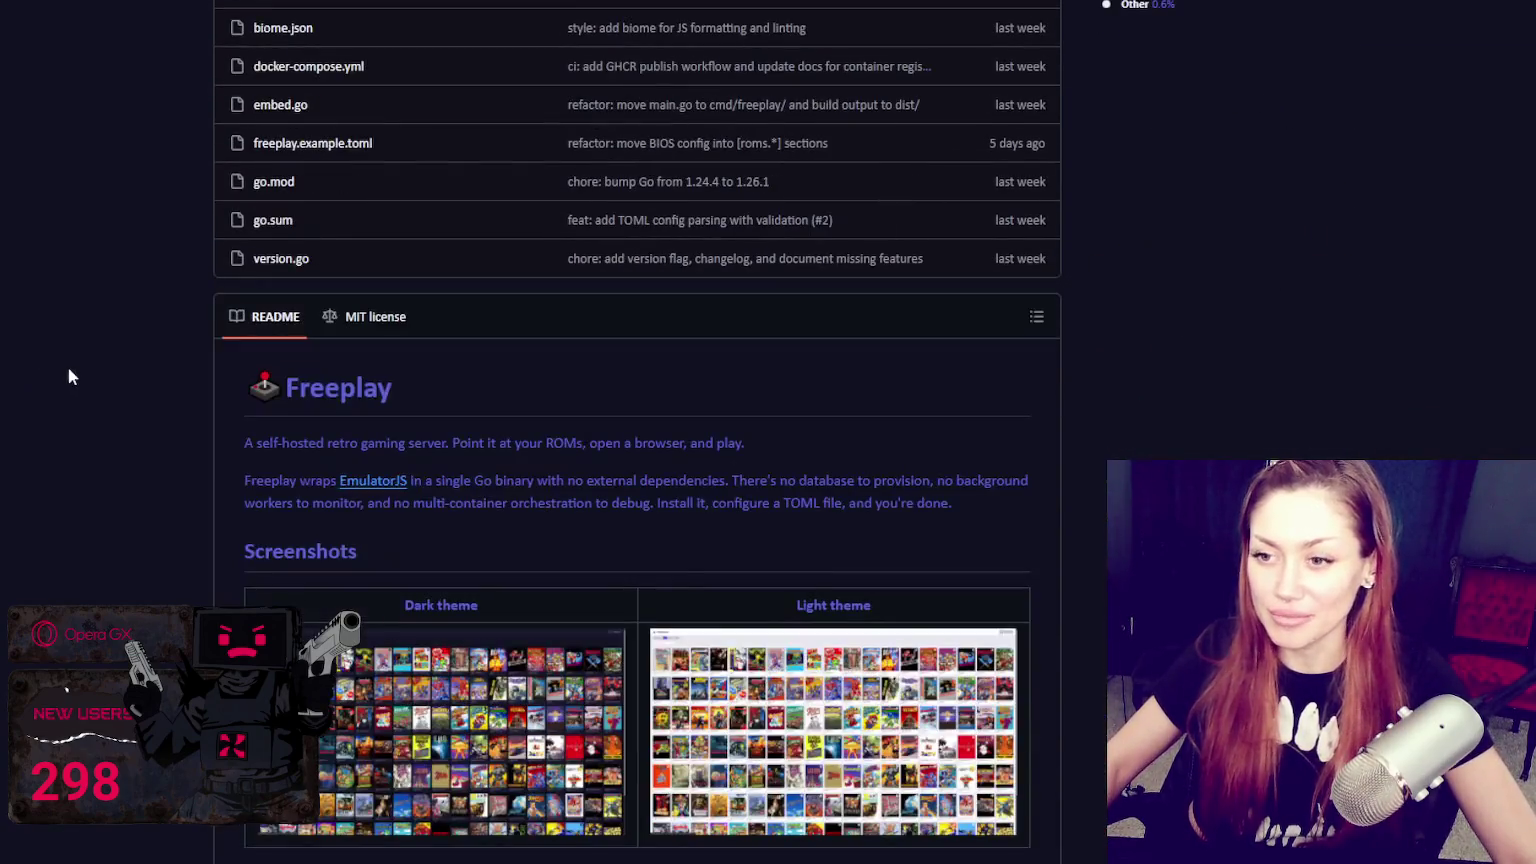
pyautogui.scroll(-3, 68, 377)
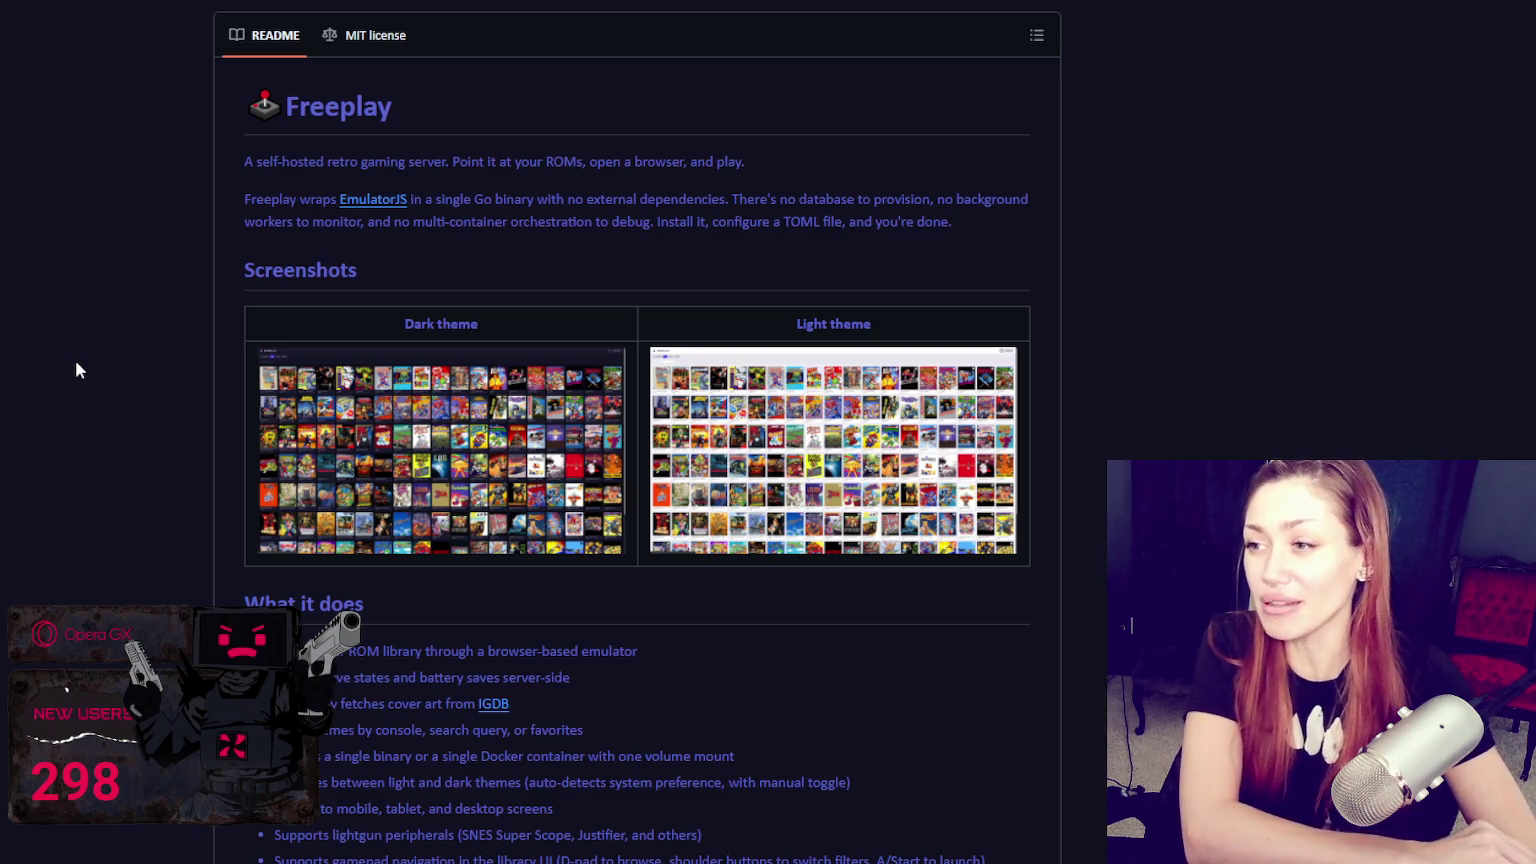
pyautogui.scroll(-5, 614, 142)
# Step: Scroll the Freeplay README to its 'What it does' feature list
pyautogui.scroll(-2, 610, 136)
pyautogui.scroll(2, 649, 216)
pyautogui.scroll(1, 653, 348)
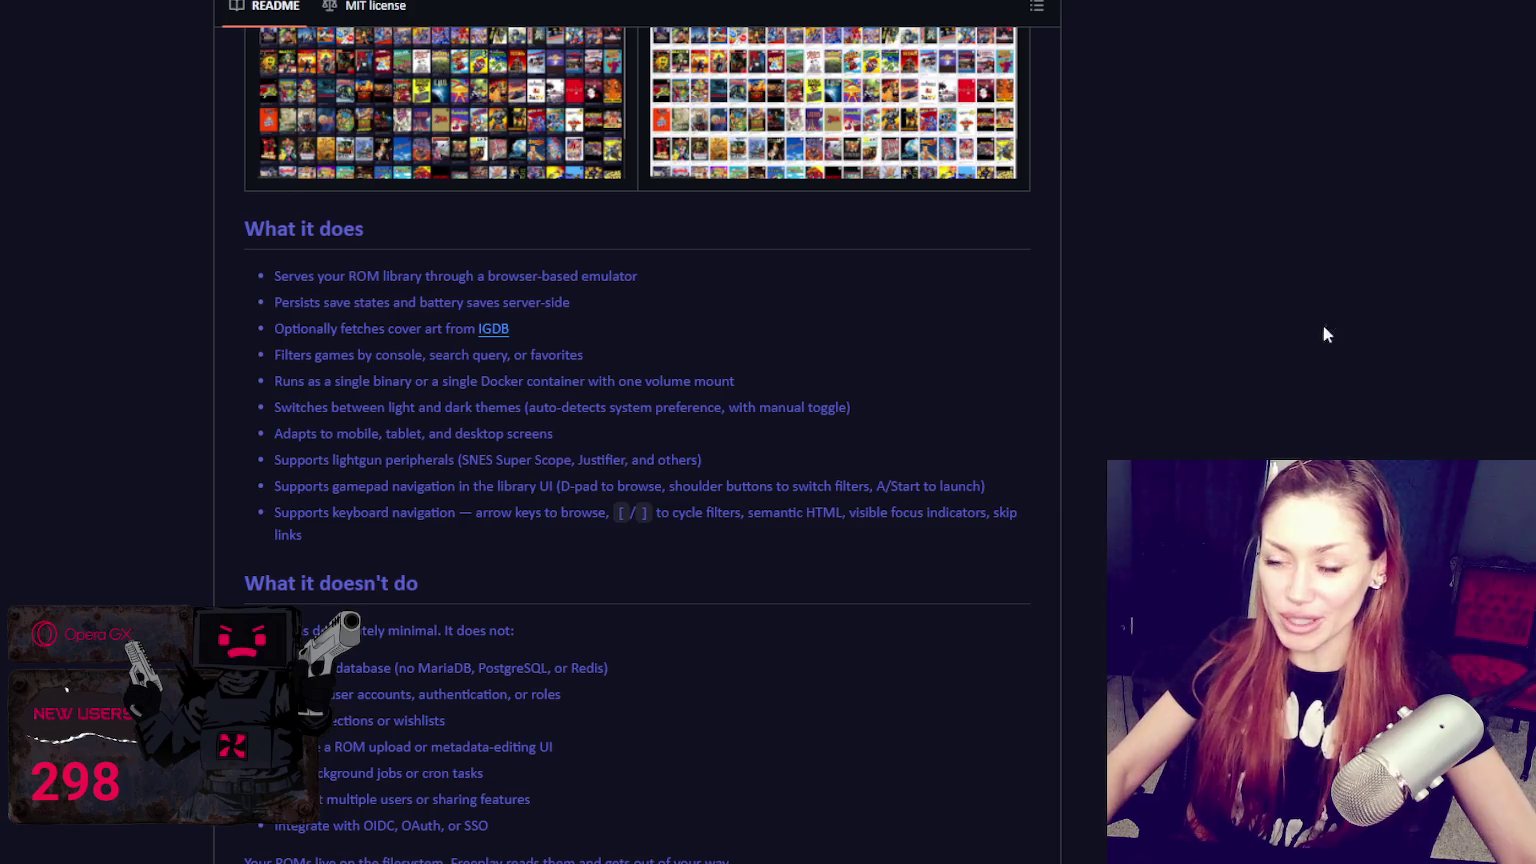
pyautogui.scroll(2, 1414, 395)
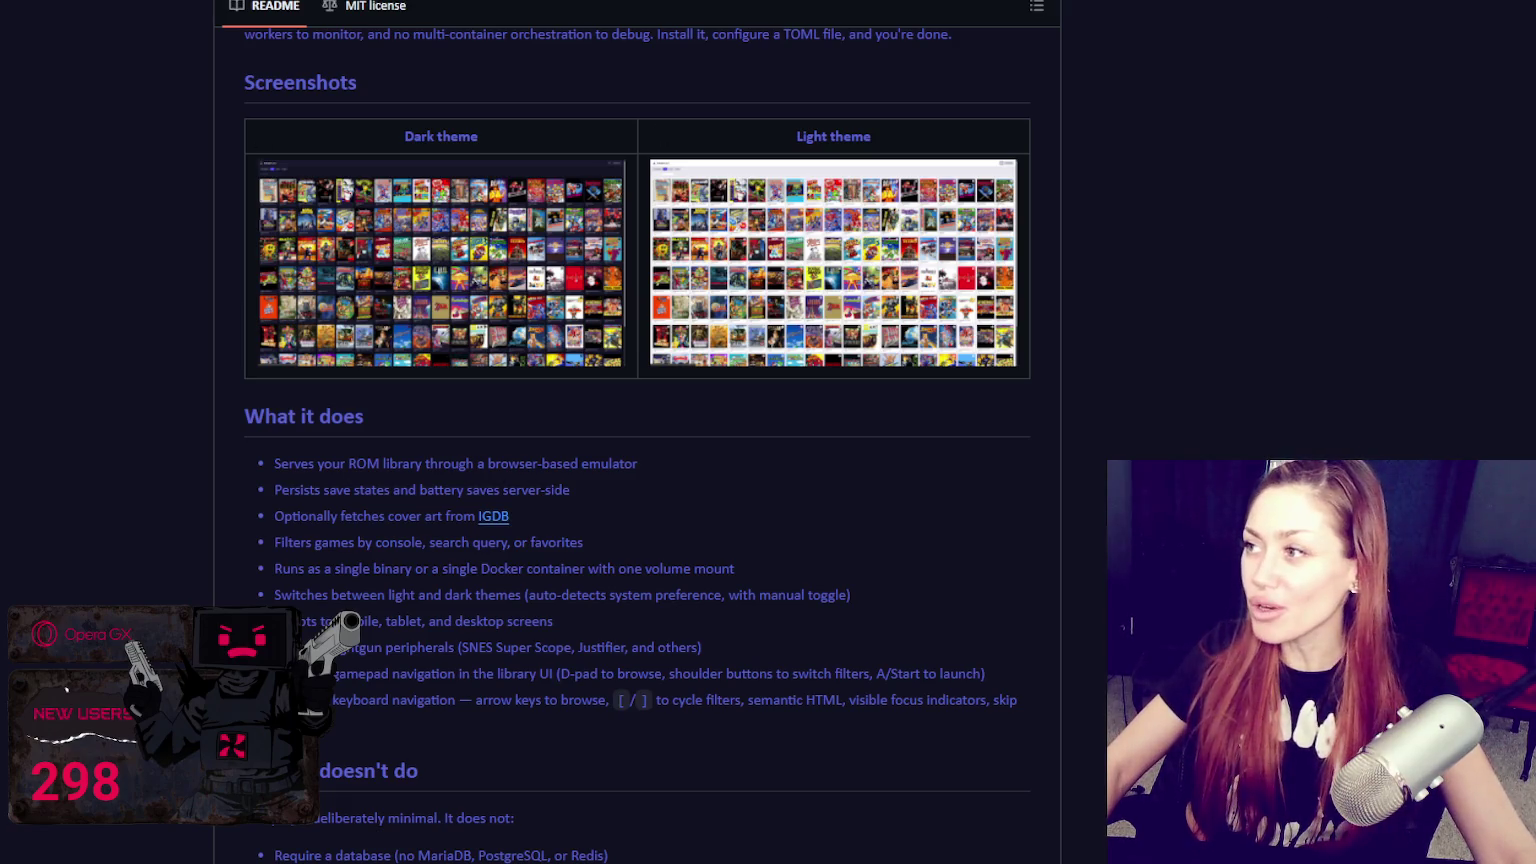
# Step: Paste the Steam store page address into a new browser tab
pyautogui.hotkey('ctrl', 't')
pyautogui.write('https://store.steampowered.com/app/2795090/MR_FARMBOY/')
# Step: Load the MR FARMBOY Steam page and scroll through its trailer, reviews and CDN$ 12.99 price
pyautogui.press('Return')
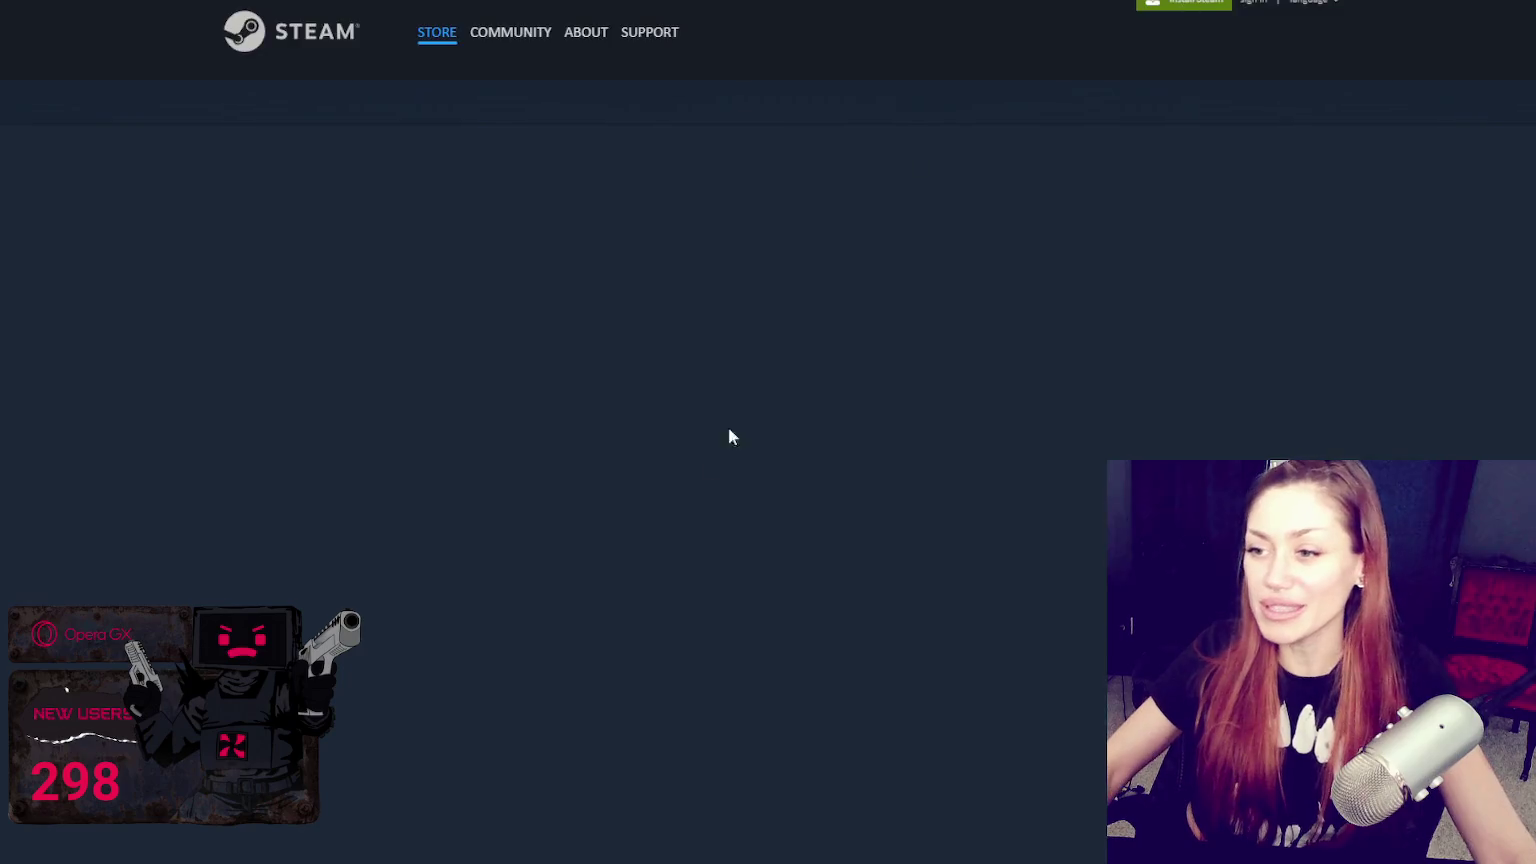
pyautogui.scroll(-2, 746, 397)
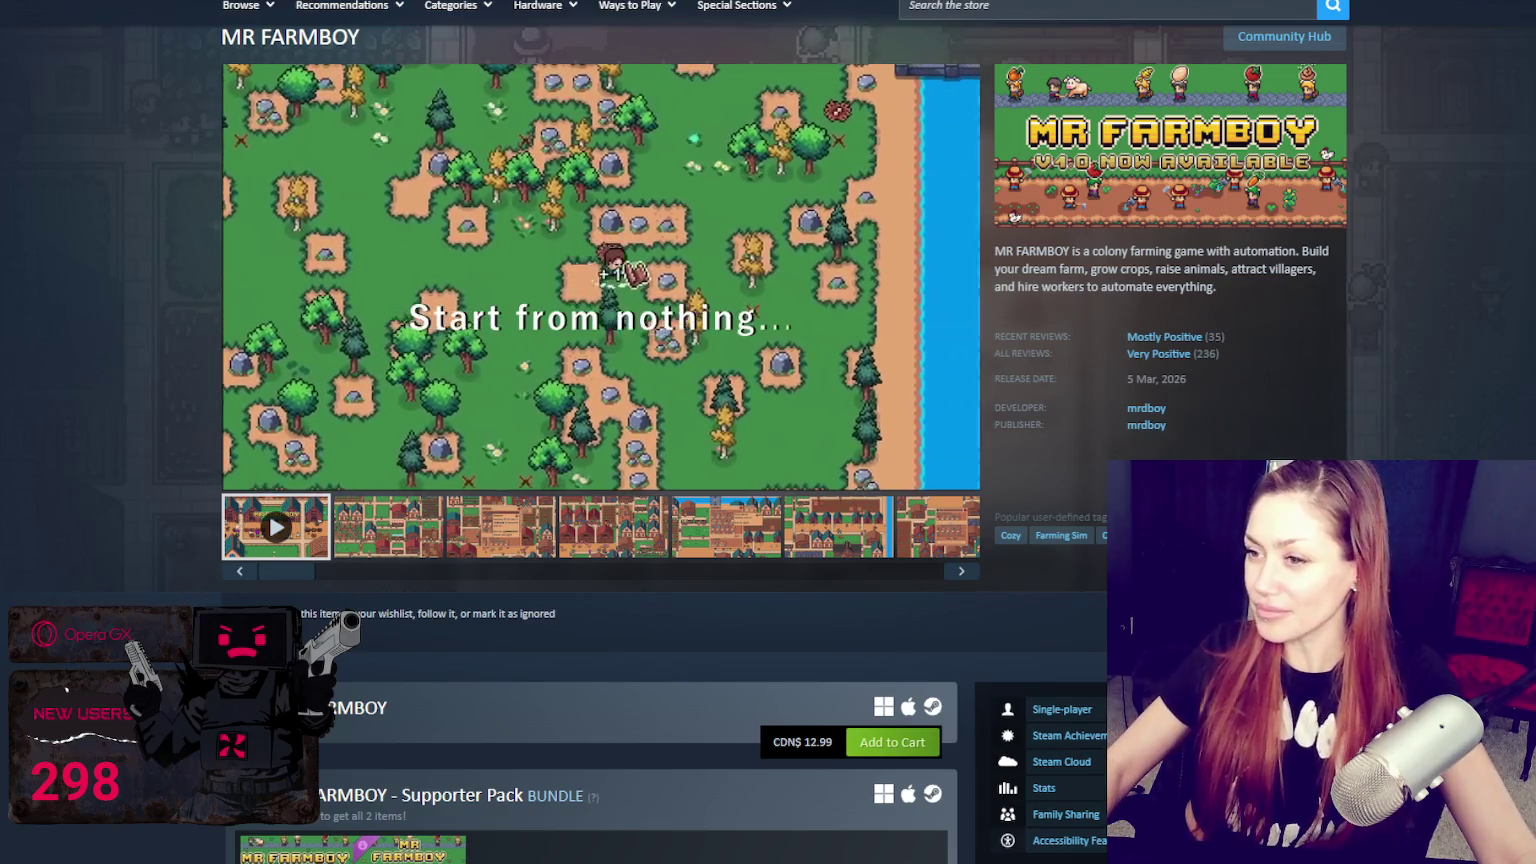
pyautogui.scroll(1, 451, 703)
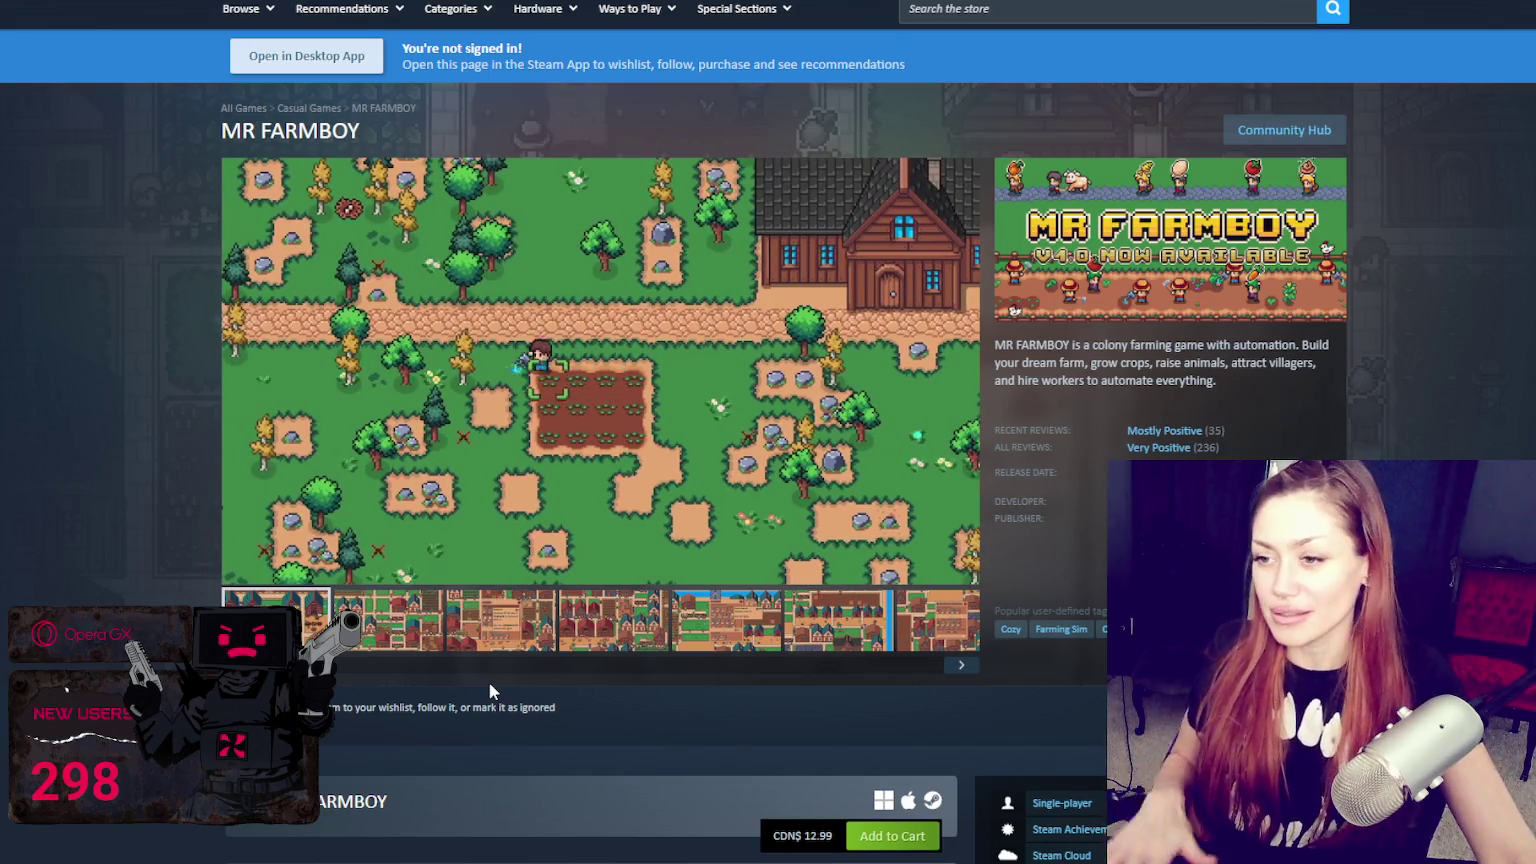
pyautogui.scroll(-3, 629, 560)
pyautogui.scroll(4, 862, 517)
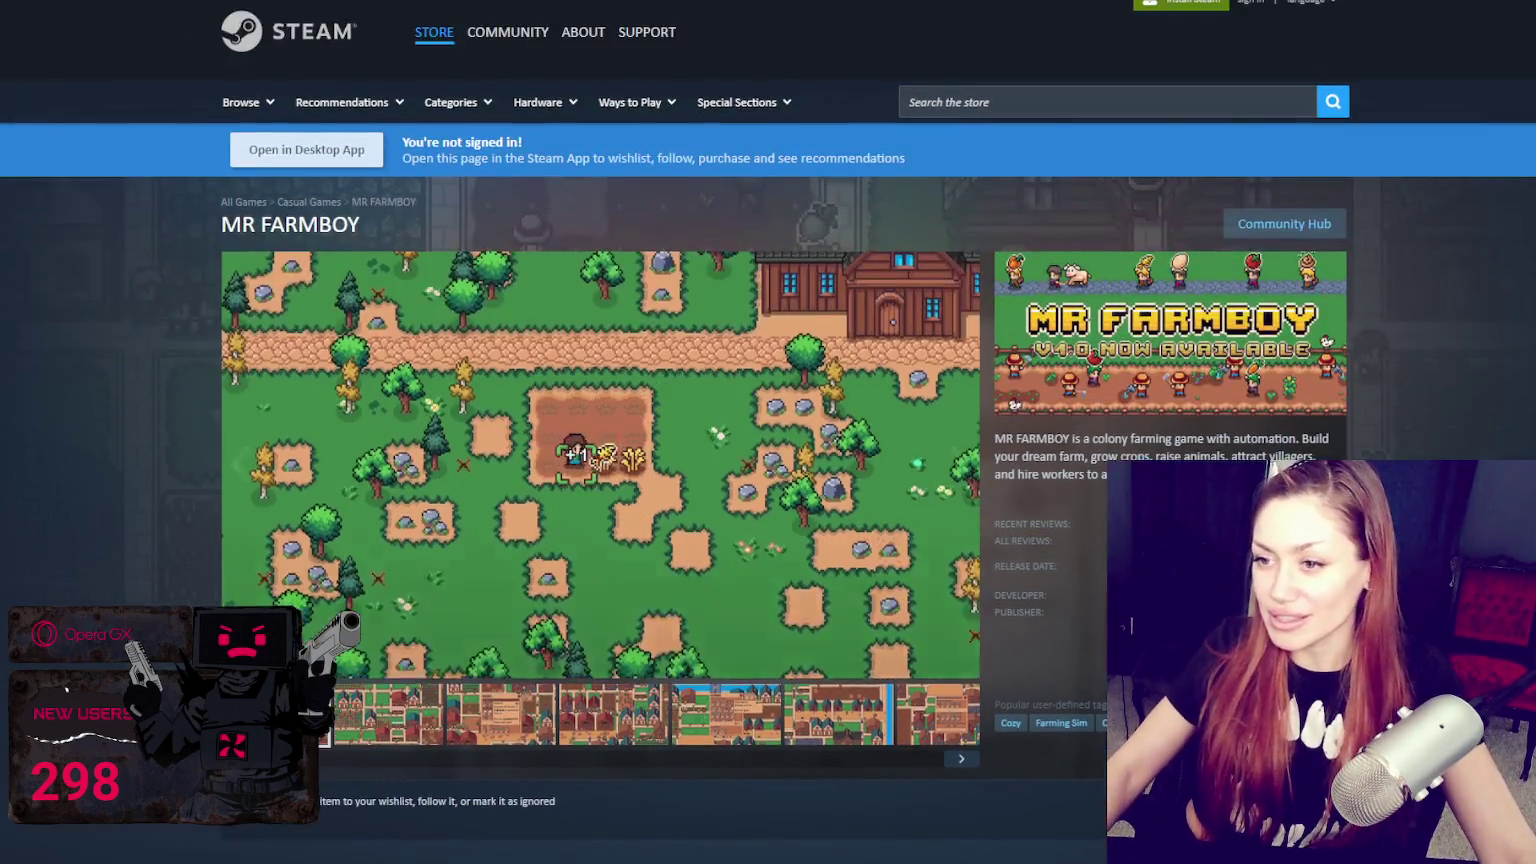
pyautogui.scroll(-1, 1528, 404)
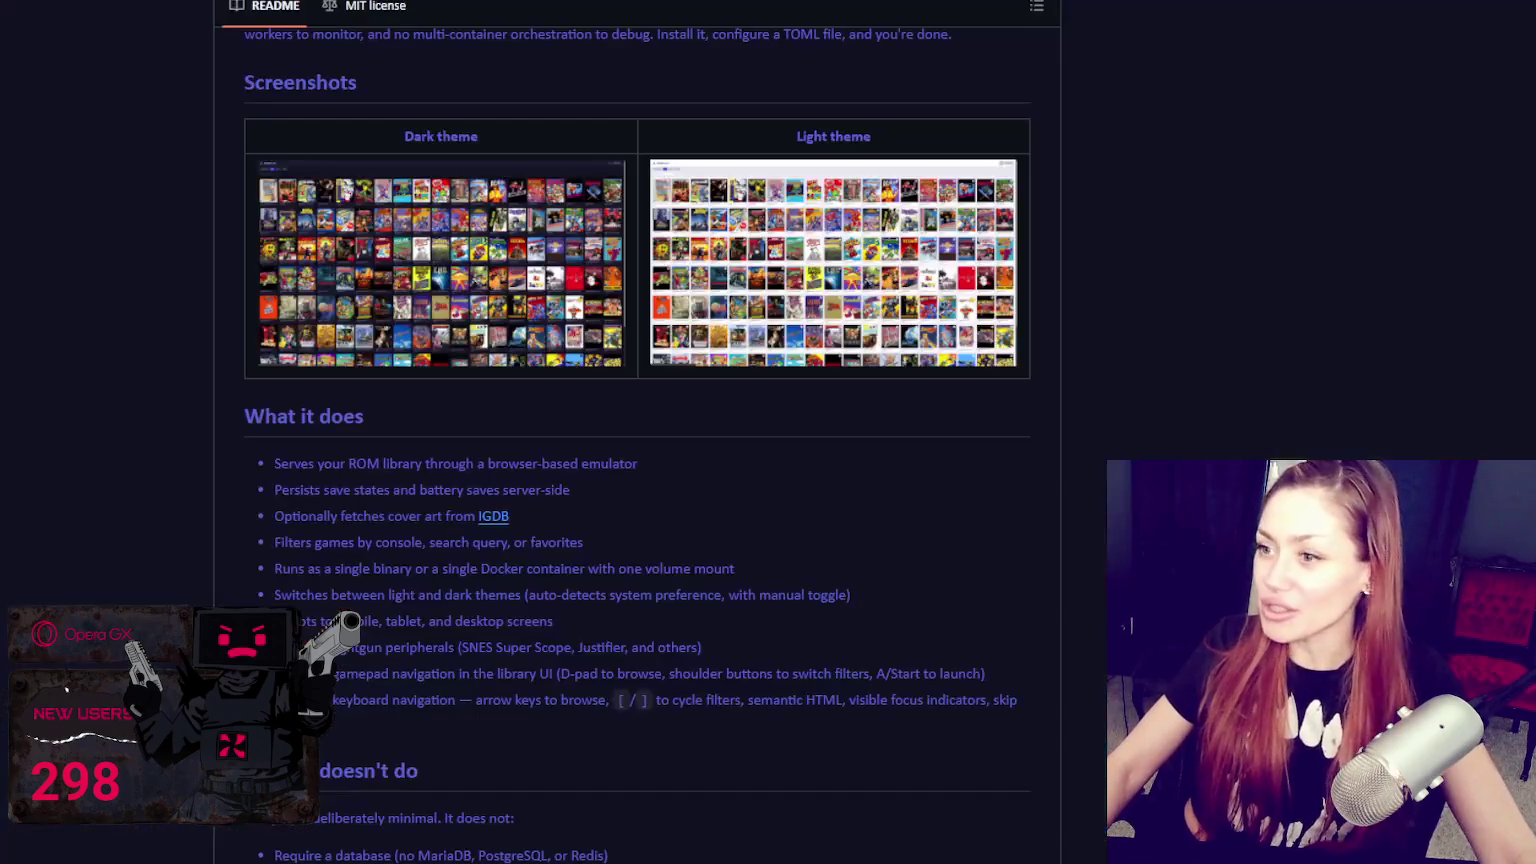
# Step: Scroll the Freeplay README to the Screenshots table and enlarge the dark-theme library screenshot
pyautogui.scroll(15, 1370, 439)
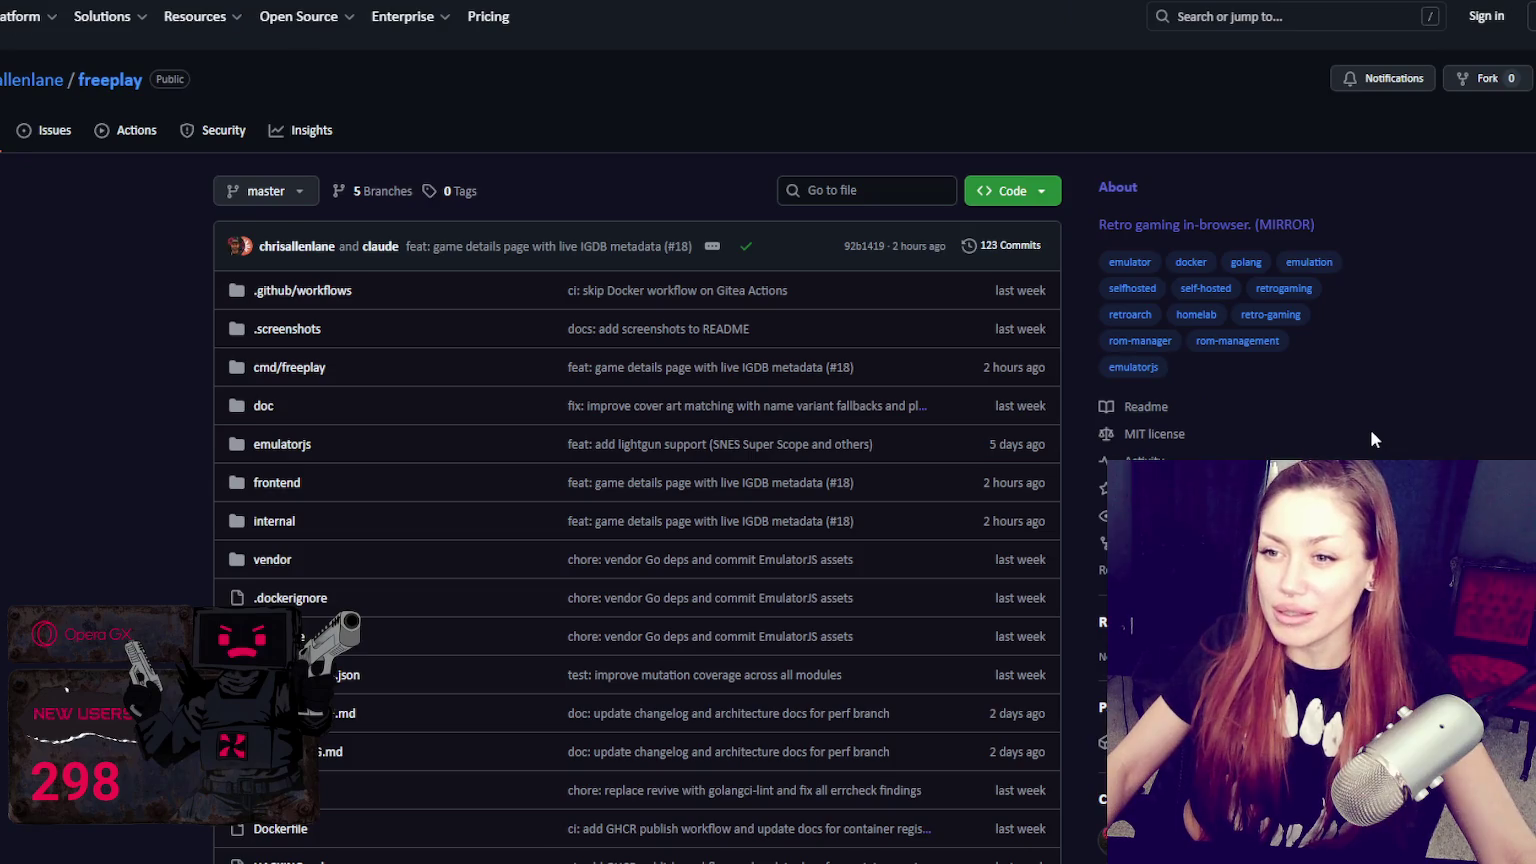
pyautogui.scroll(-4, 1371, 439)
pyautogui.scroll(-4, 1371, 439)
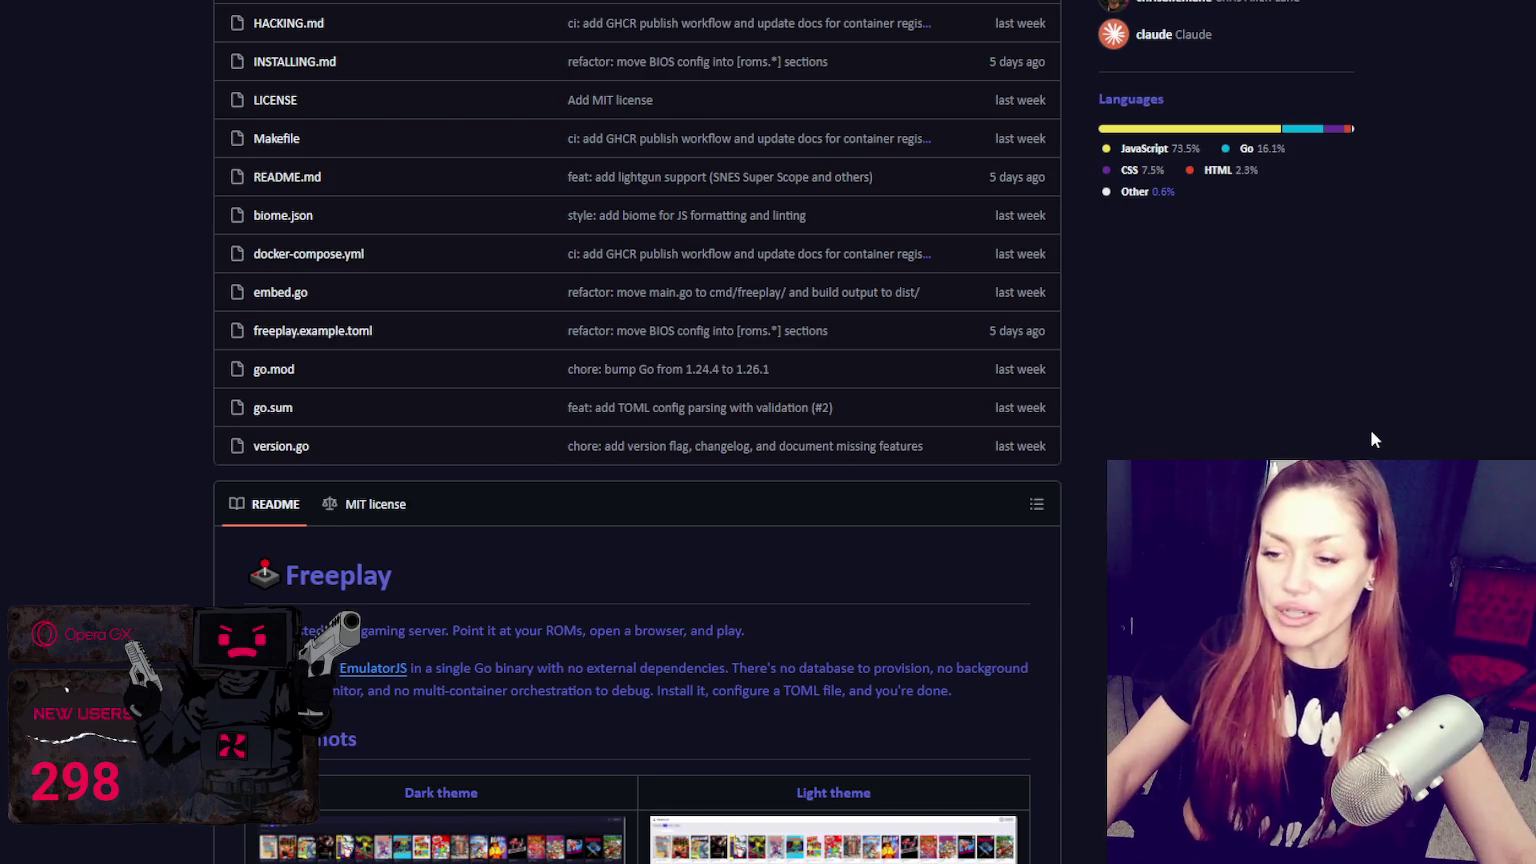
pyautogui.scroll(-5, 1371, 439)
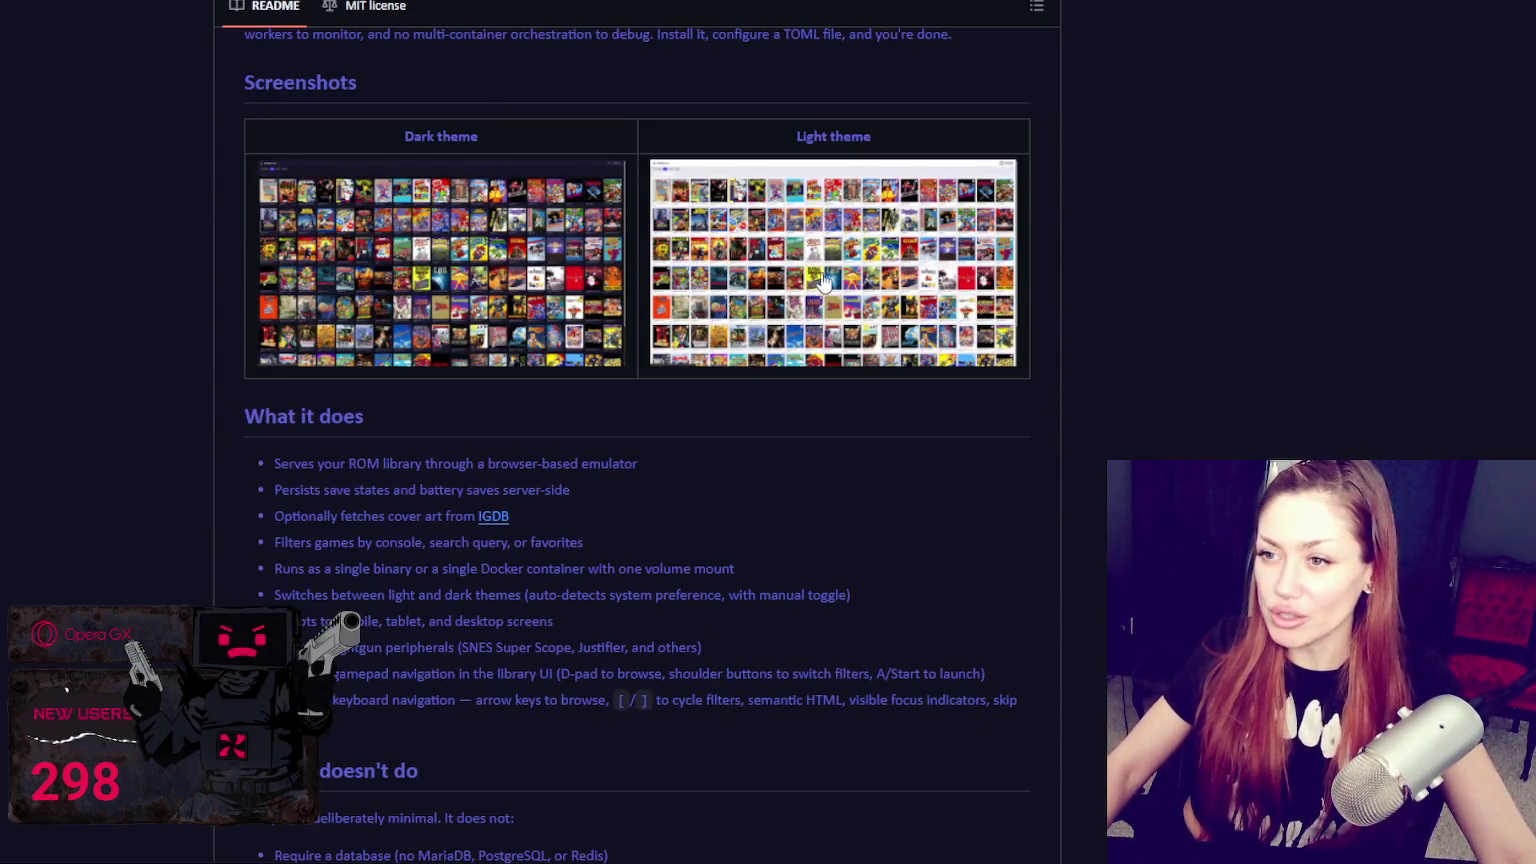
pyautogui.click(588, 272)
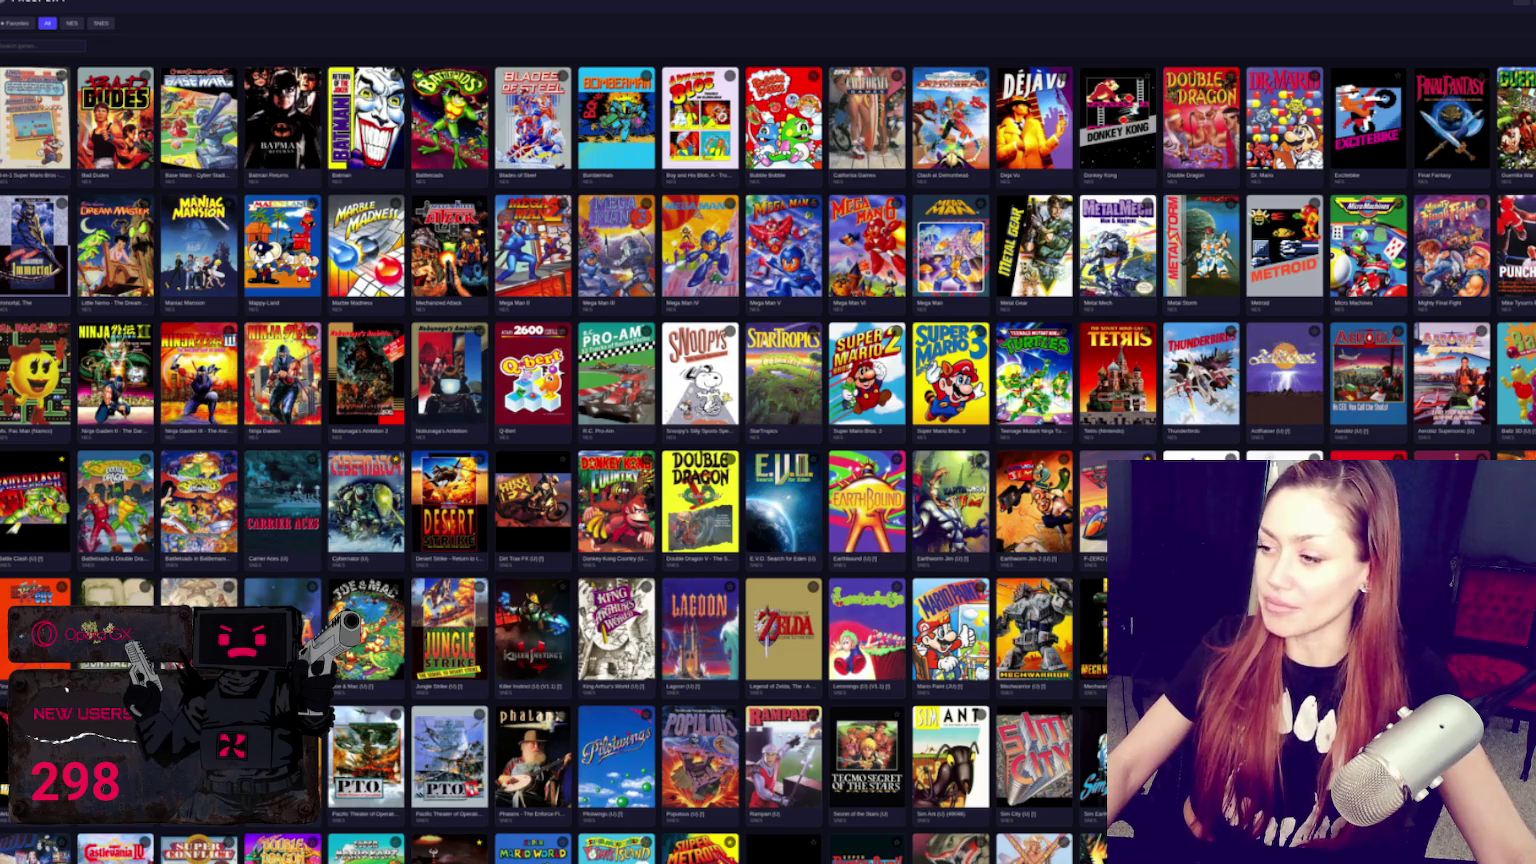
# Step: Close the enlarged dark-theme screenshot with Escape
pyautogui.press('Escape')
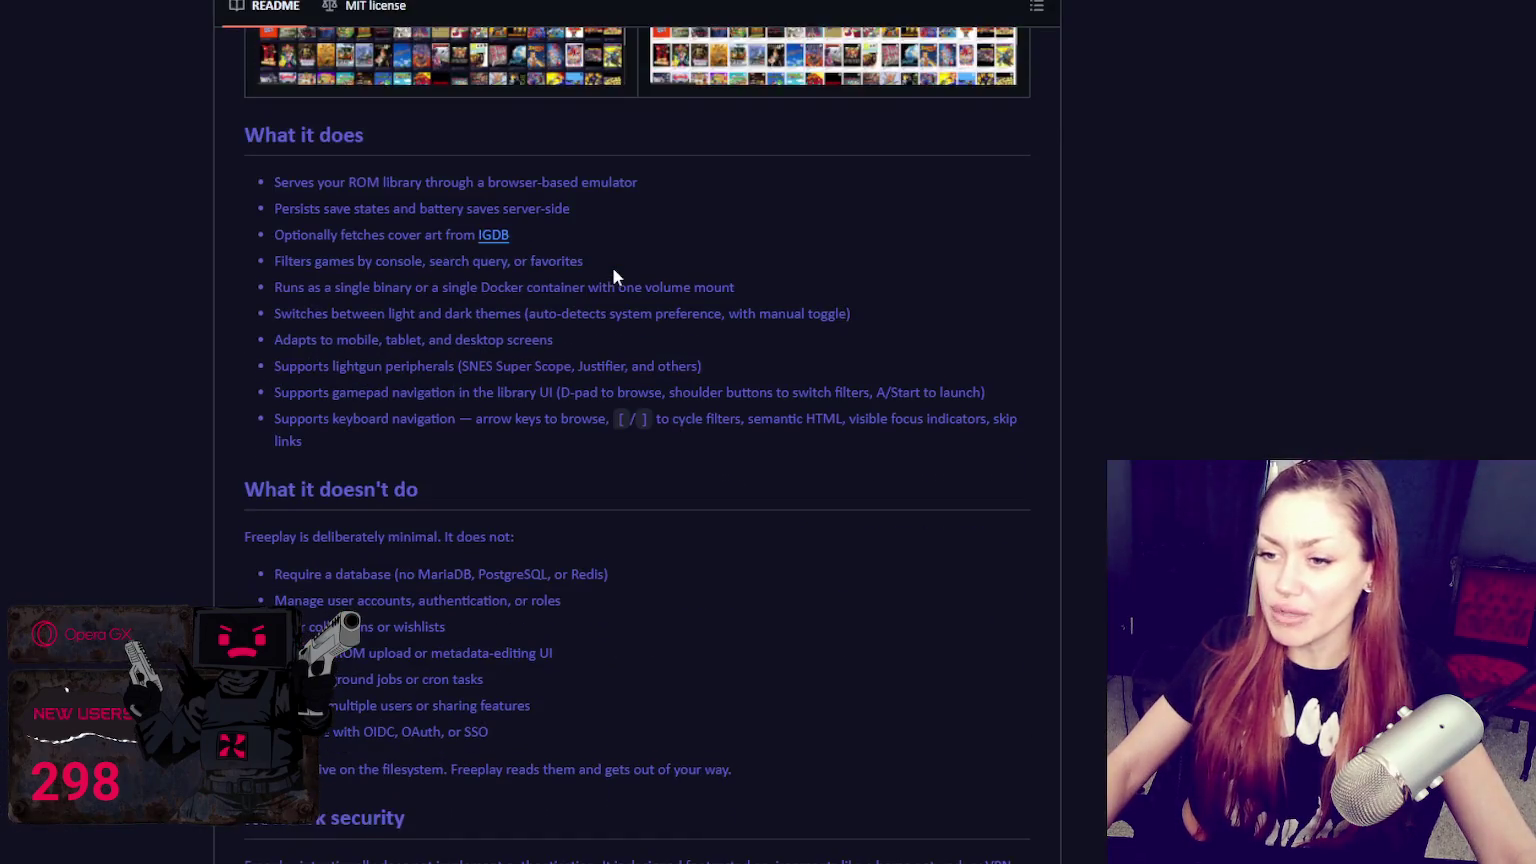
pyautogui.scroll(-2, 617, 265)
pyautogui.scroll(-4, 622, 263)
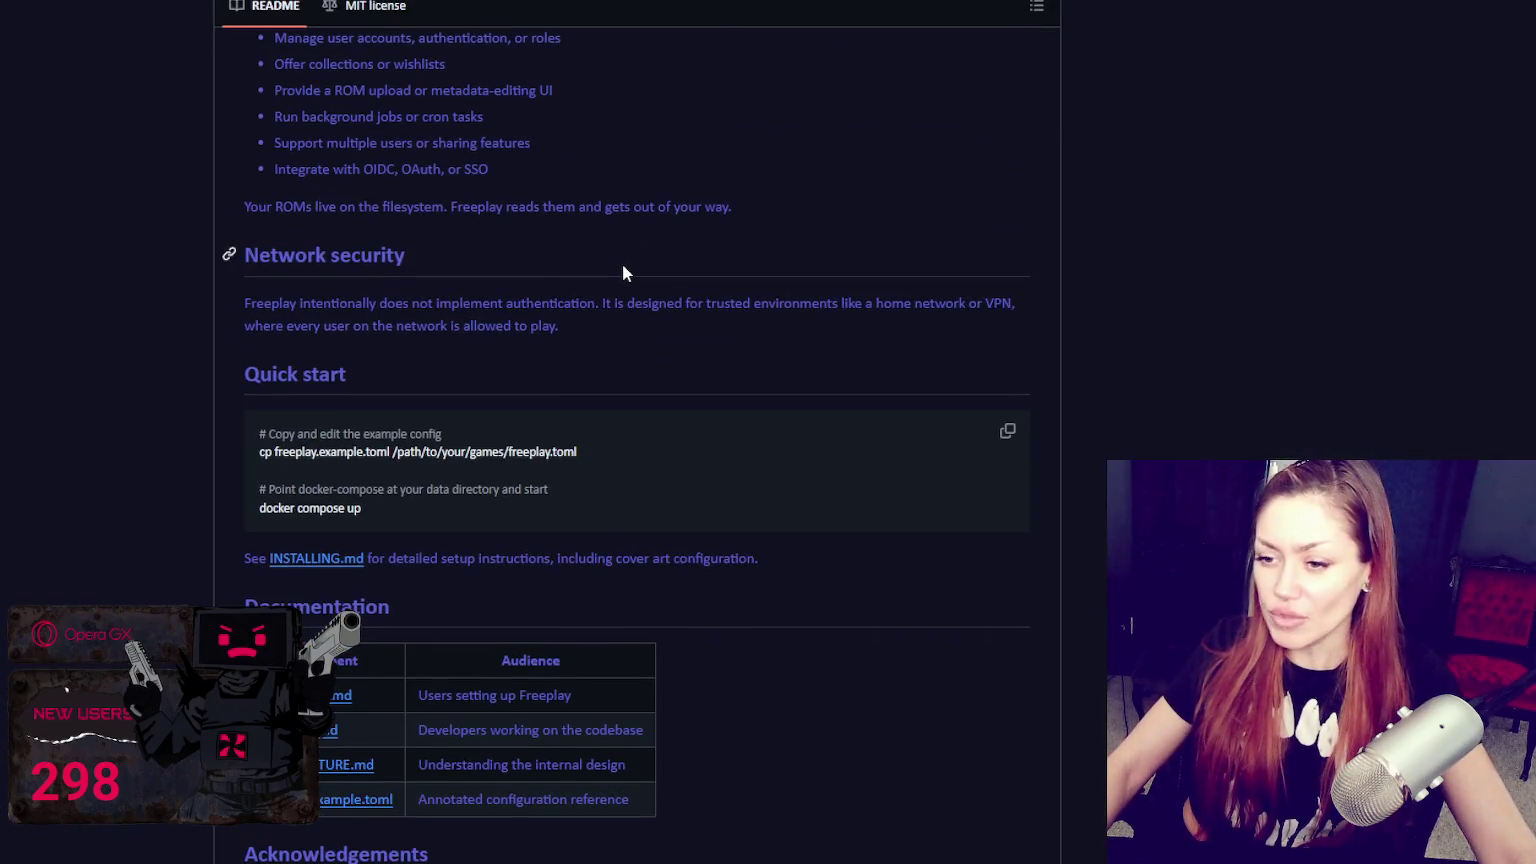
pyautogui.scroll(-3, 622, 268)
pyautogui.scroll(-1, 614, 262)
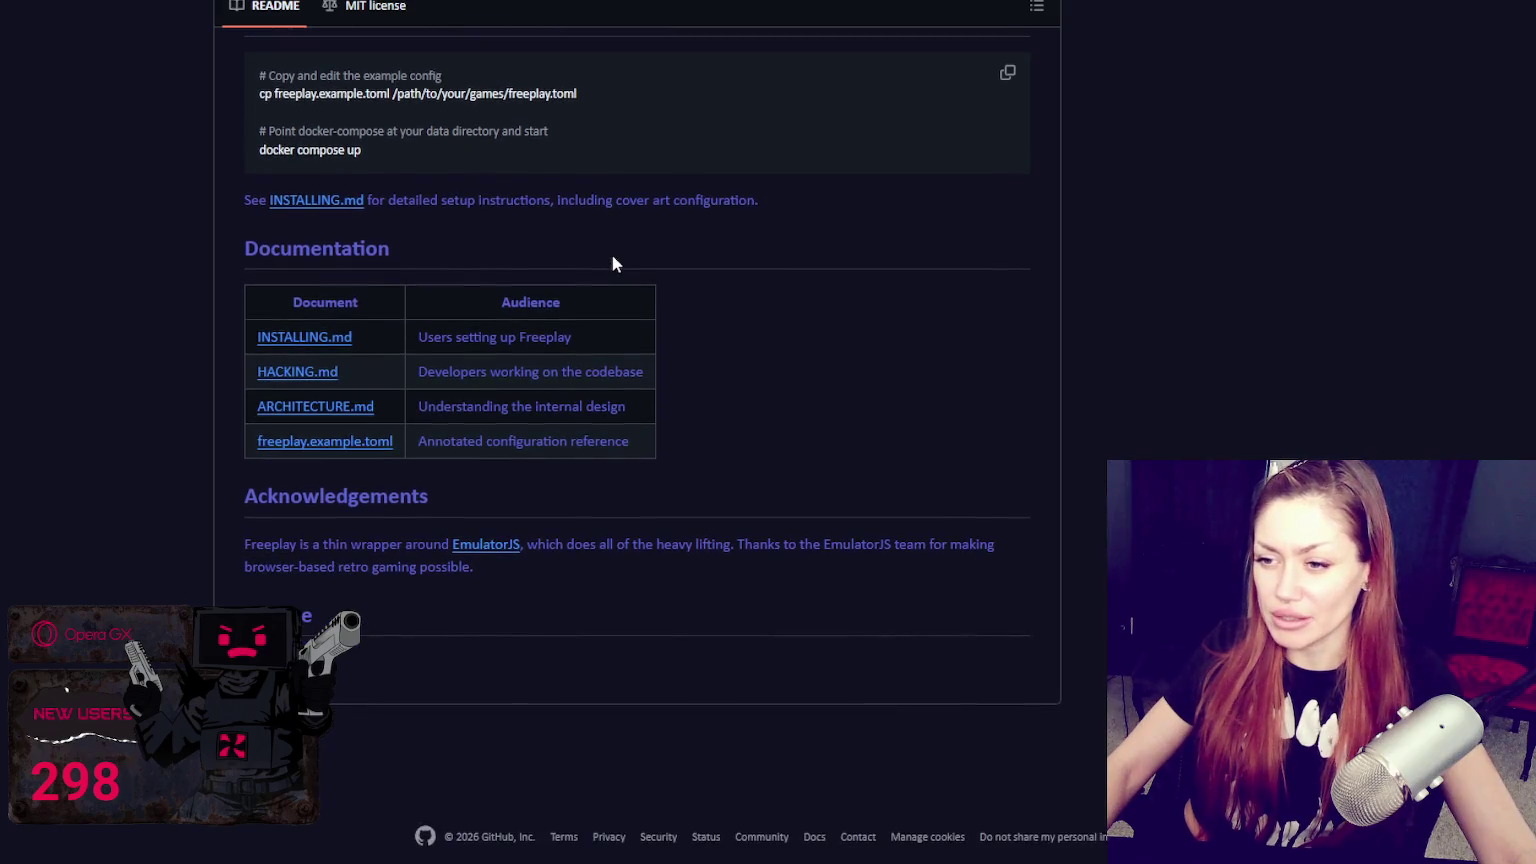
pyautogui.rightClick(482, 553)
pyautogui.click(530, 566)
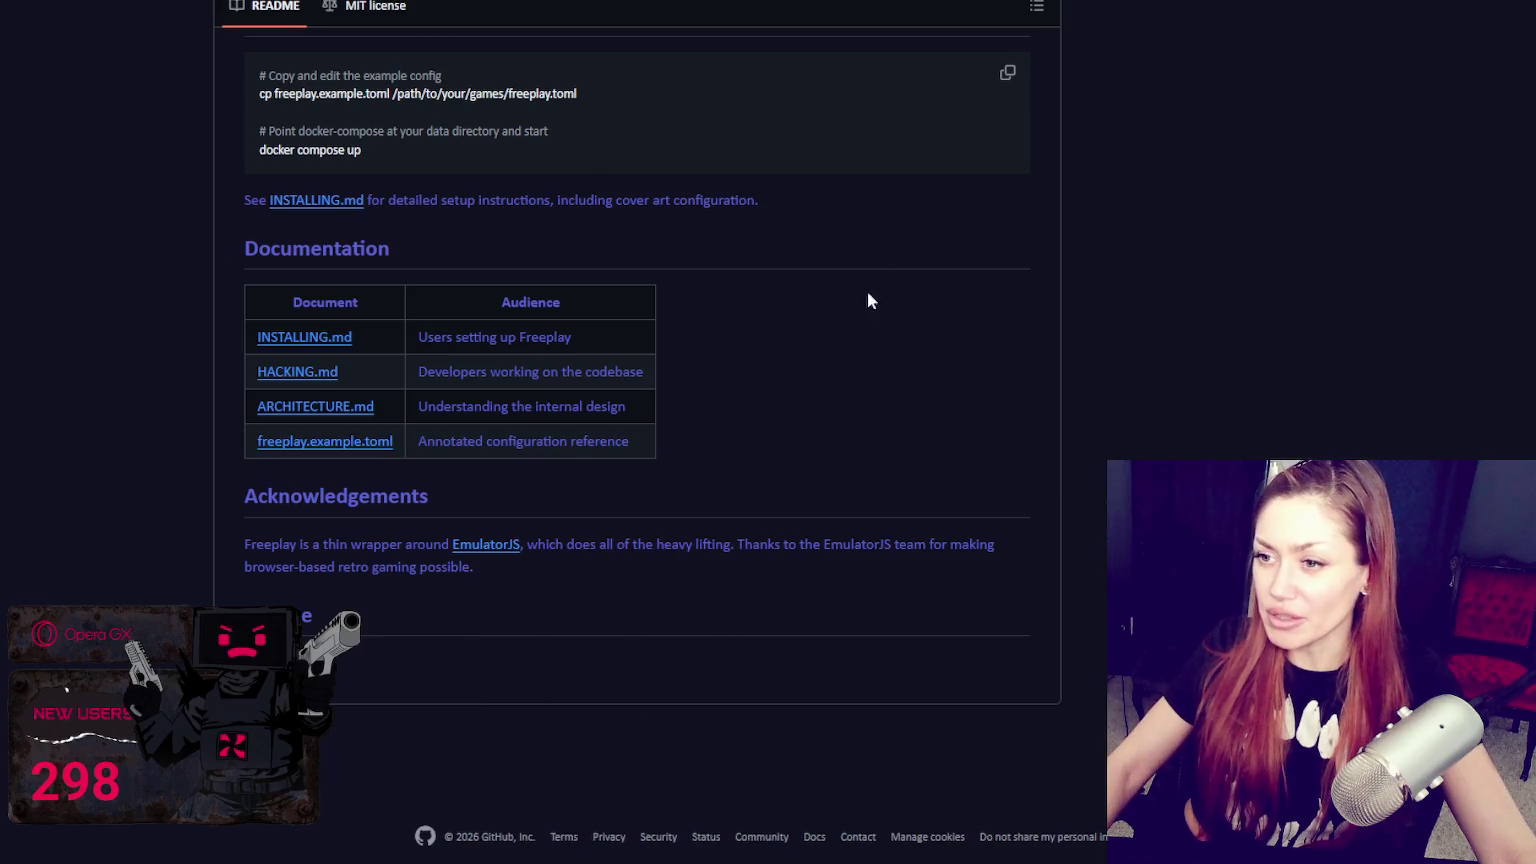
pyautogui.scroll(2, 730, 486)
pyautogui.hotkey('ctrl', 'w')
pyautogui.scroll(3, 978, 334)
pyautogui.scroll(3, 980, 331)
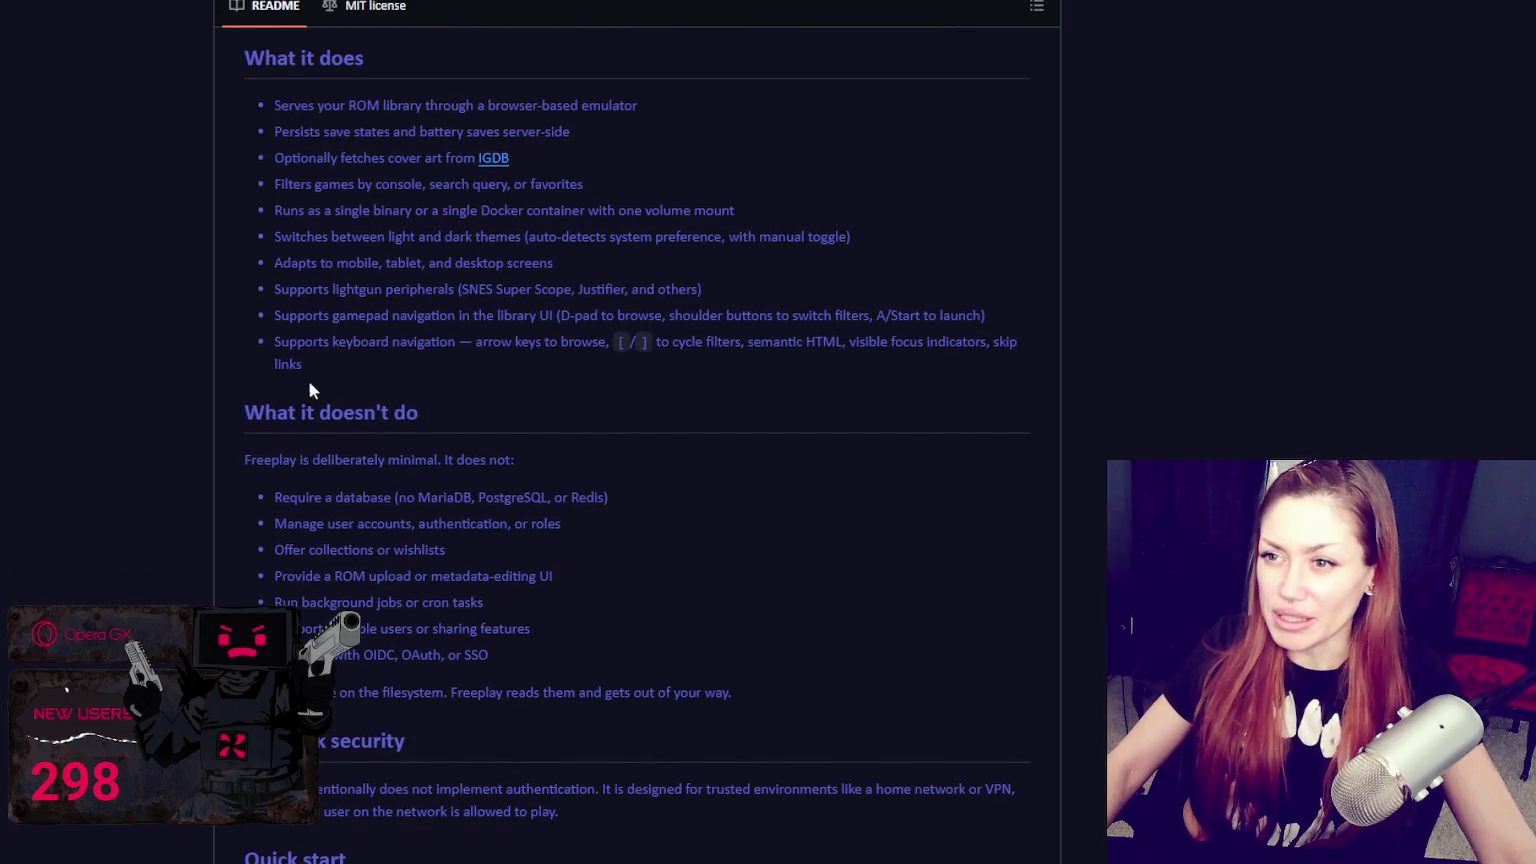
pyautogui.moveTo(340, 497); pyautogui.dragTo(683, 488)
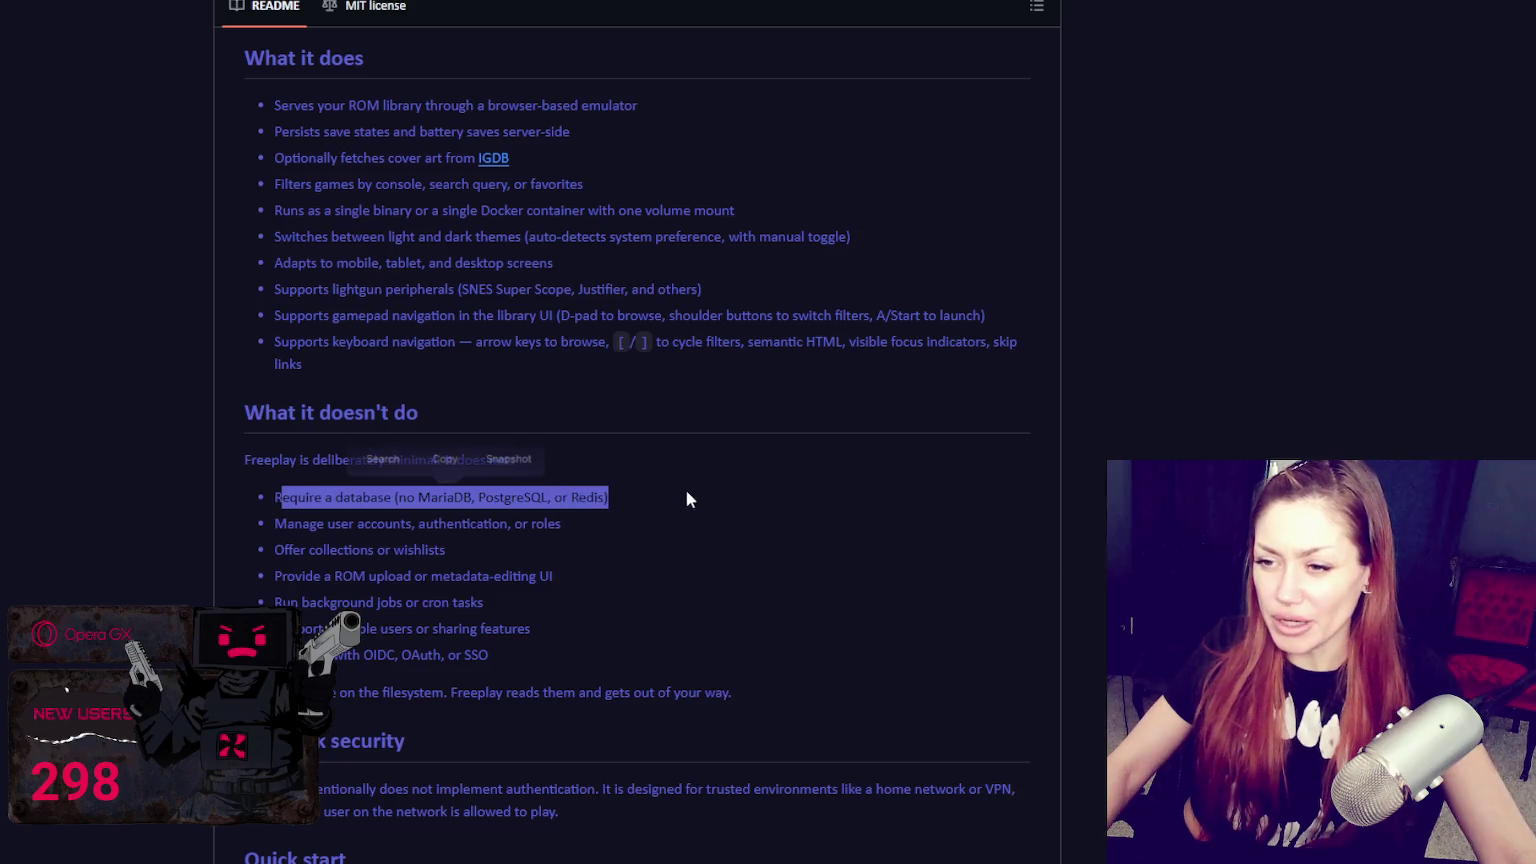
pyautogui.click(412, 545)
pyautogui.moveTo(270, 520); pyautogui.dragTo(645, 524)
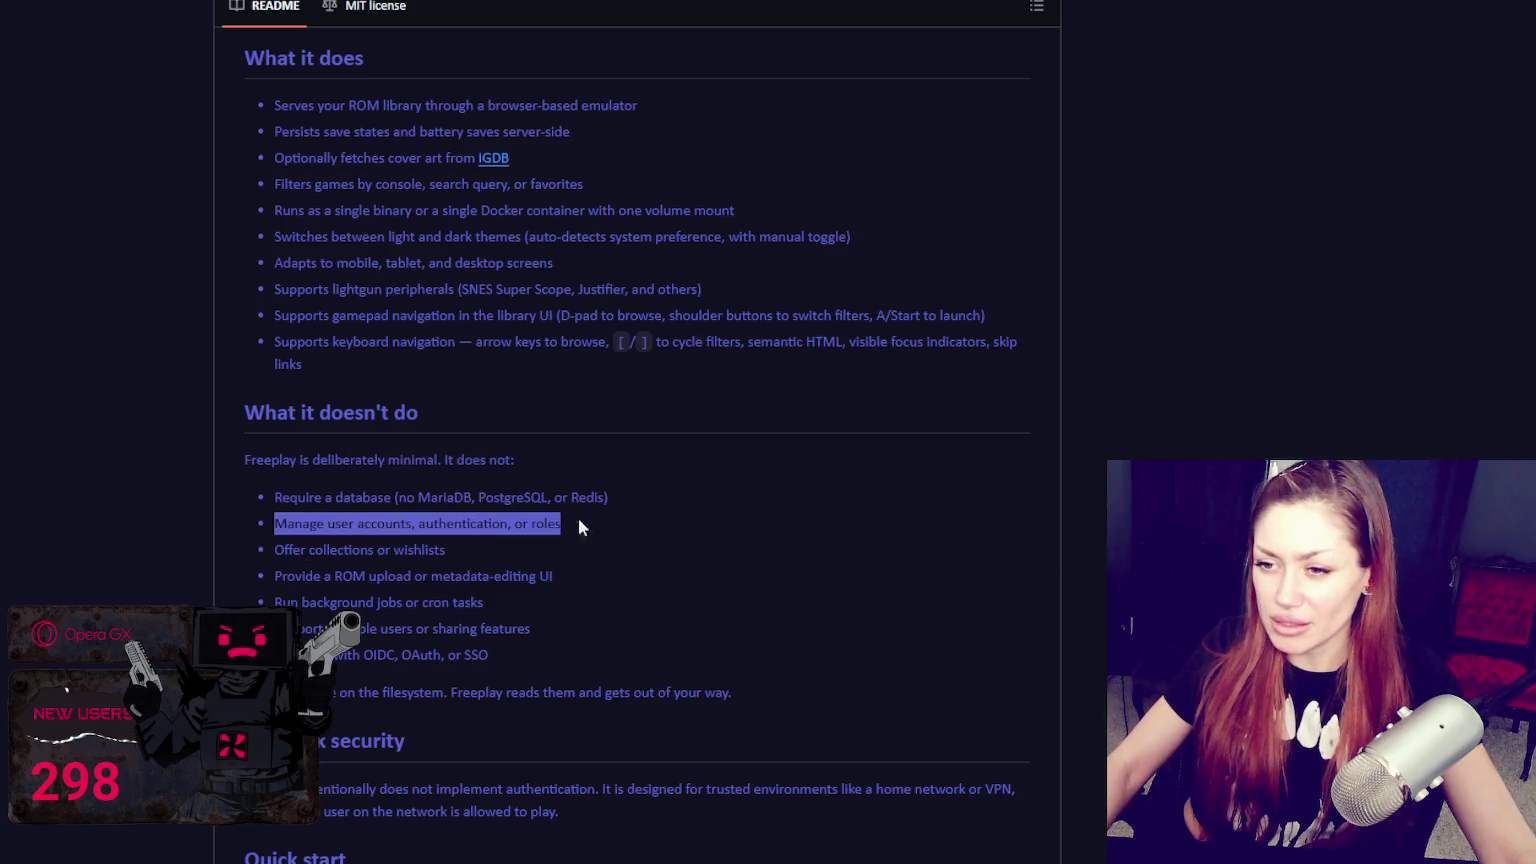
pyautogui.click(290, 543)
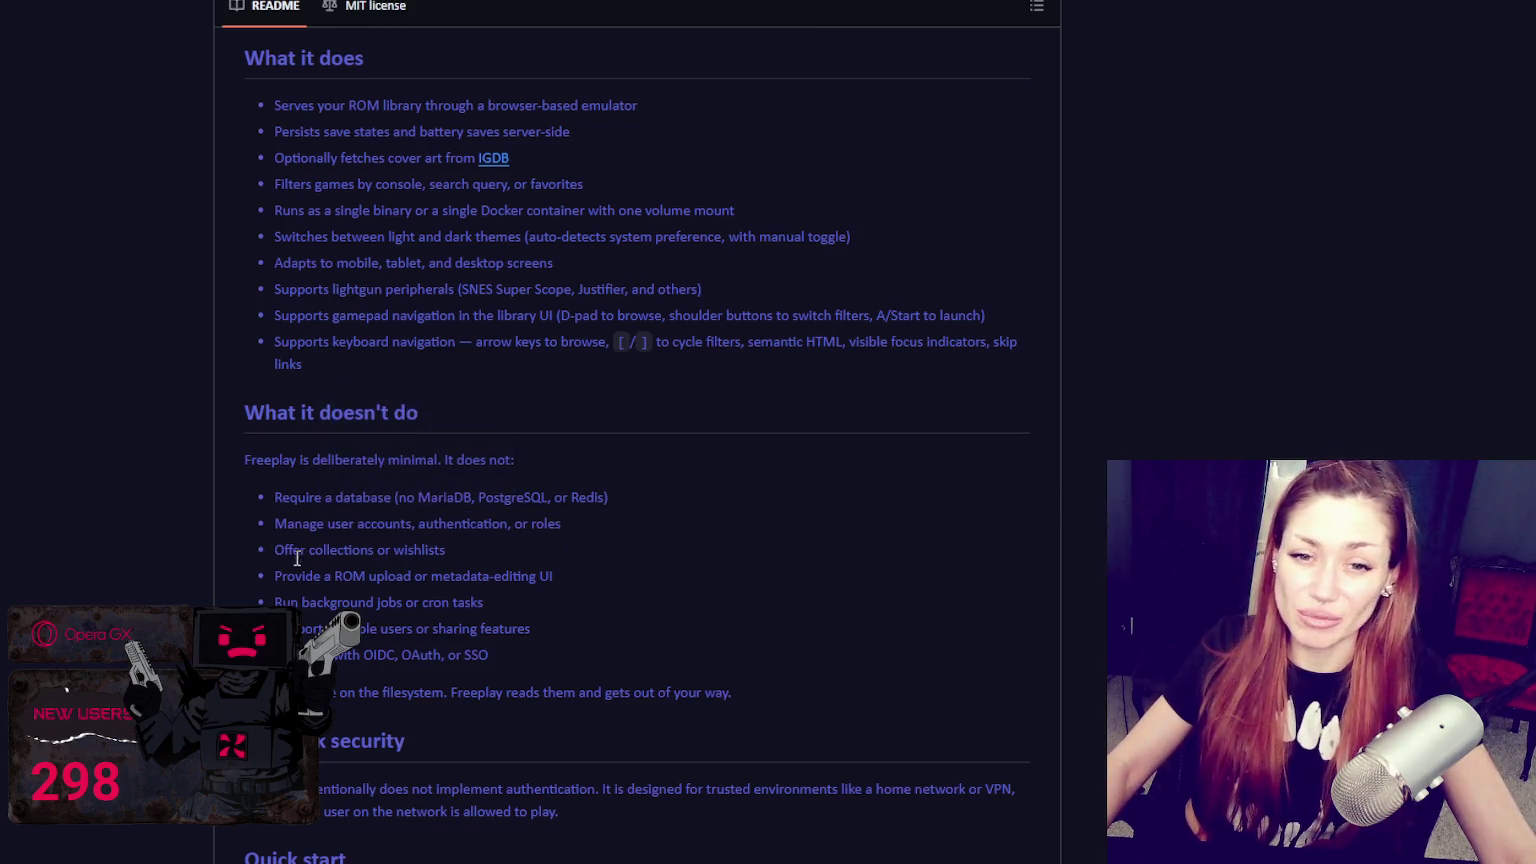
pyautogui.moveTo(277, 552); pyautogui.dragTo(462, 548)
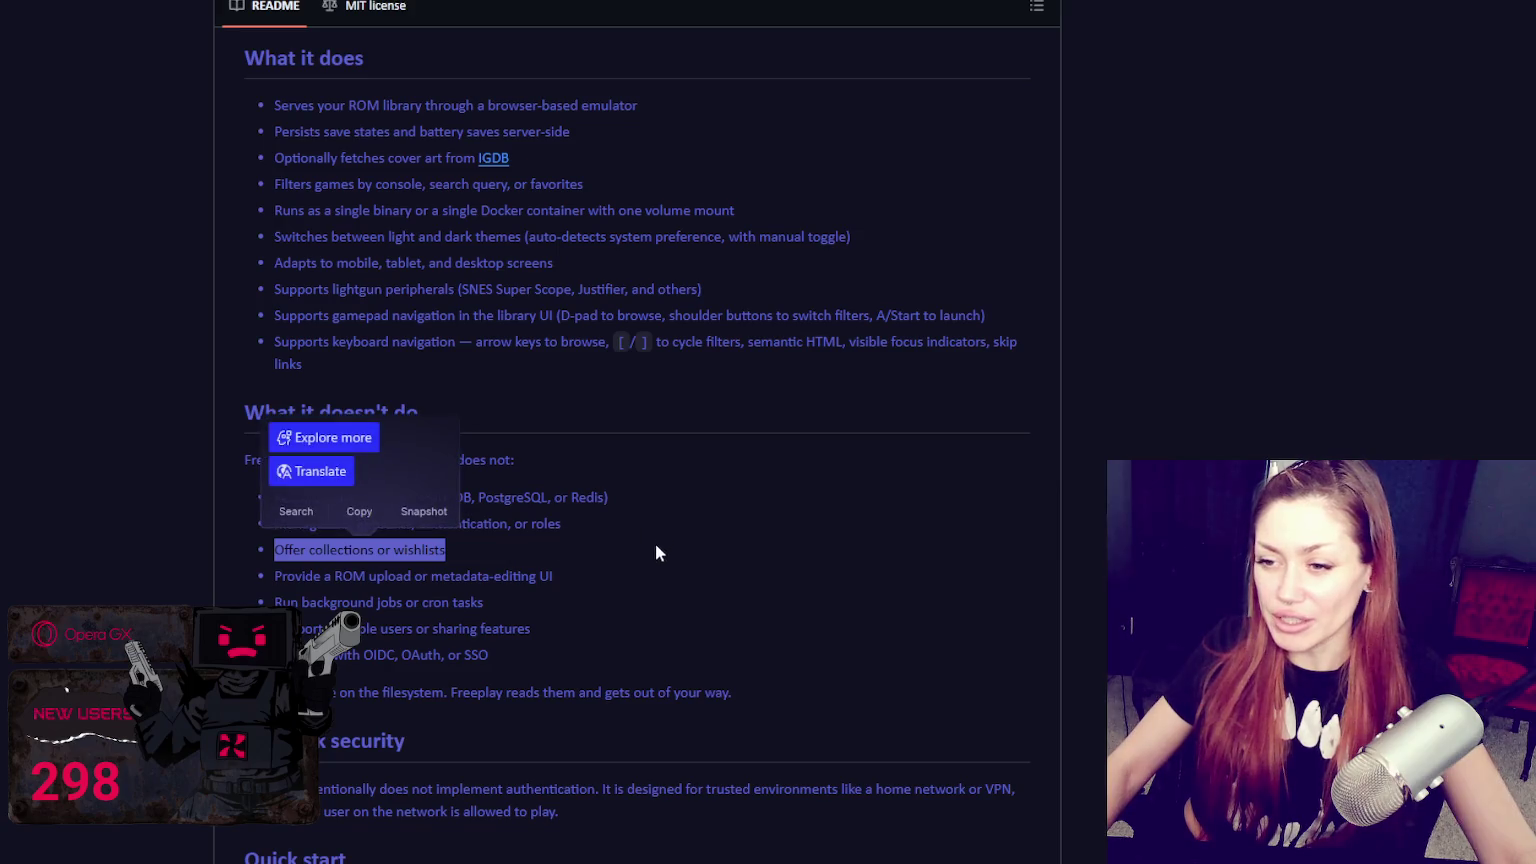
pyautogui.click(315, 575)
pyautogui.moveTo(272, 575); pyautogui.dragTo(554, 583)
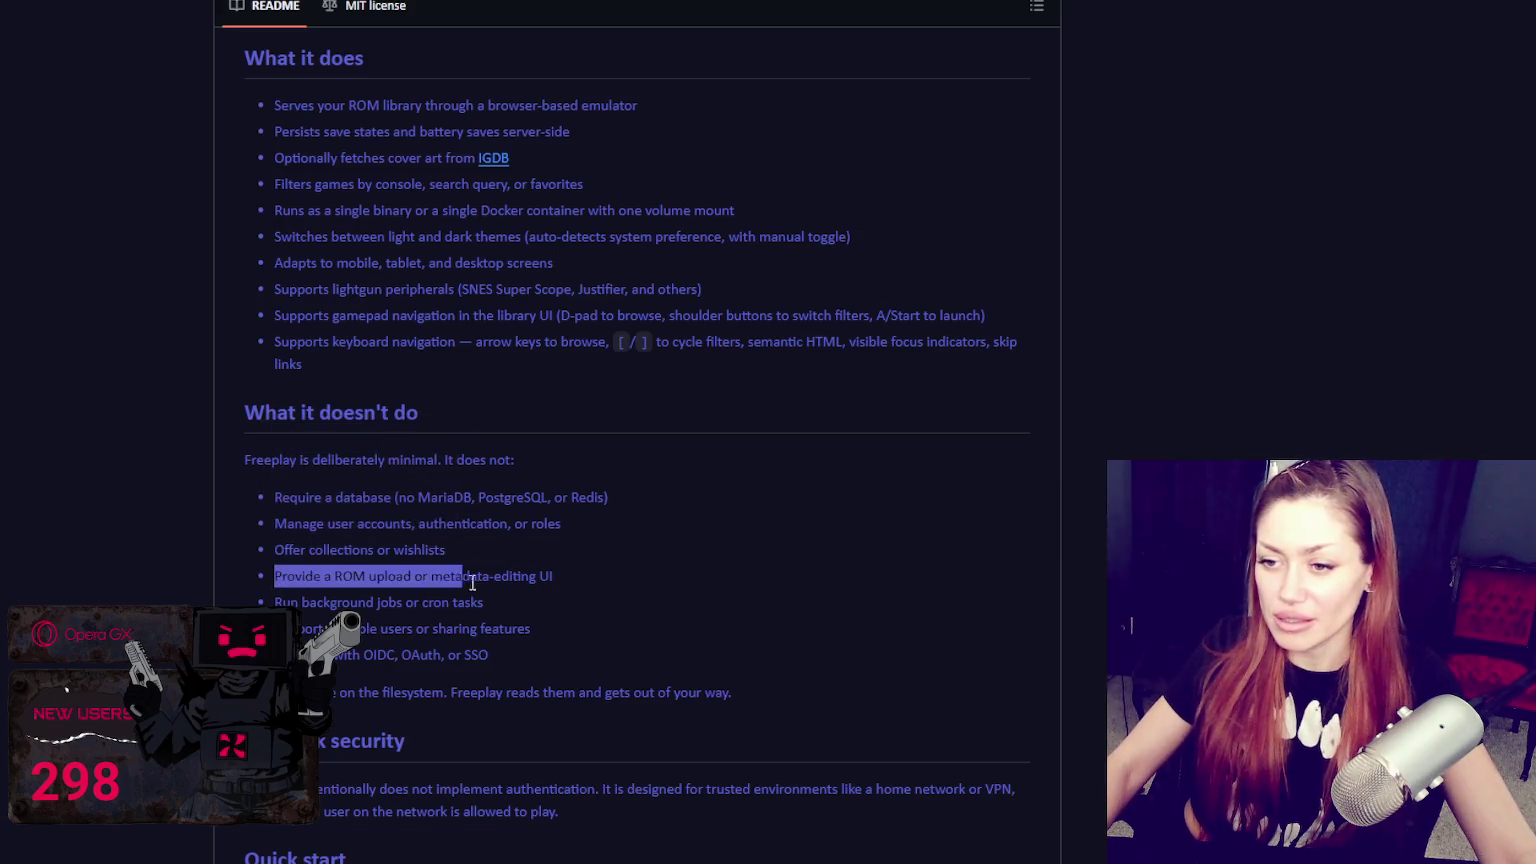
pyautogui.click(334, 434)
pyautogui.scroll(-1, 334, 434)
pyautogui.moveTo(298, 455); pyautogui.dragTo(583, 456)
pyautogui.click(322, 476)
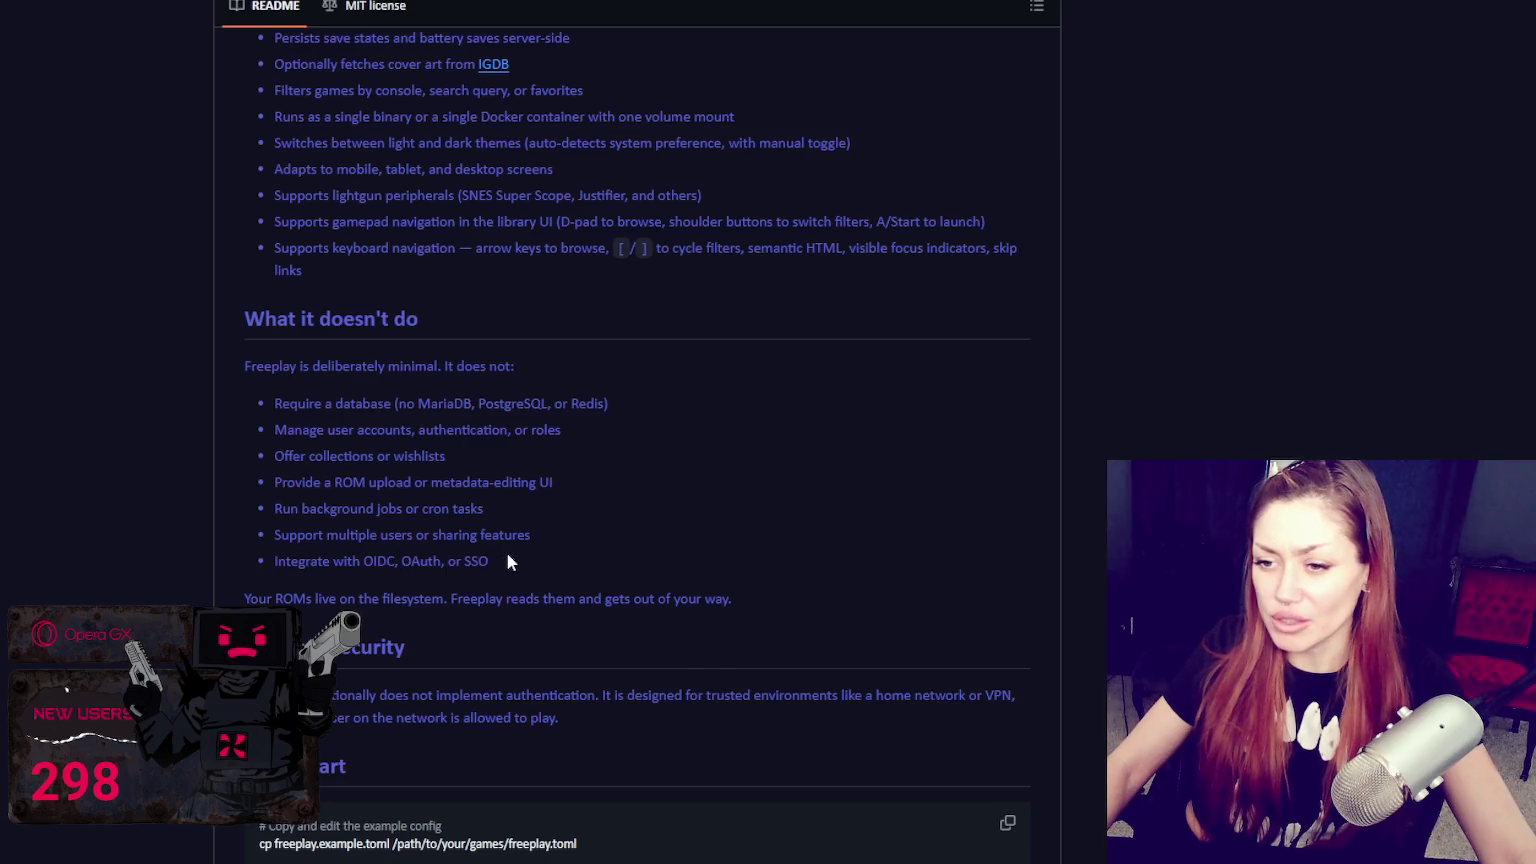
pyautogui.moveTo(253, 597); pyautogui.dragTo(743, 598)
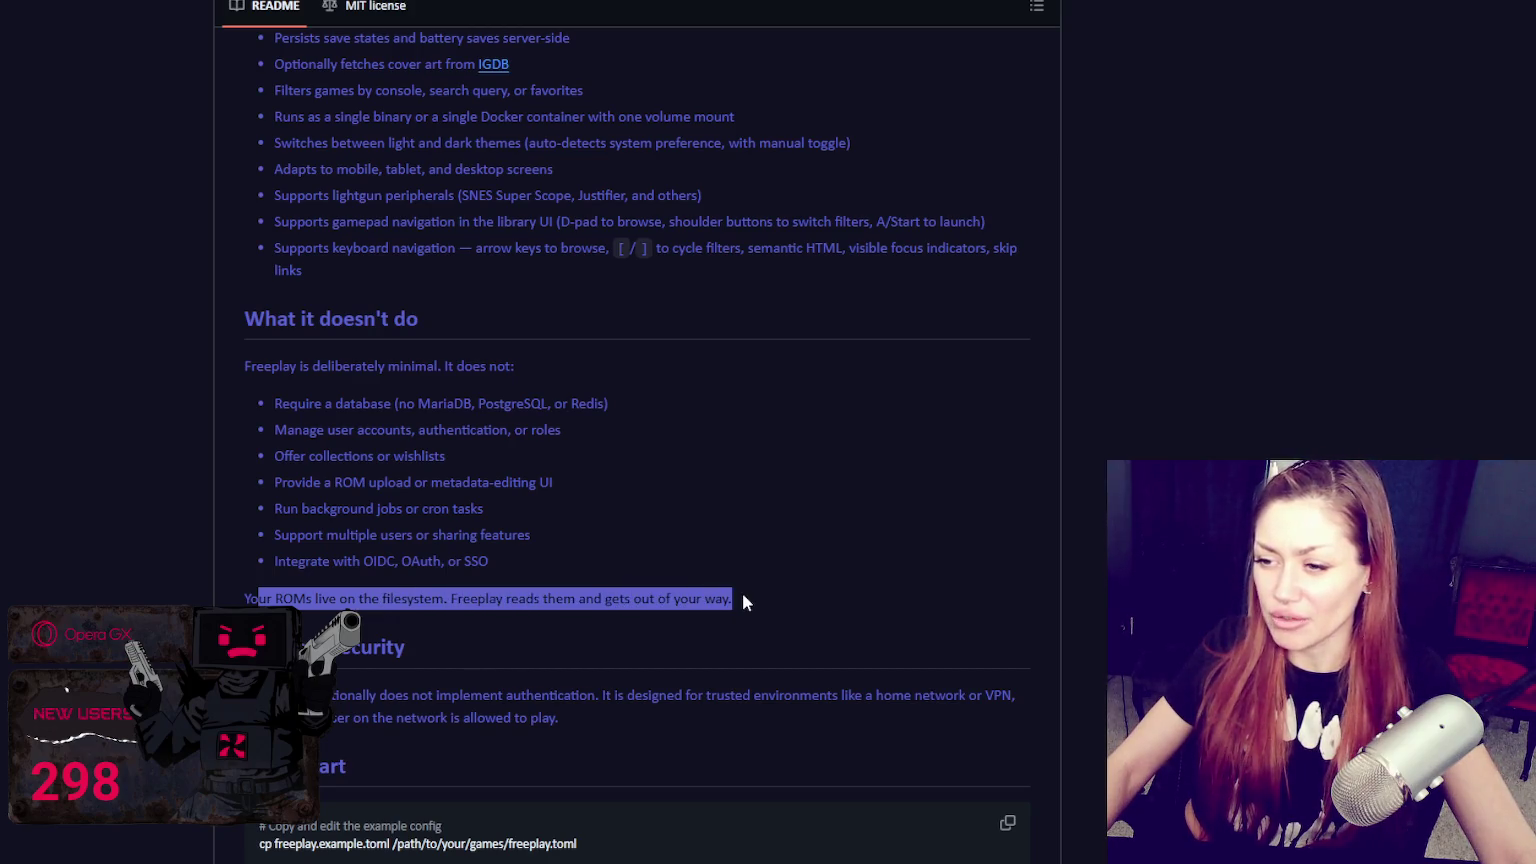
pyautogui.click(743, 597)
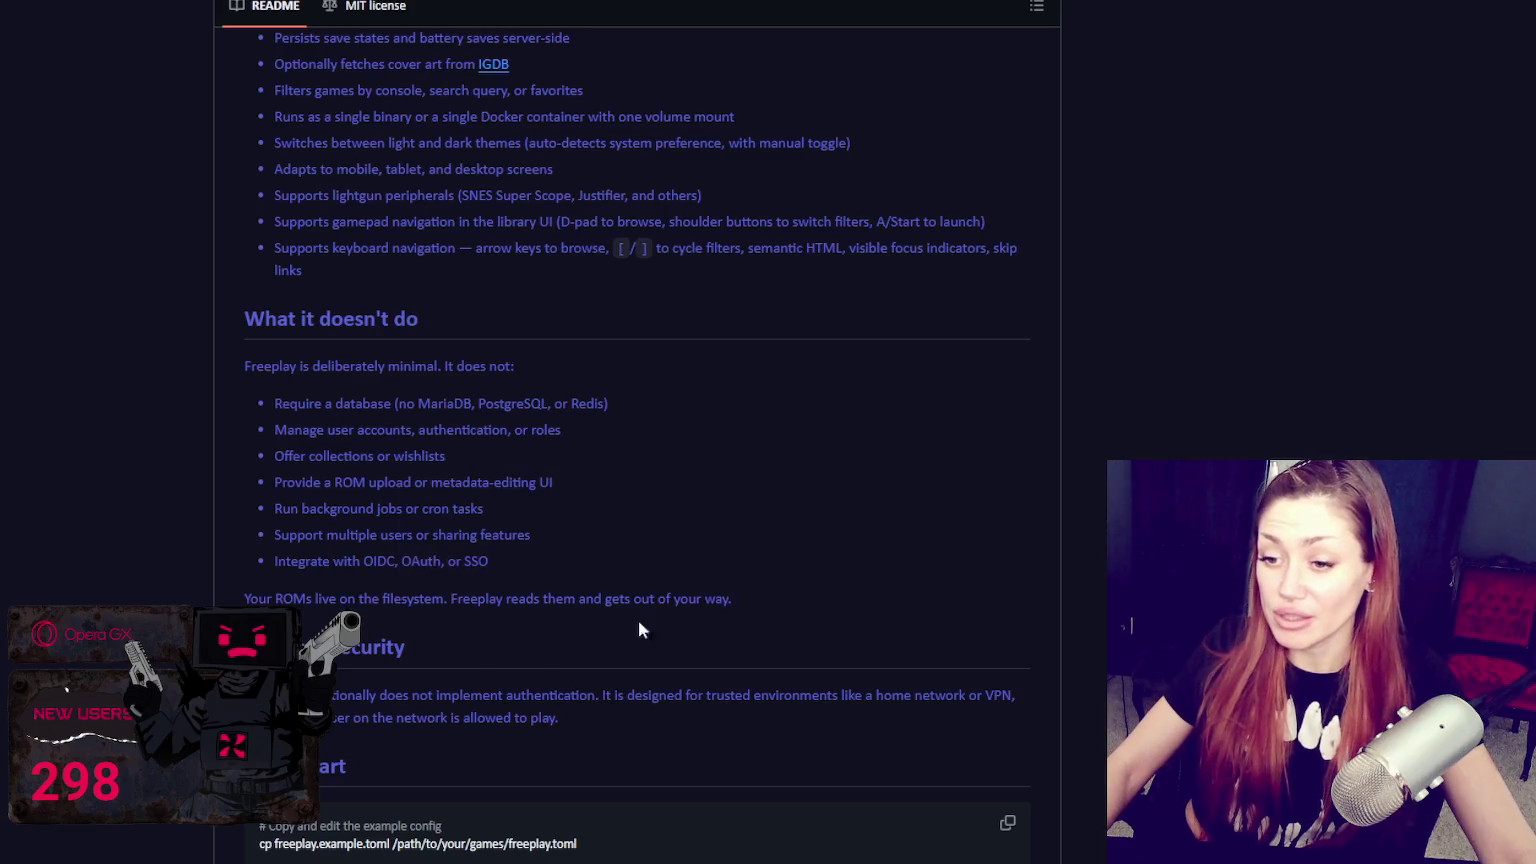
pyautogui.scroll(-2, 342, 607)
pyautogui.moveTo(301, 508)
pyautogui.mouseDown()
pyautogui.moveTo(856, 500)
pyautogui.moveTo(291, 507)
pyautogui.moveTo(283, 537)
pyautogui.moveTo(508, 534)
pyautogui.mouseUp()
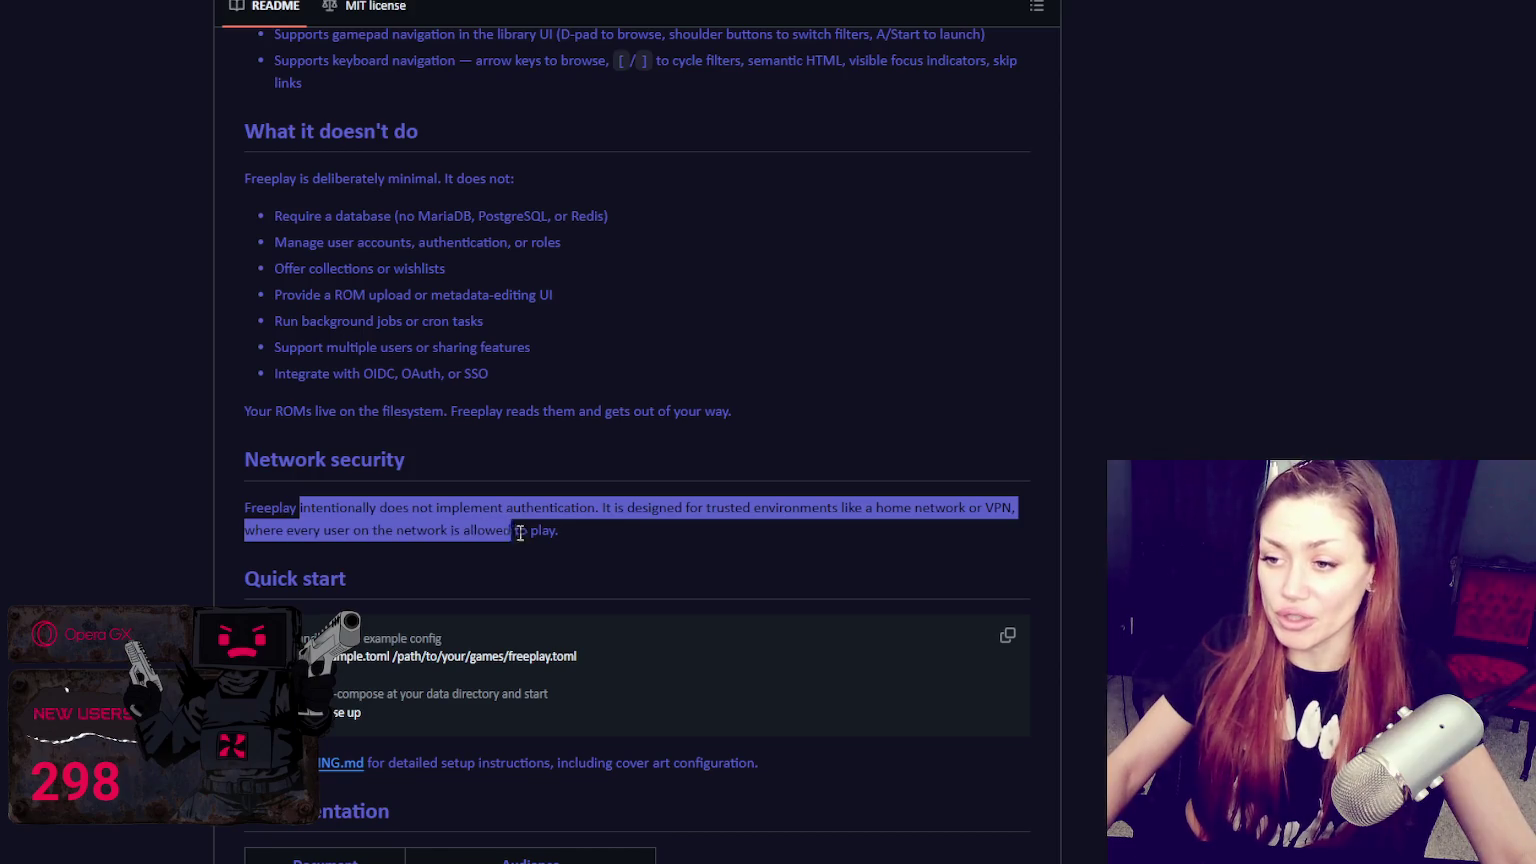
pyautogui.click(582, 530)
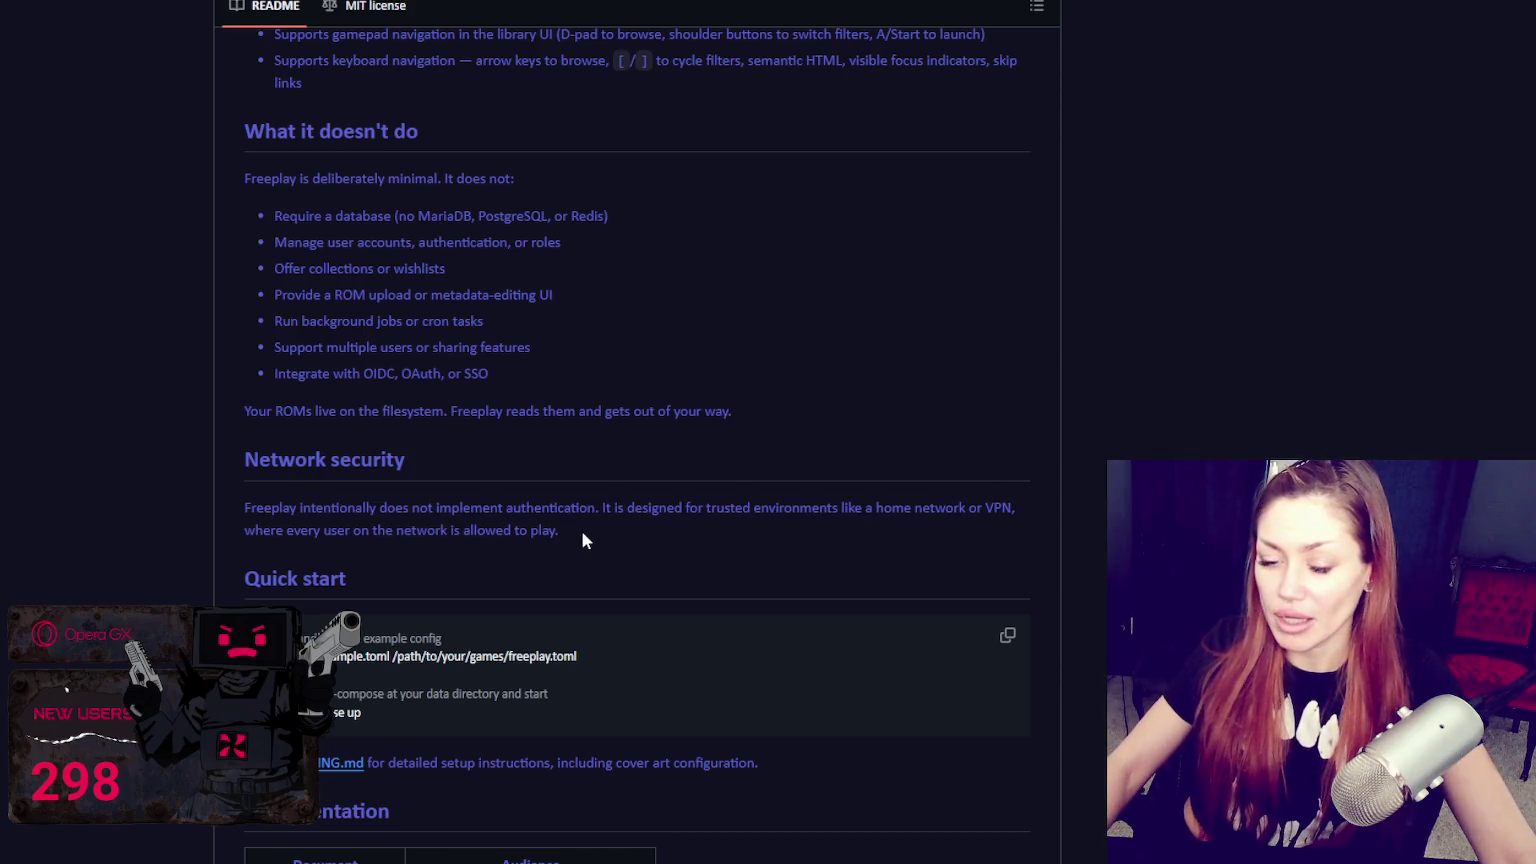
pyautogui.scroll(5, 582, 530)
pyautogui.scroll(3, 583, 540)
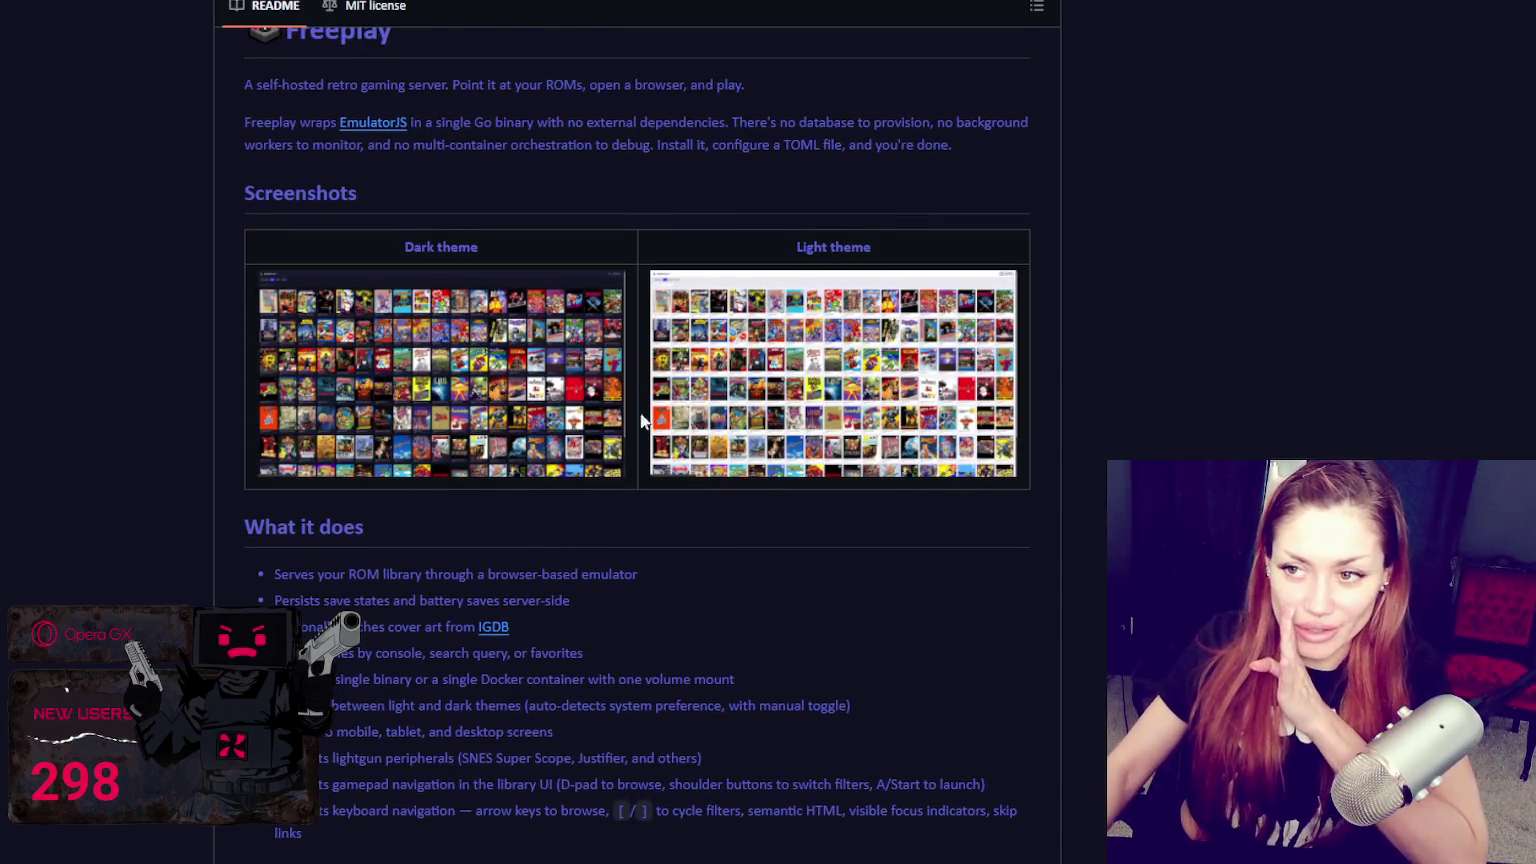
pyautogui.scroll(3, 705, 480)
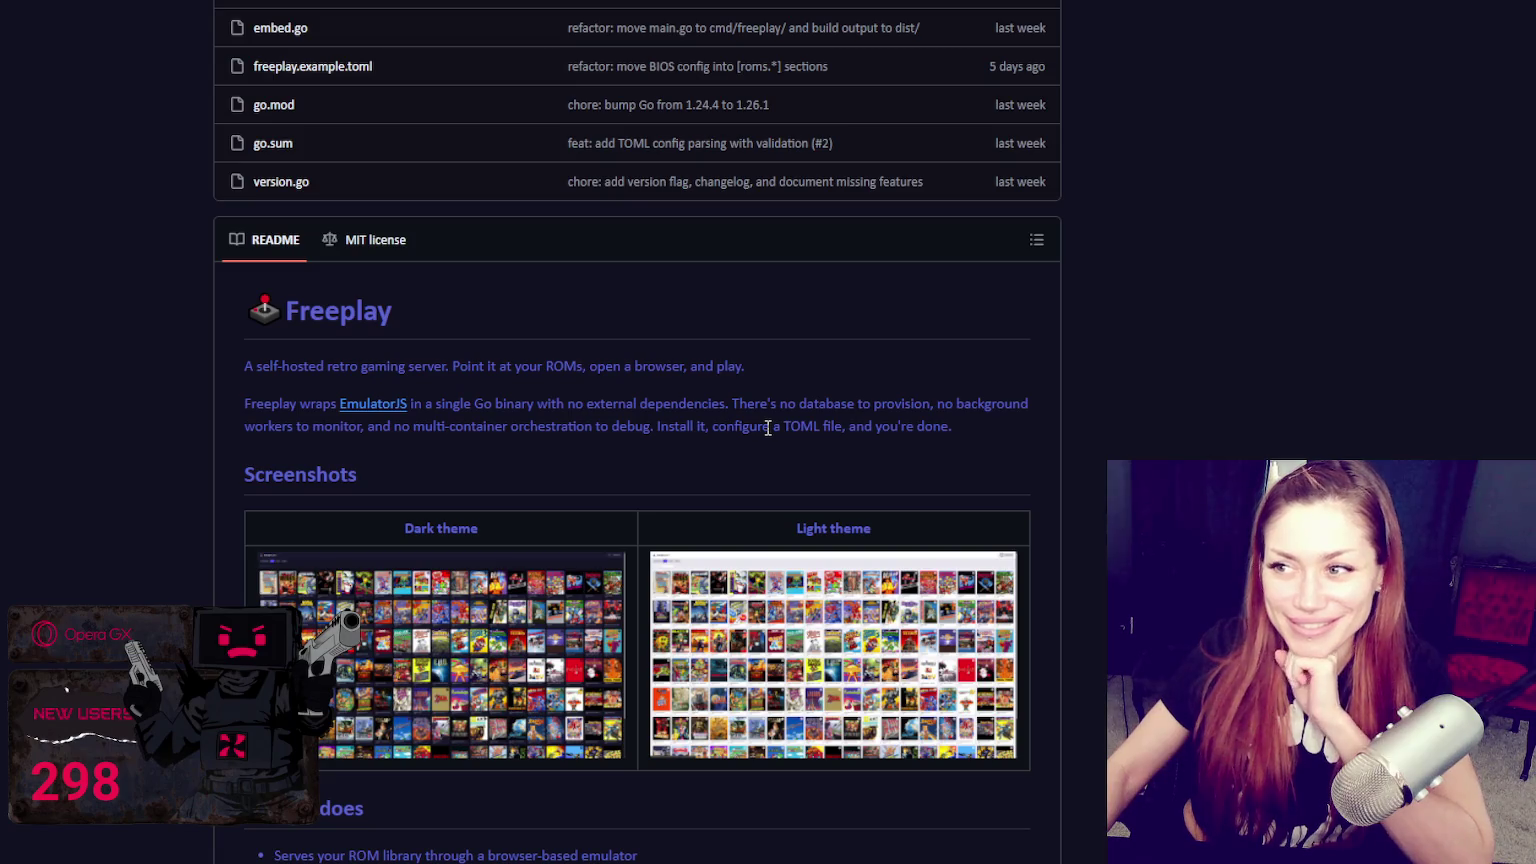
pyautogui.scroll(1, 767, 428)
pyautogui.scroll(2, 820, 418)
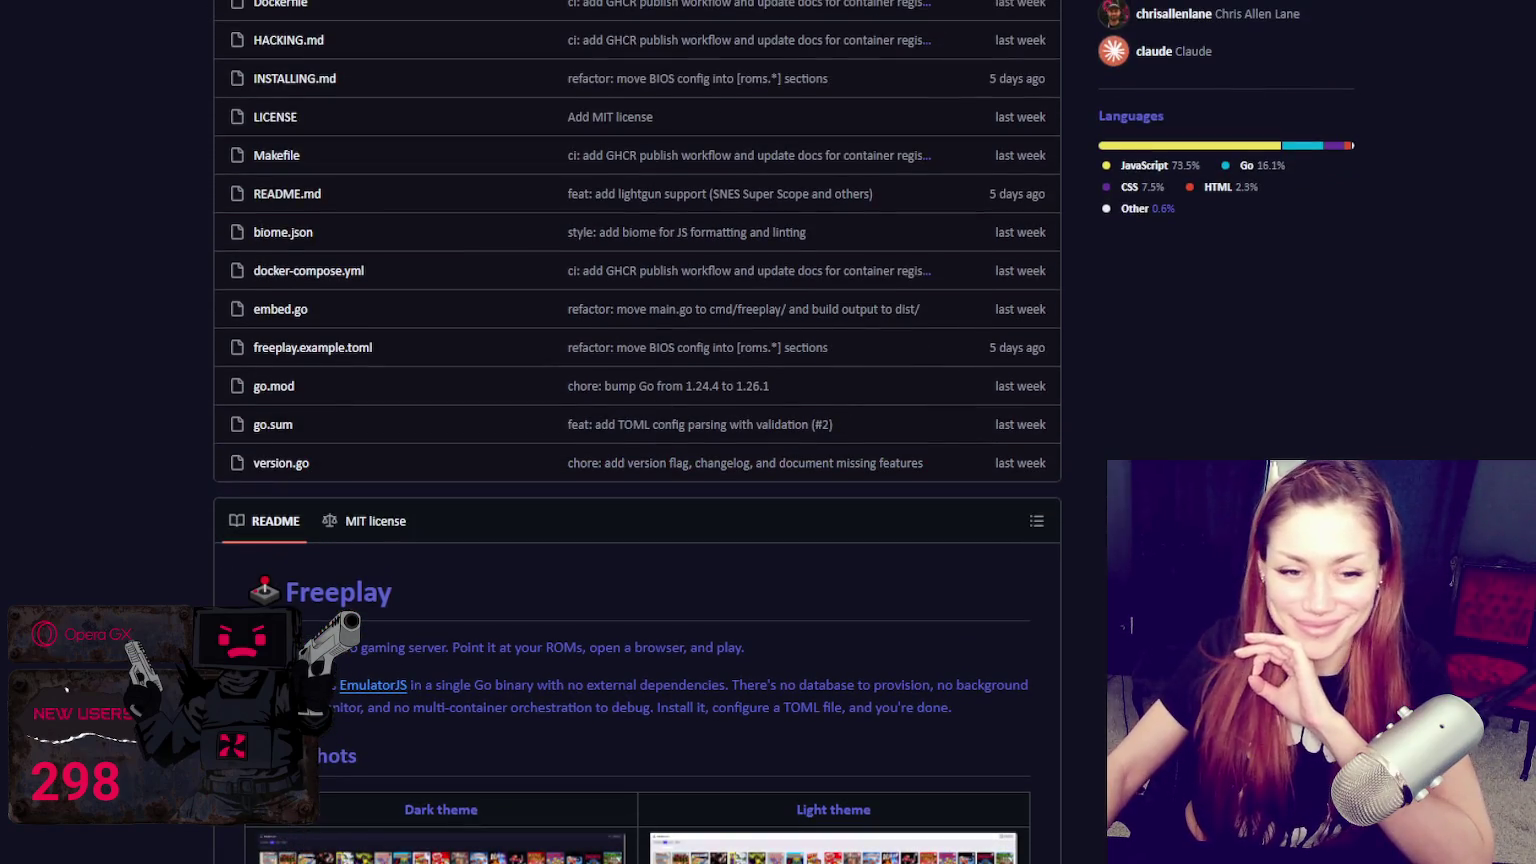